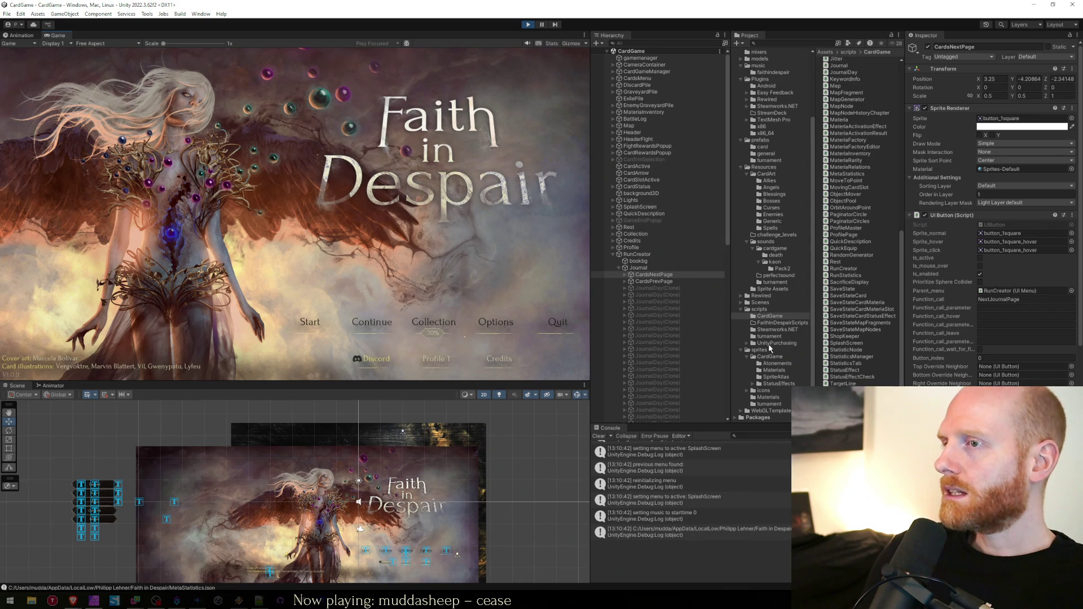
Inspect the CutSceneMaster and CardSlot scripts in the Project window
scroll(849, 318, up, 10)
scroll(848, 317, up, 2)
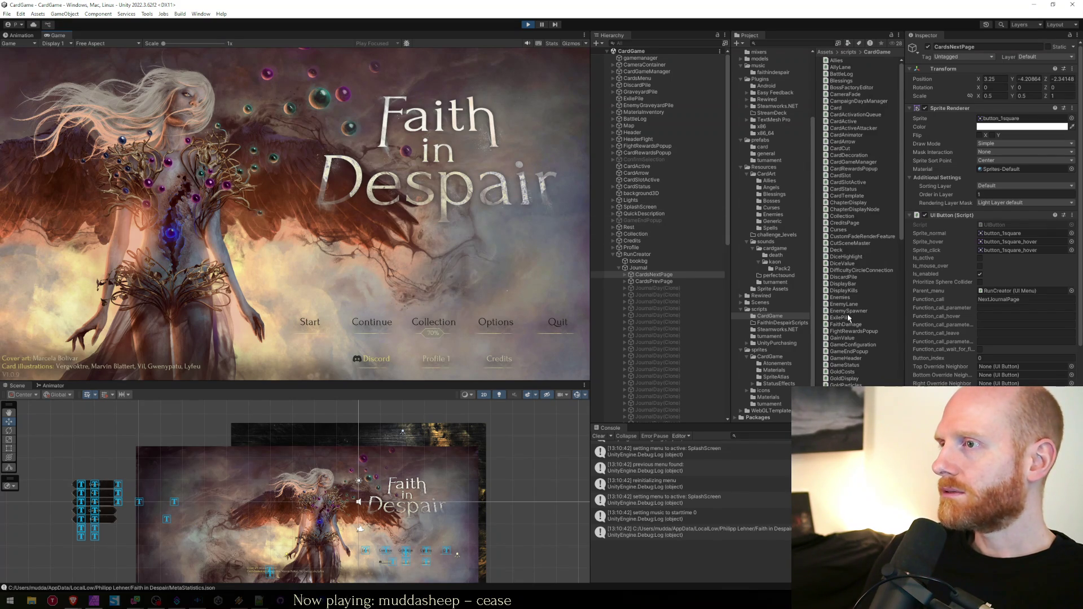
click(850, 243)
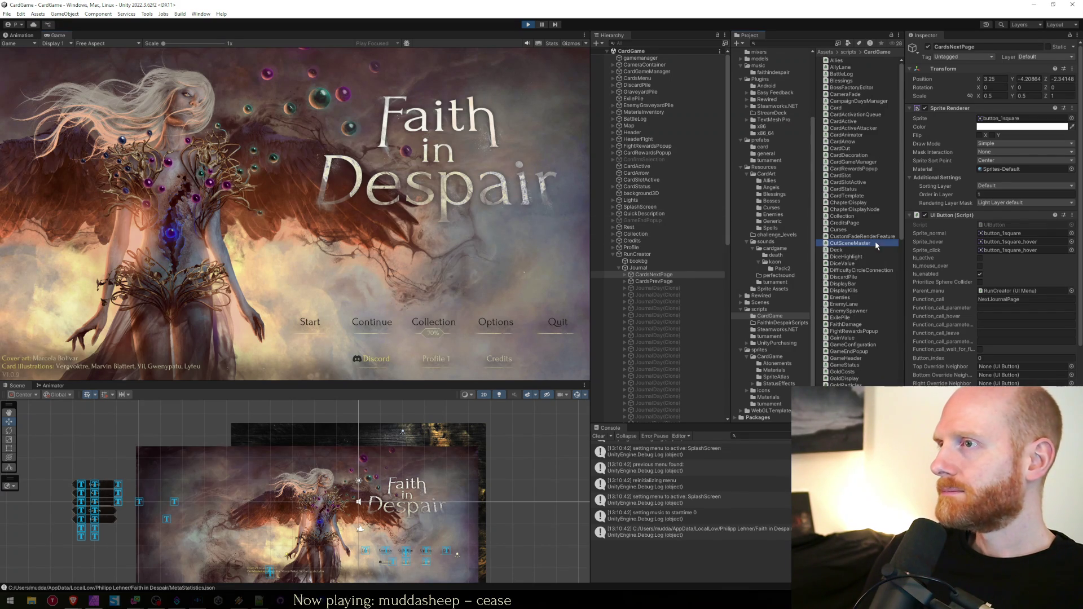
click(861, 176)
scroll(861, 176, down, 12)
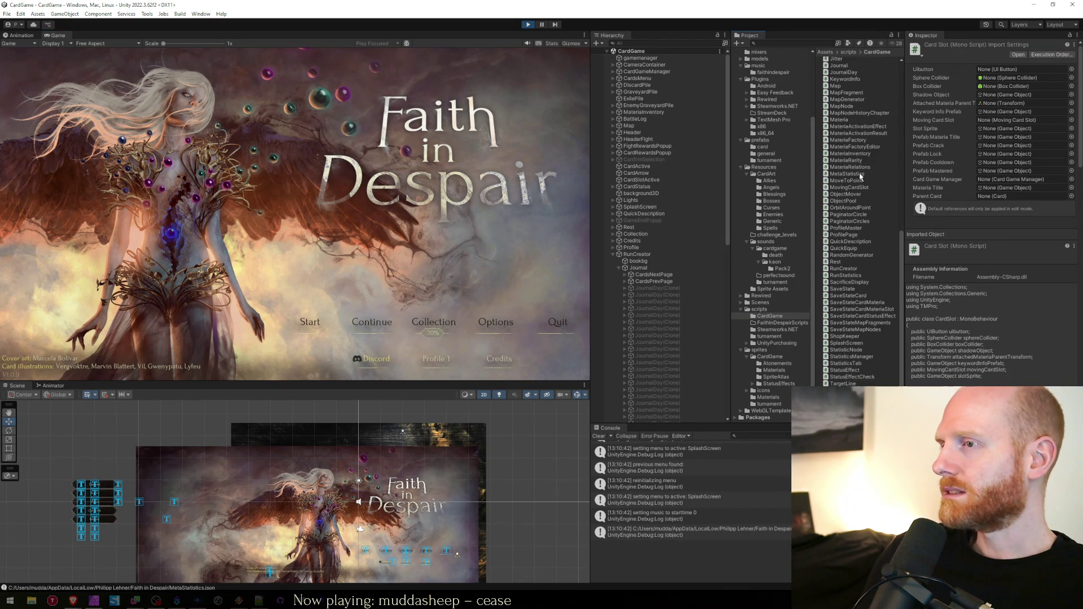
Look through the OptionsSubSlider, OptionsSubItem, OptionsSubSliderSelect, OptionsSubBox and OptionsSubMenu scripts
click(769, 336)
click(760, 309)
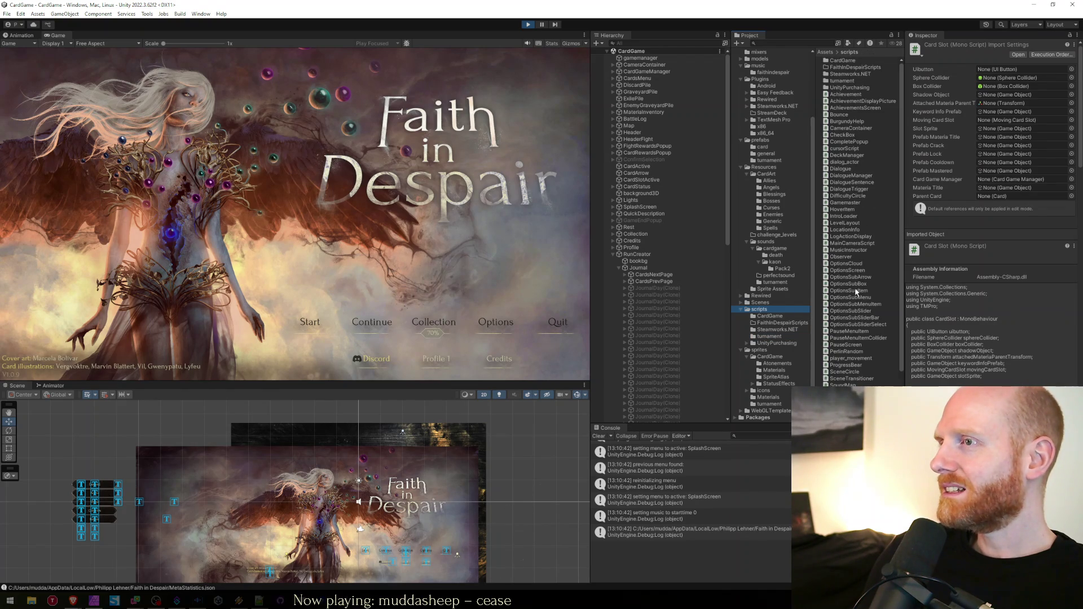
click(864, 311)
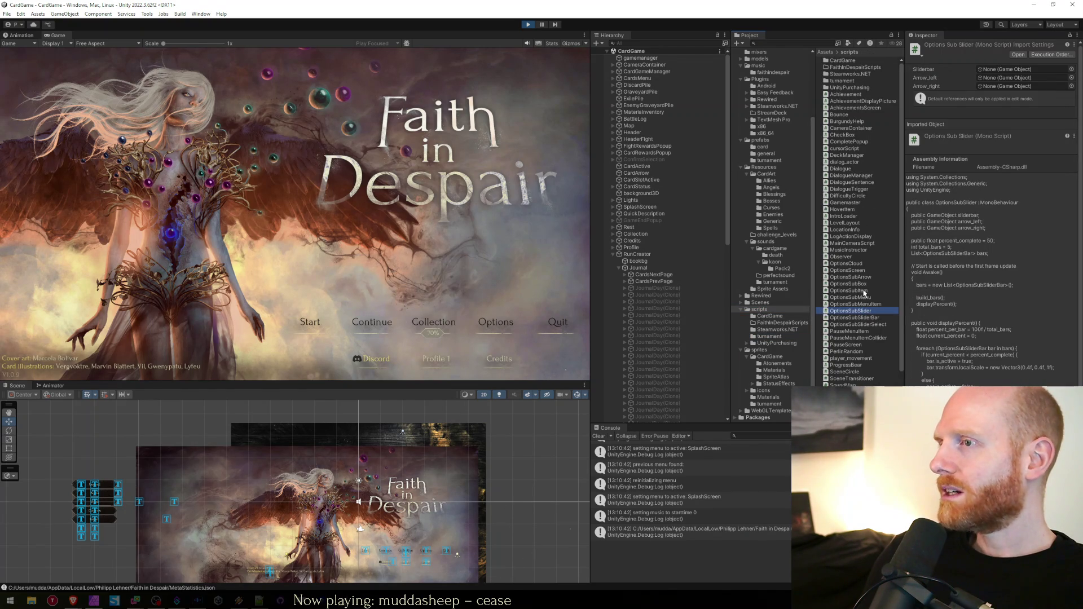
click(865, 291)
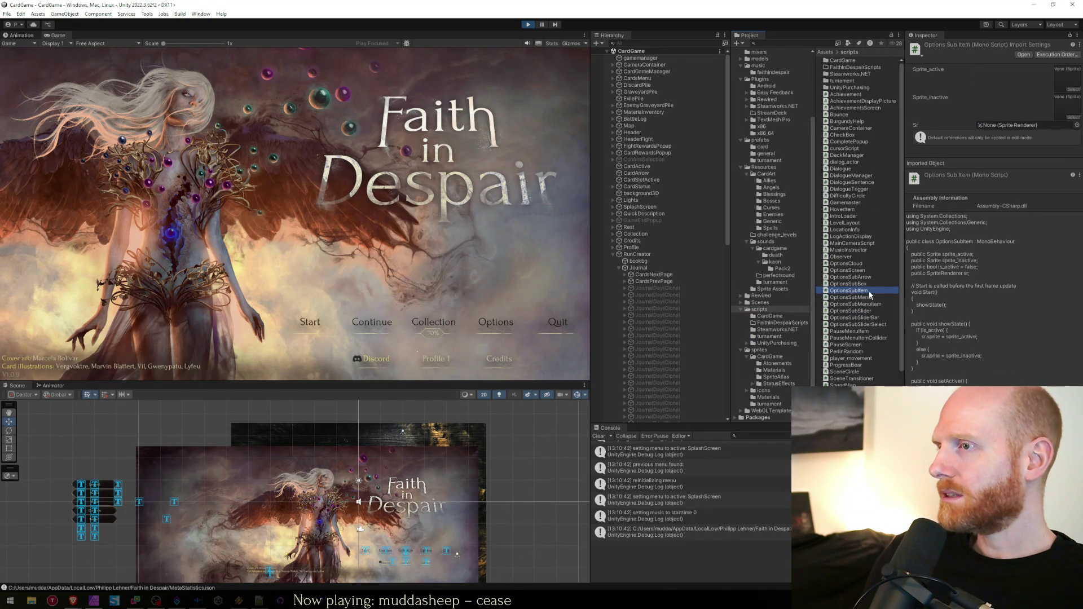
click(860, 311)
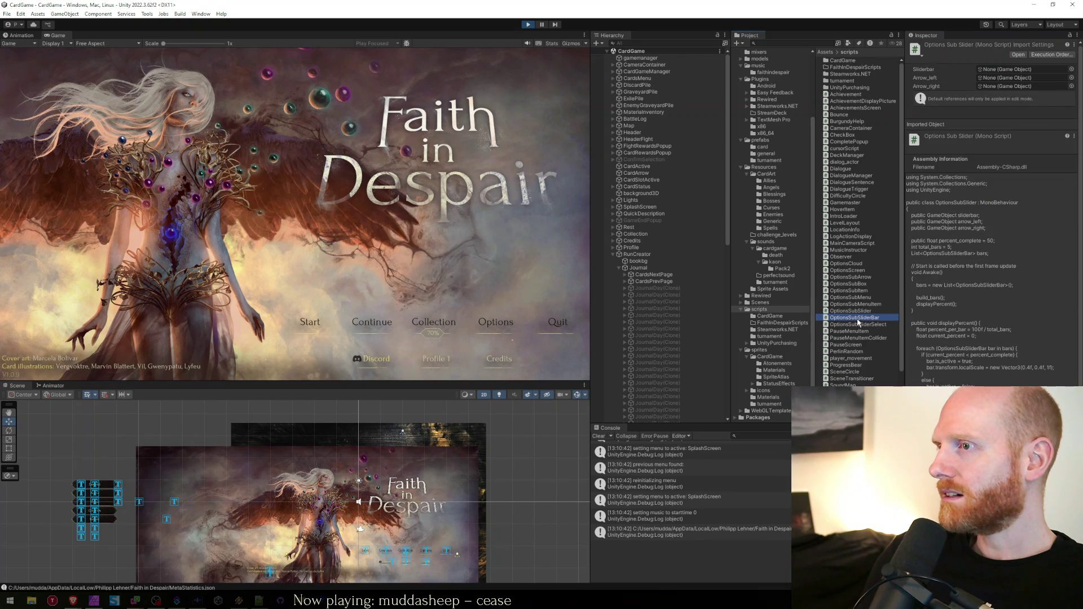
click(859, 325)
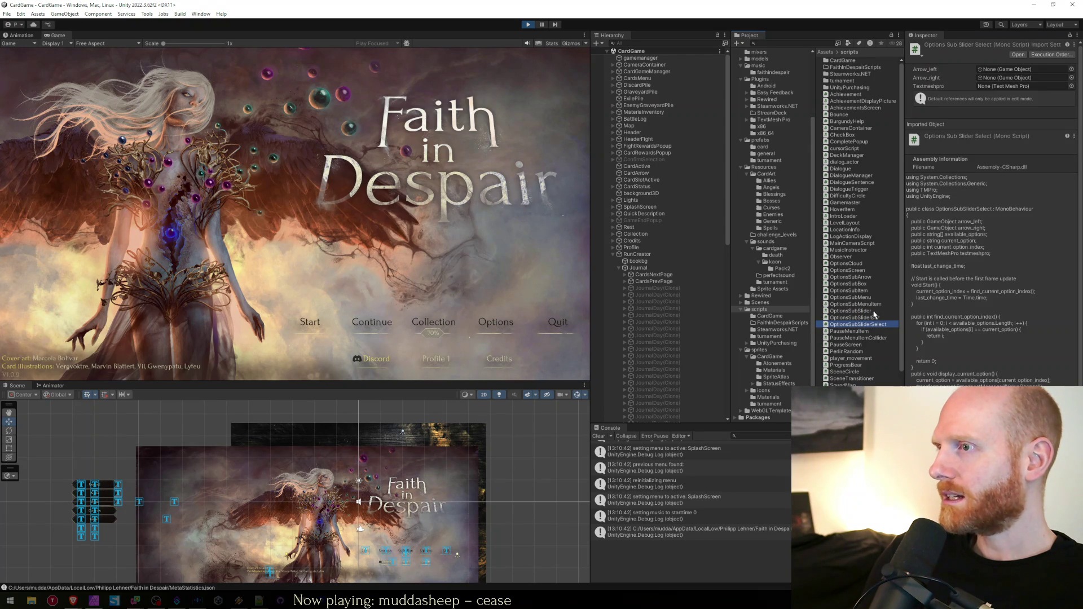
click(874, 312)
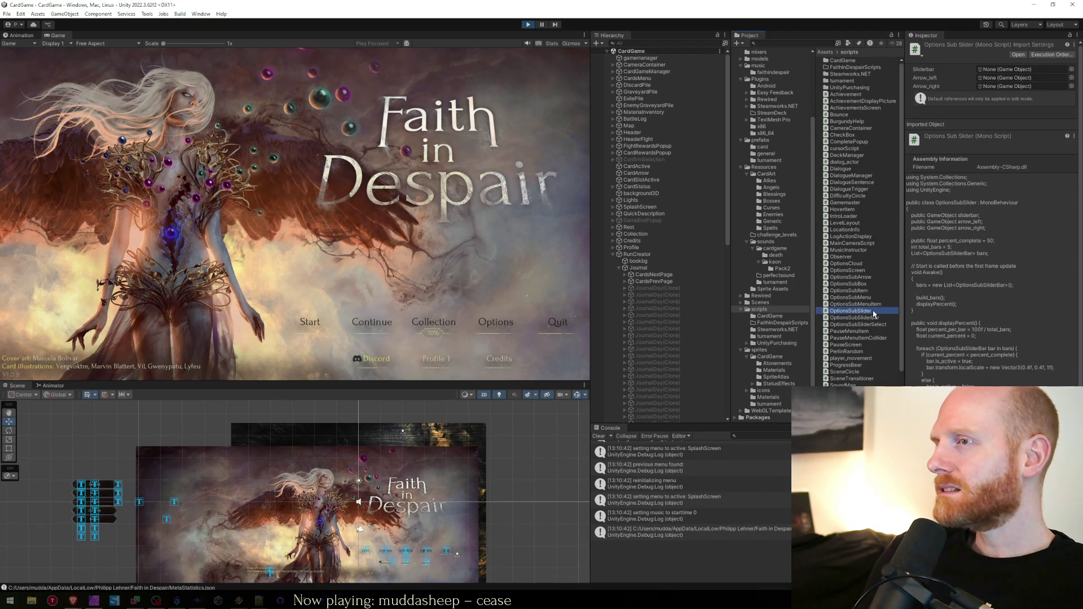
click(851, 292)
click(848, 285)
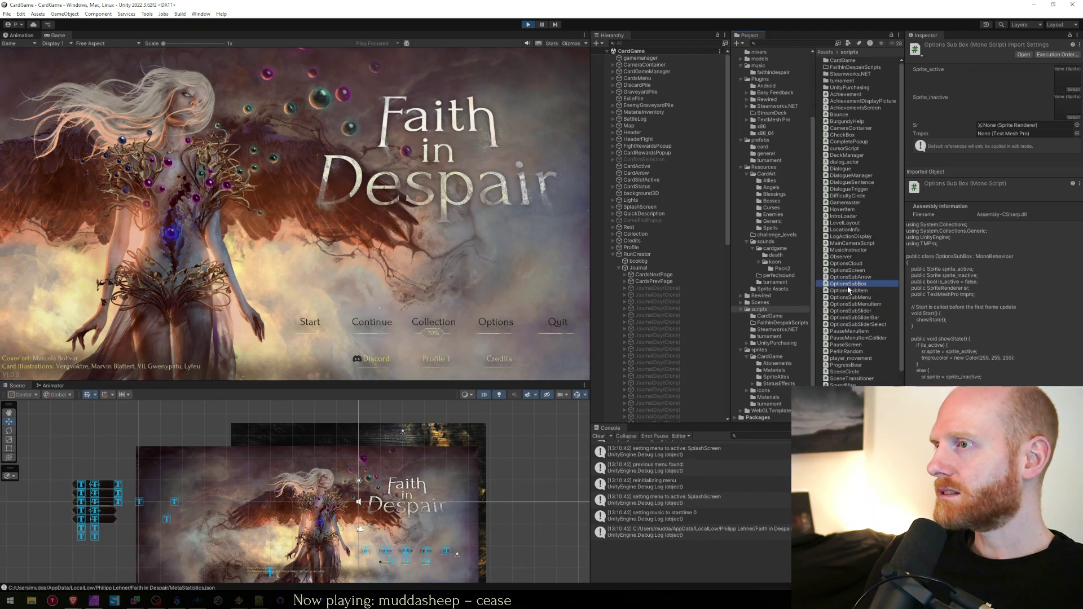
click(849, 298)
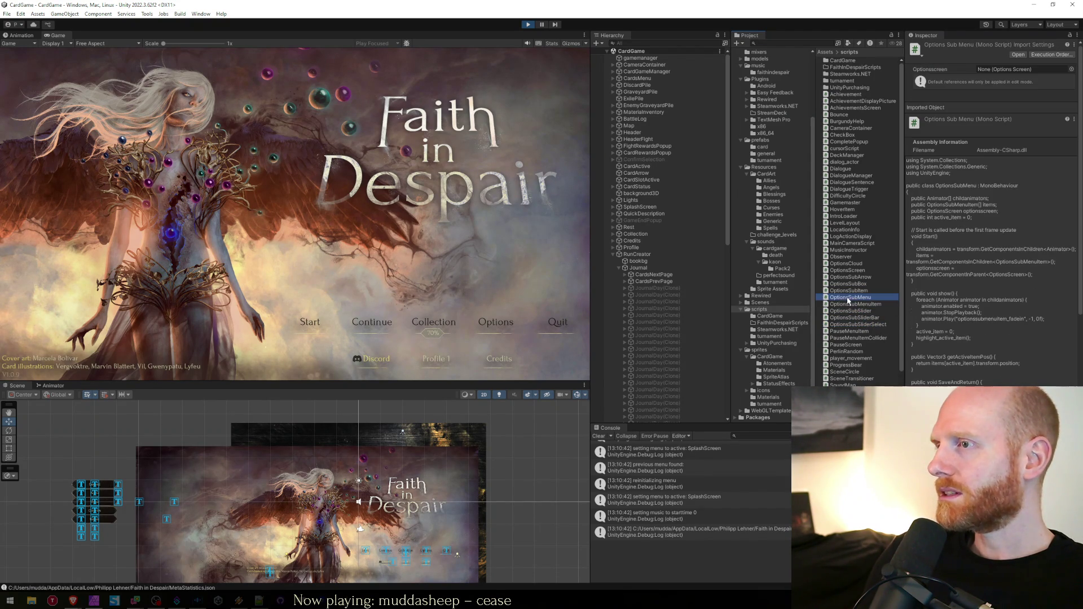
Back in the CardGame scripts folder, inspect ProfileMaster, Collection, CardStatus and CustomFadeRenderFeature
click(770, 316)
scroll(861, 234, down, 15)
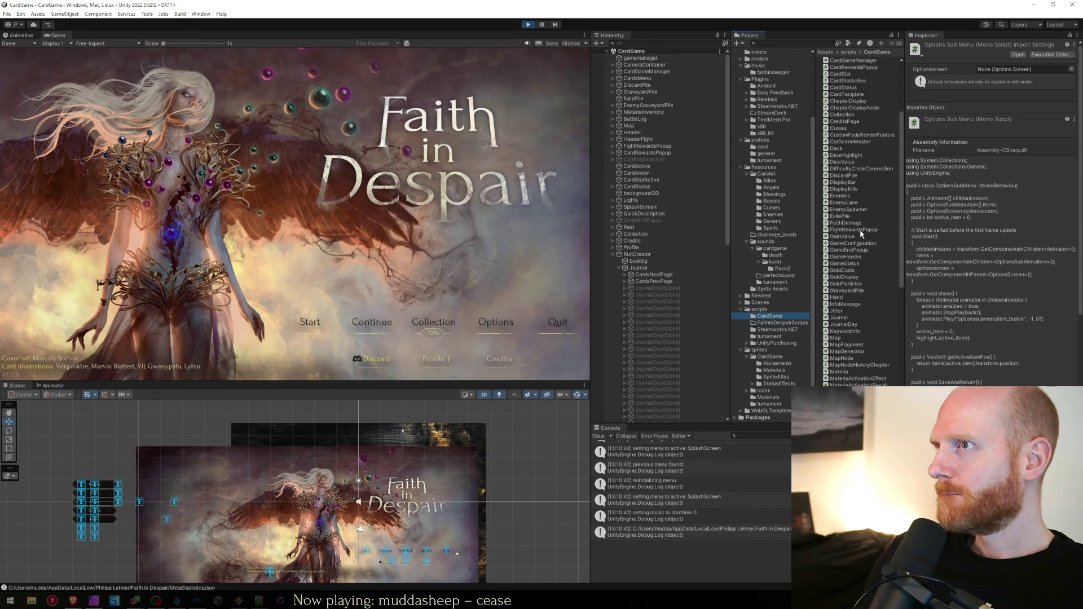
click(861, 230)
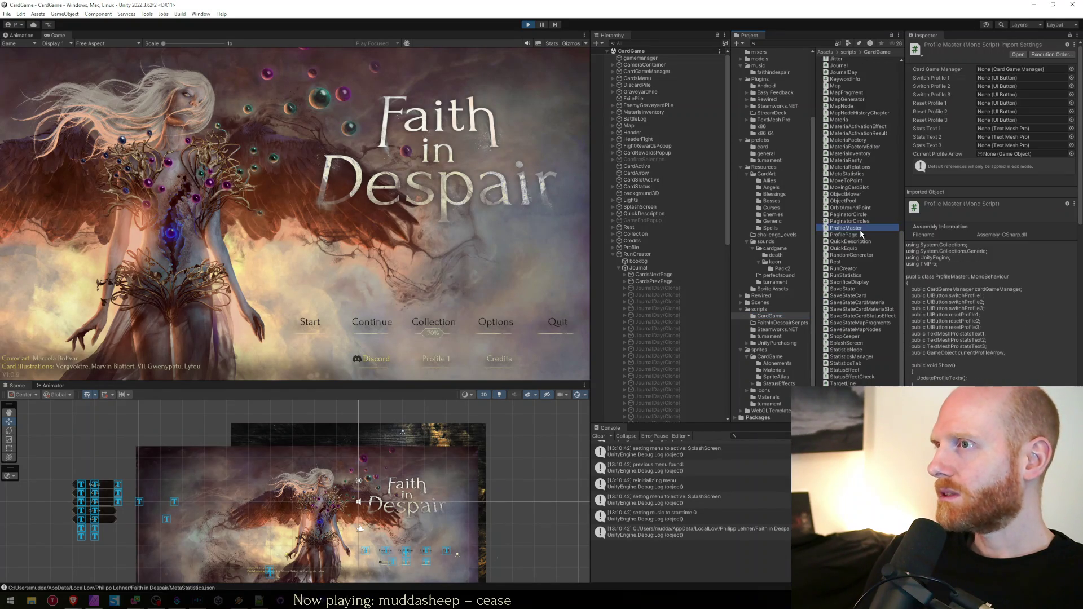
scroll(861, 233, up, 15)
click(849, 216)
click(846, 192)
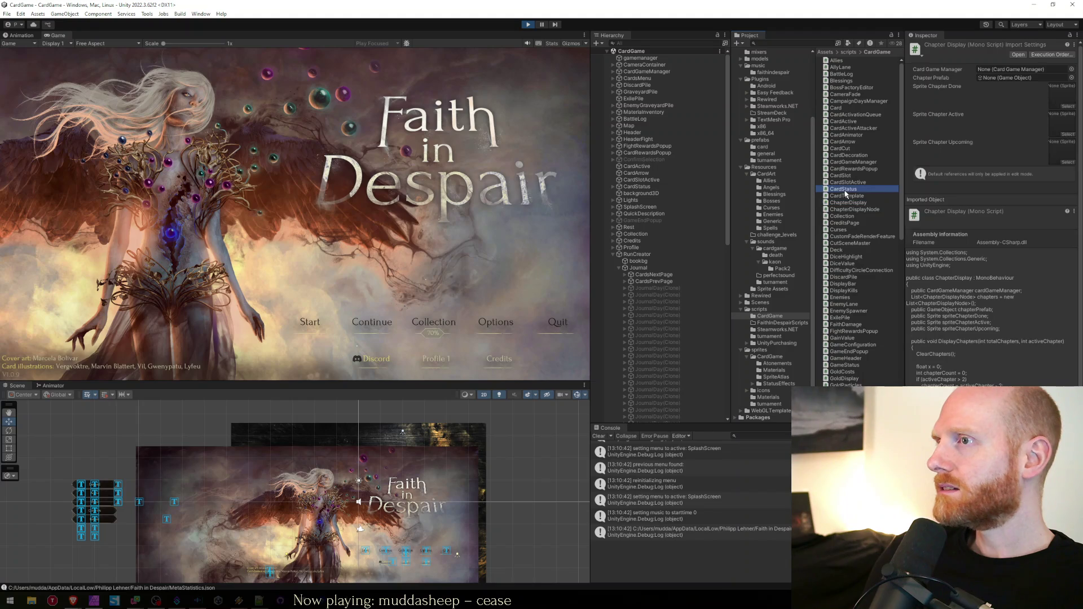
click(849, 237)
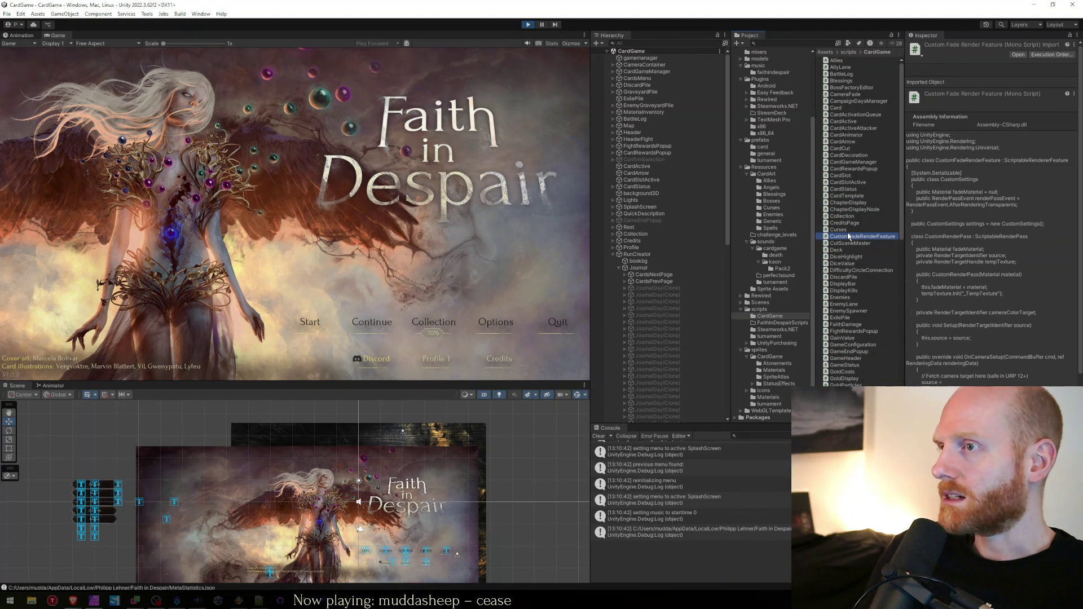
Inspect the Card and CustomFadeRenderFeature scripts, then open DiscardPile's source and import settings
click(832, 108)
click(292, 202)
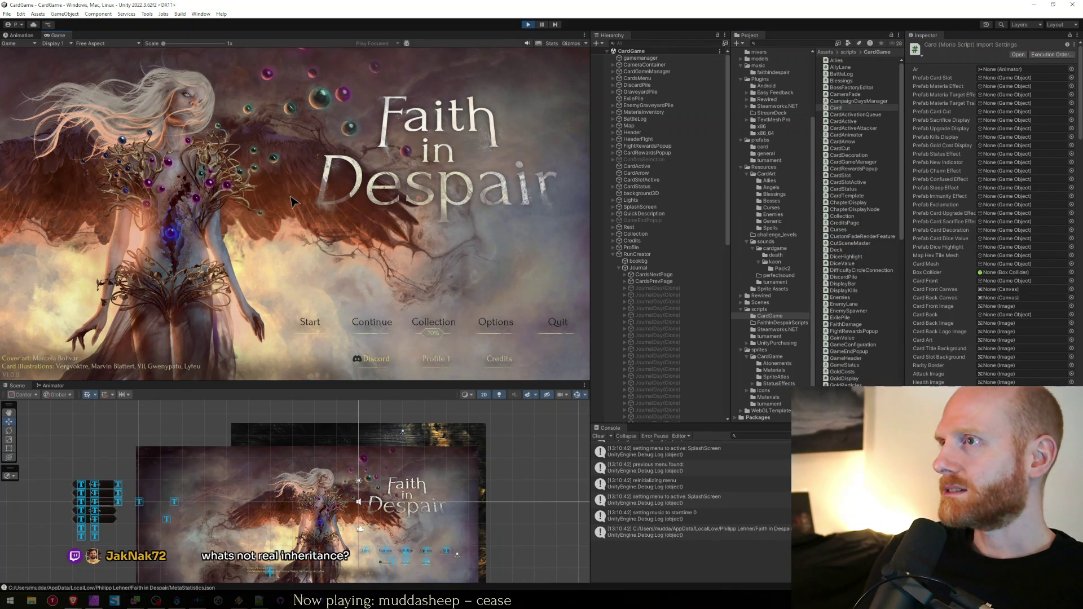
click(845, 237)
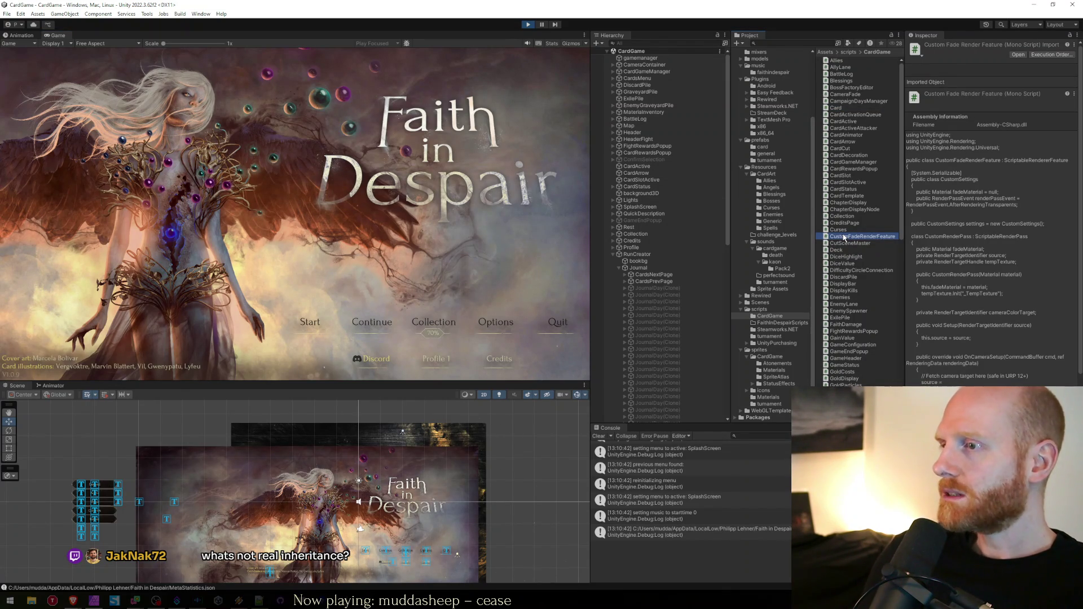
click(839, 277)
scroll(839, 282, down, 10)
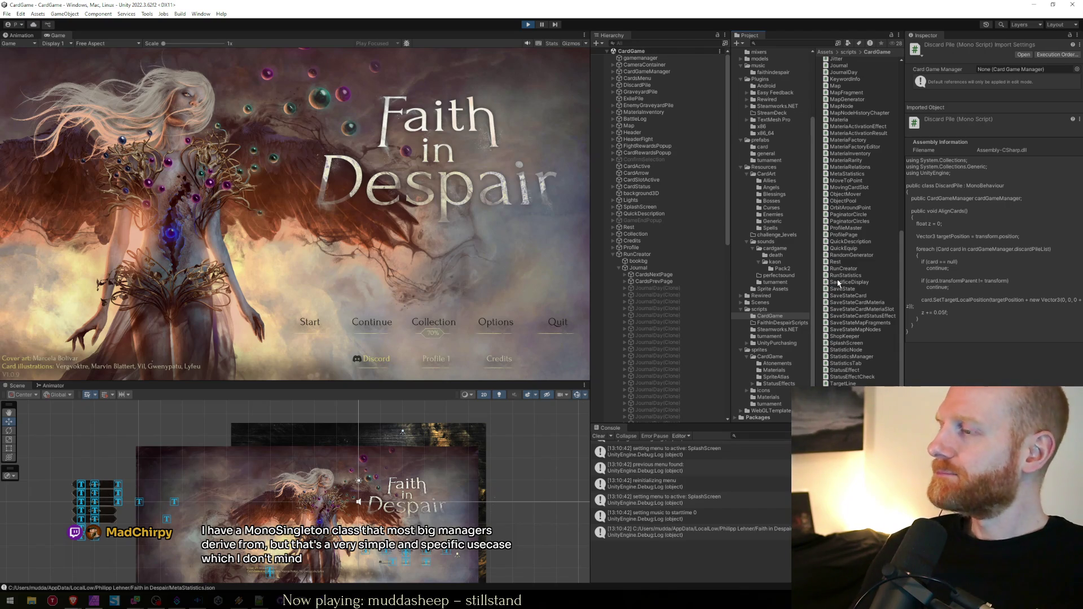
Start a run, open the Journal tab, and page the day buttons both ways, checking wrap-around between days 1–5 and 26–30
click(309, 321)
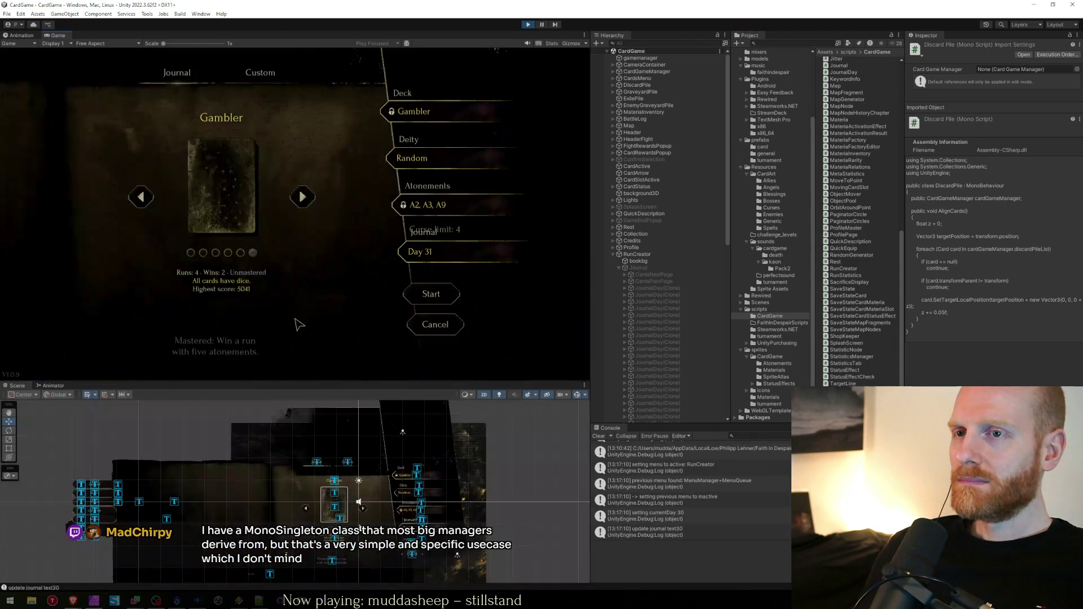
click(474, 253)
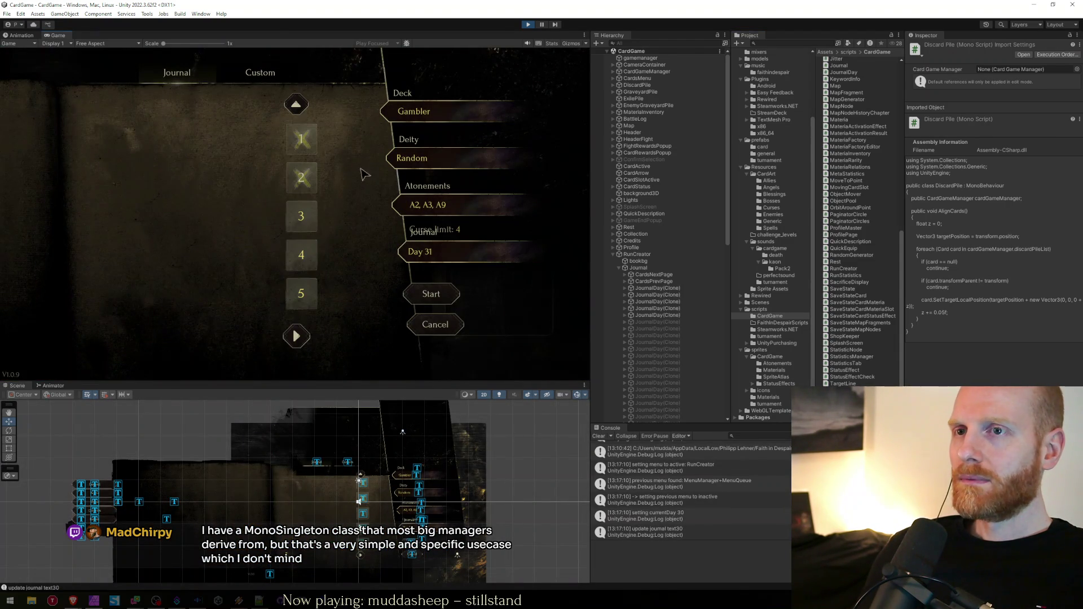
click(296, 337)
click(296, 337)
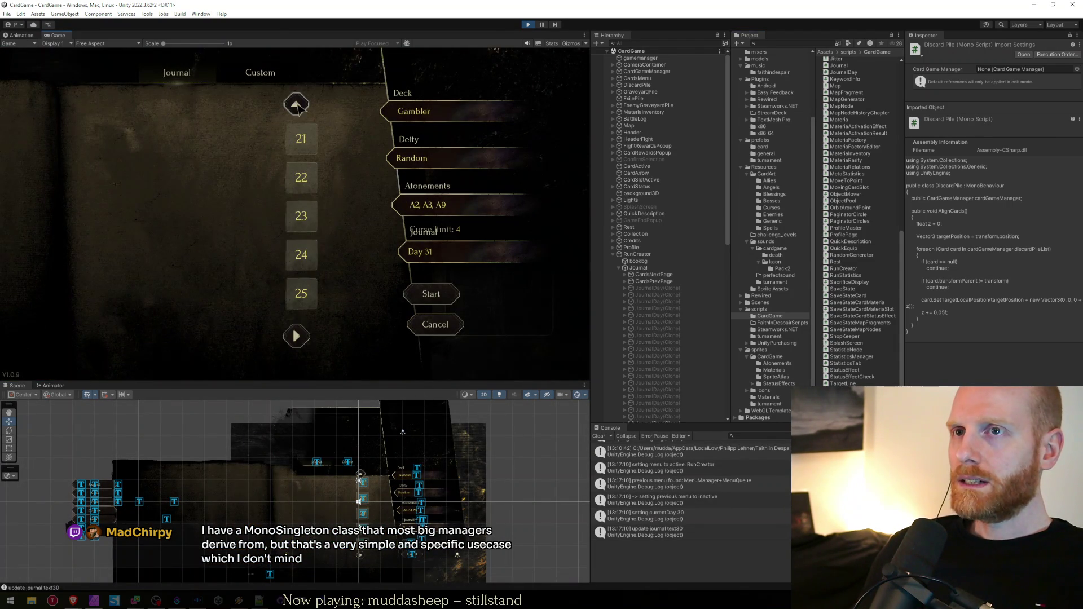
click(296, 105)
click(296, 105)
click(296, 104)
click(296, 337)
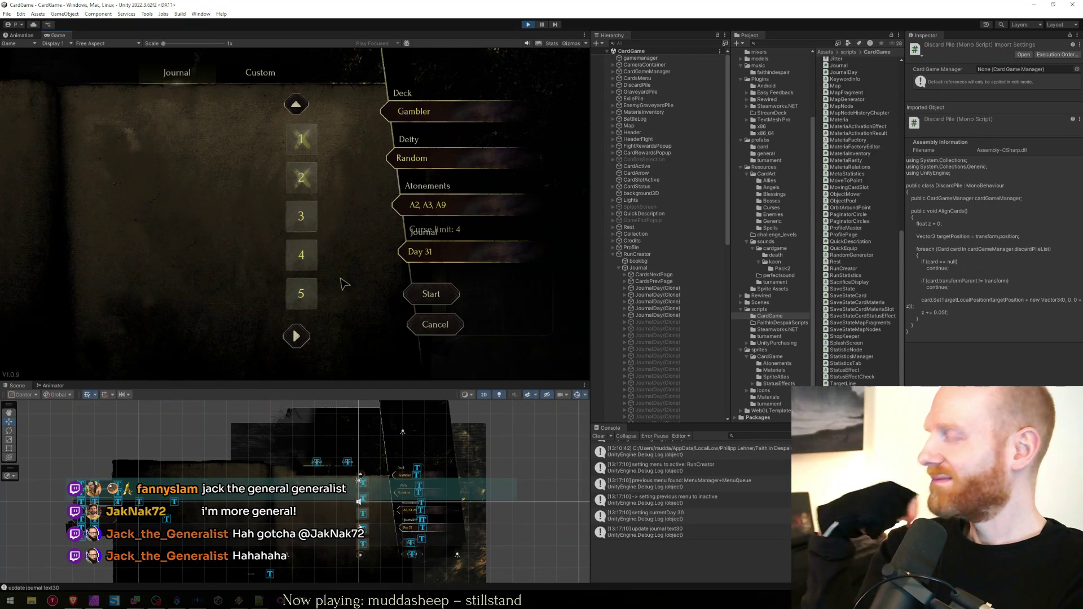
key(alt+Tab)
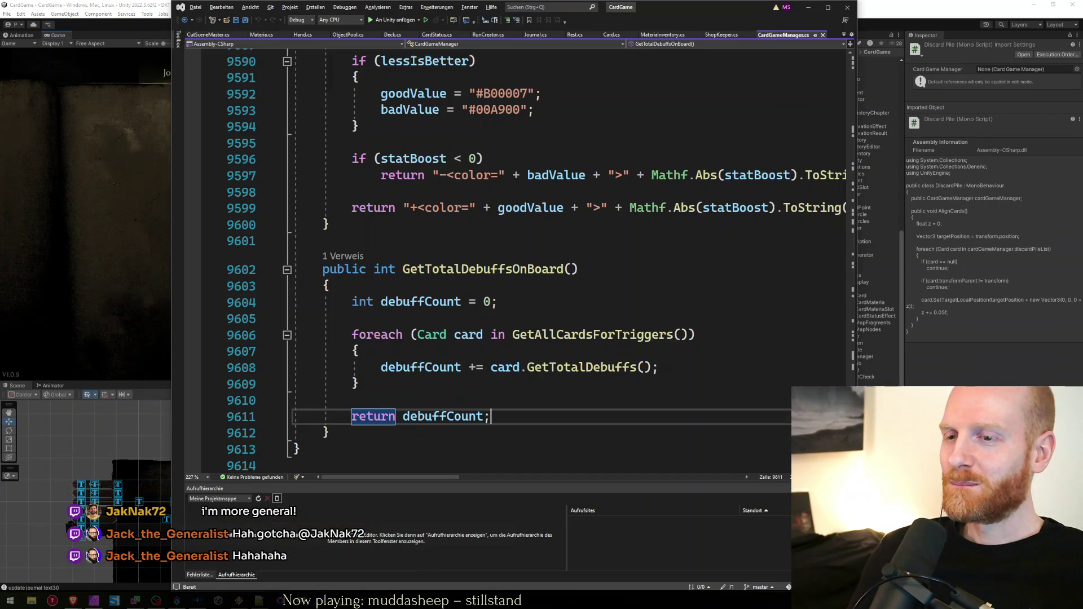
key(Down)
key(Down)
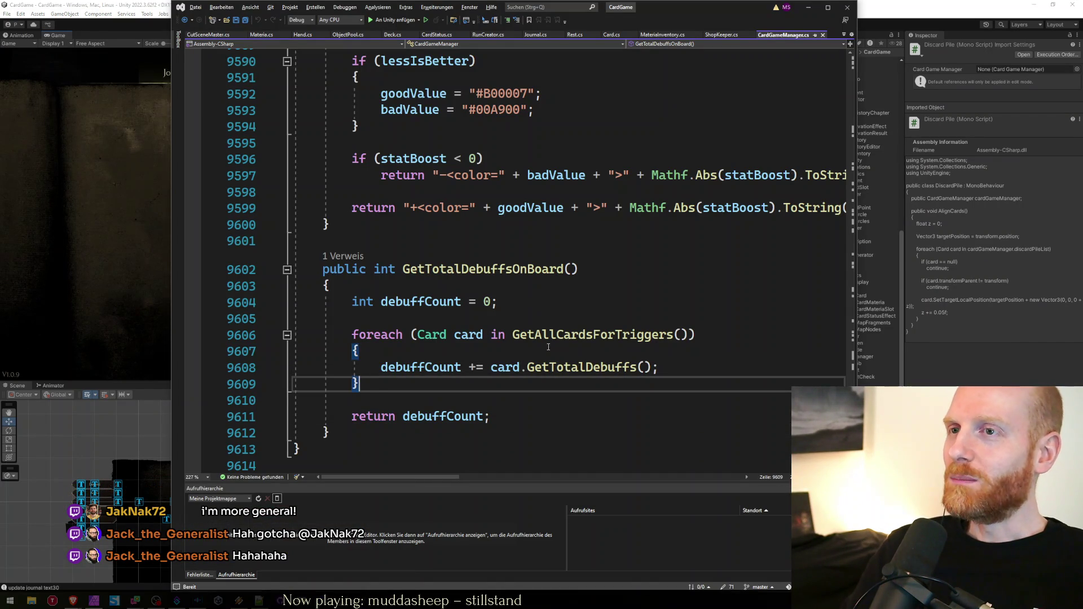
key(alt+Tab)
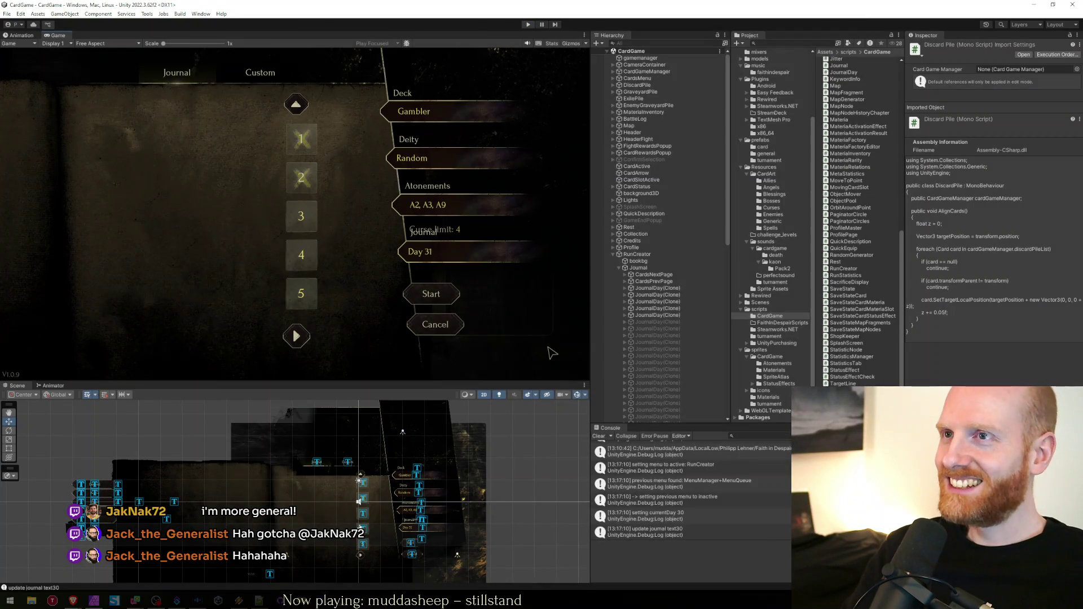
Restart the game in play mode and bring the Affinity Photo journal-screen mockup to the front
key(alt+Tab)
key(alt+Tab)
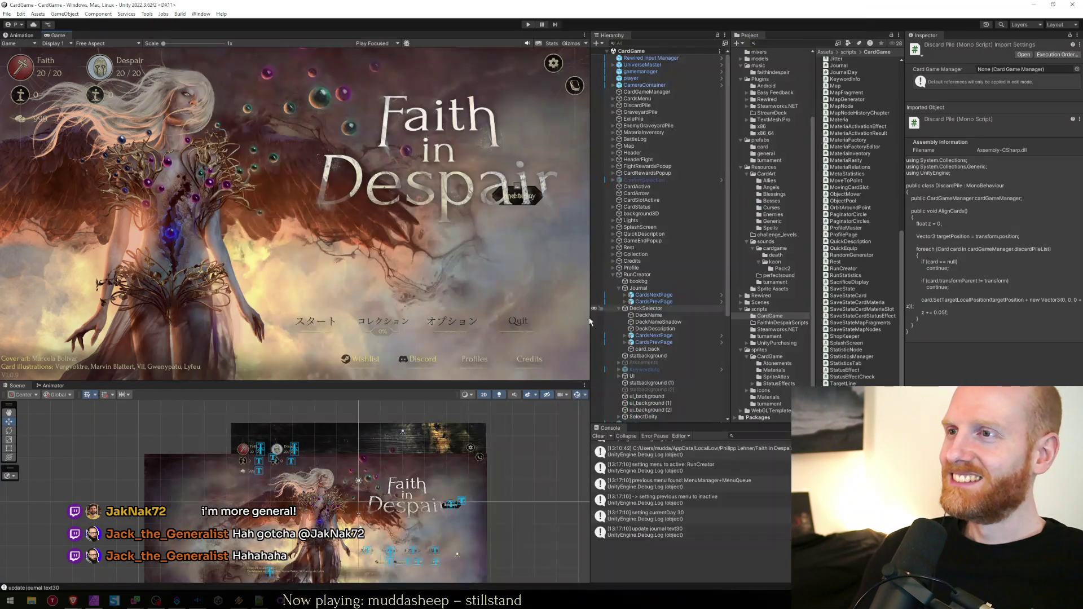
click(528, 24)
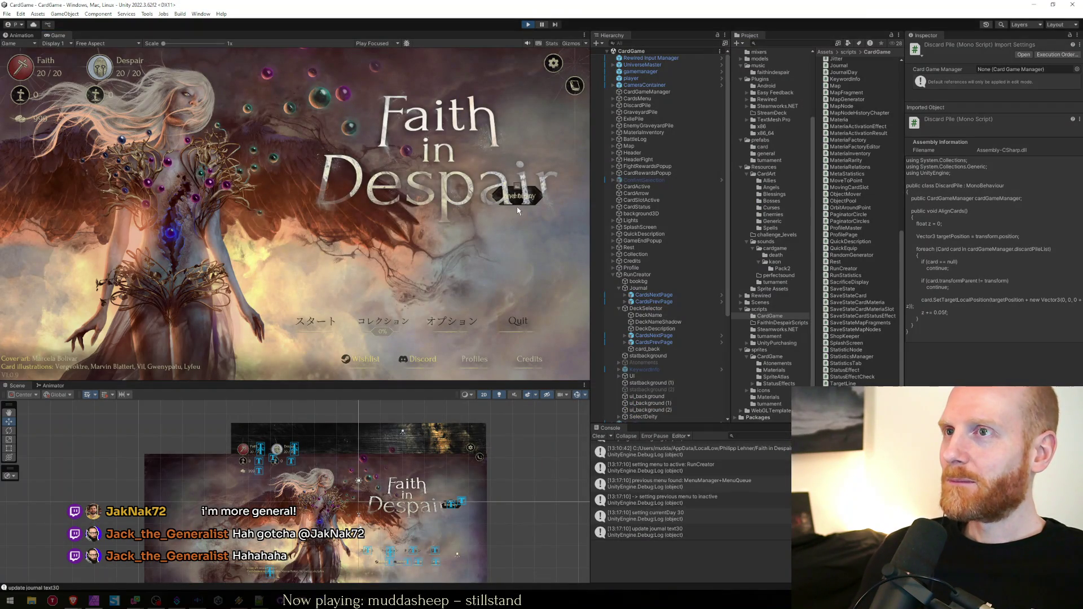
mouse_move(404, 600)
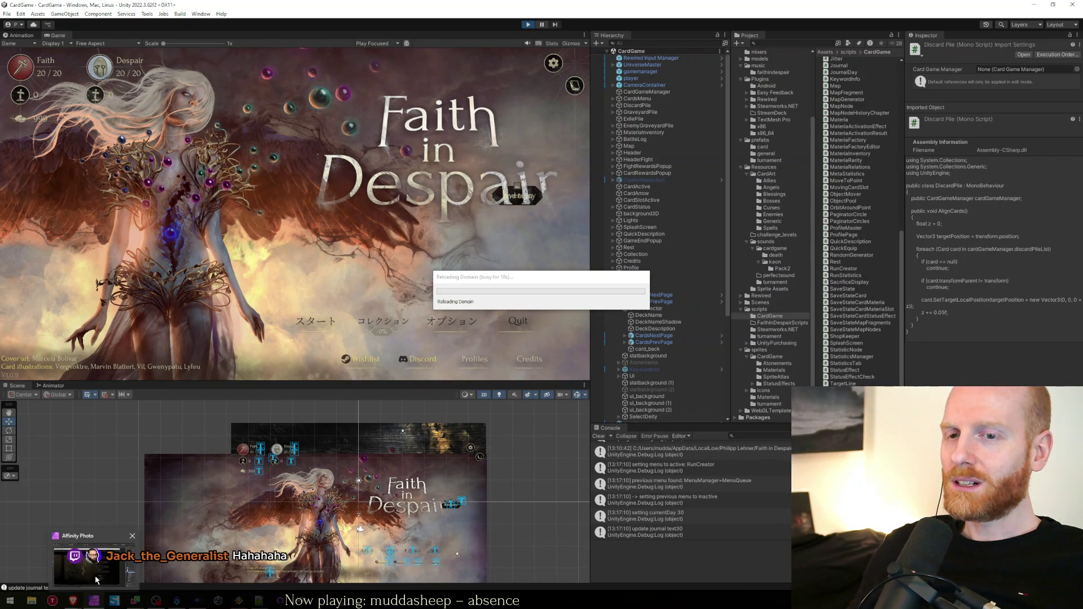
click(95, 576)
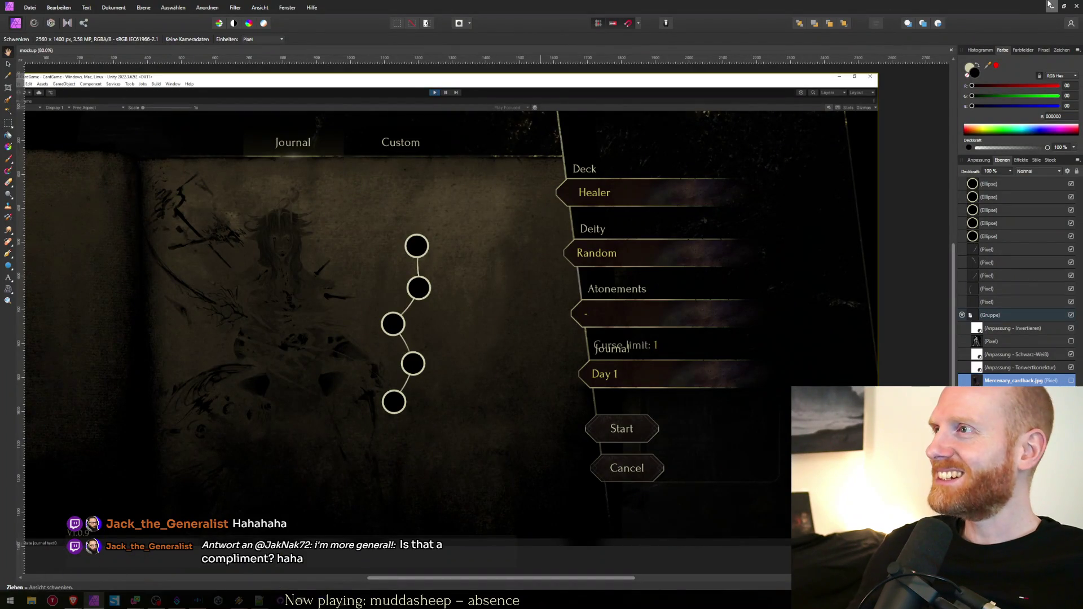
Minimize the Affinity Photo mockup window to get back to the Unity editor
click(1053, 7)
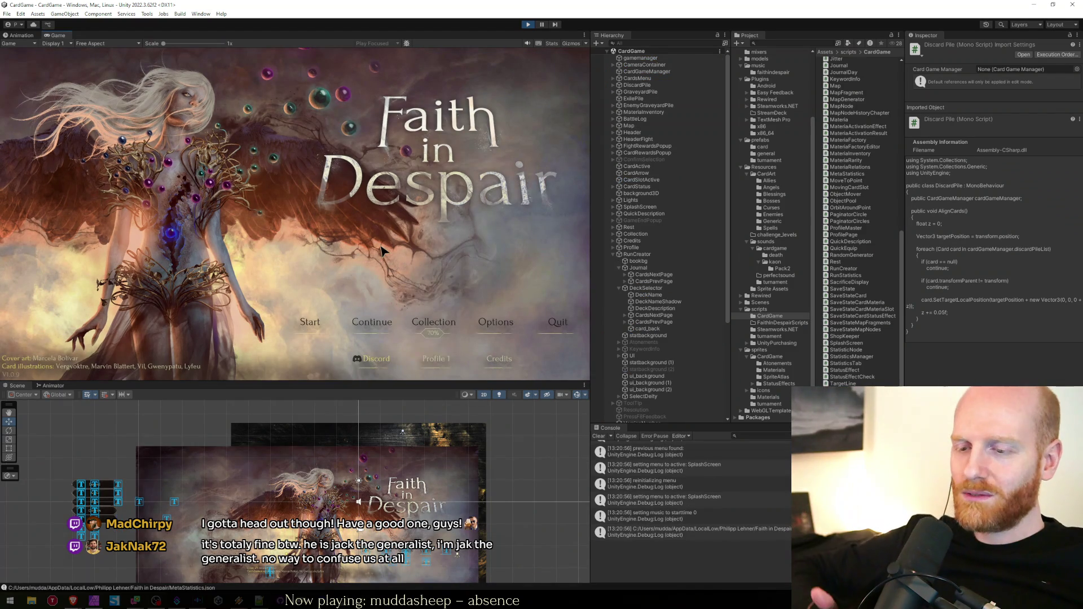
Start a run and show the Journal tab's day list, with days 1 and 2 crossed out
click(309, 325)
double_click(286, 35)
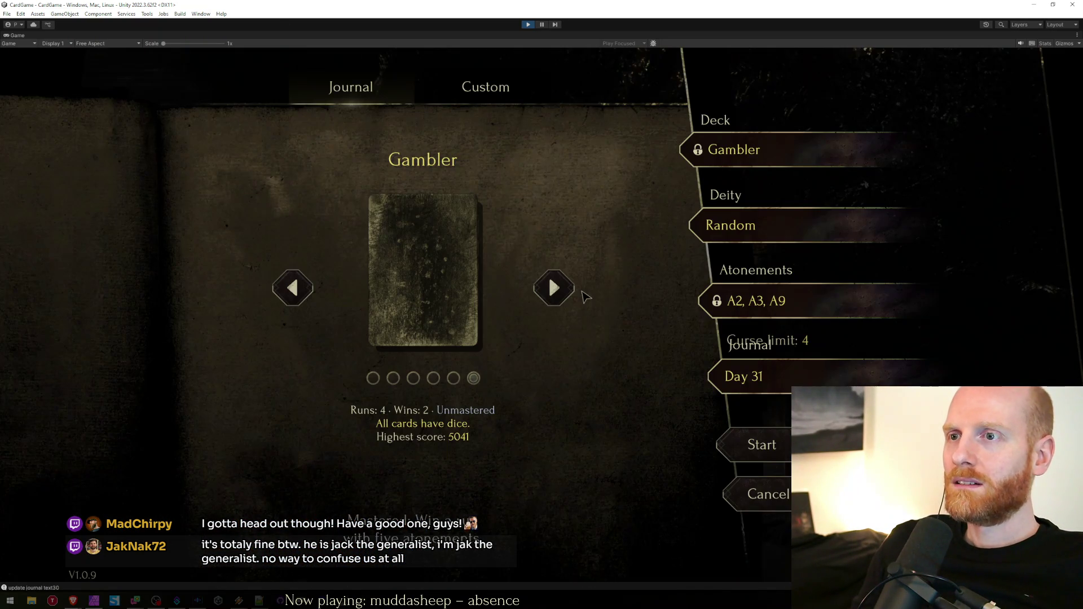
click(489, 90)
click(364, 89)
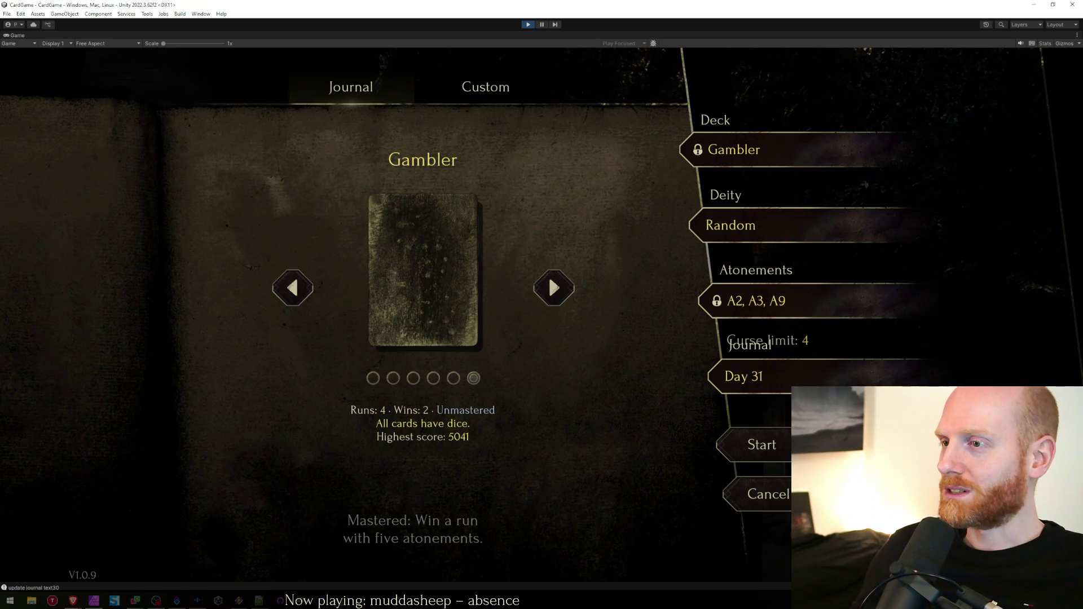
click(743, 377)
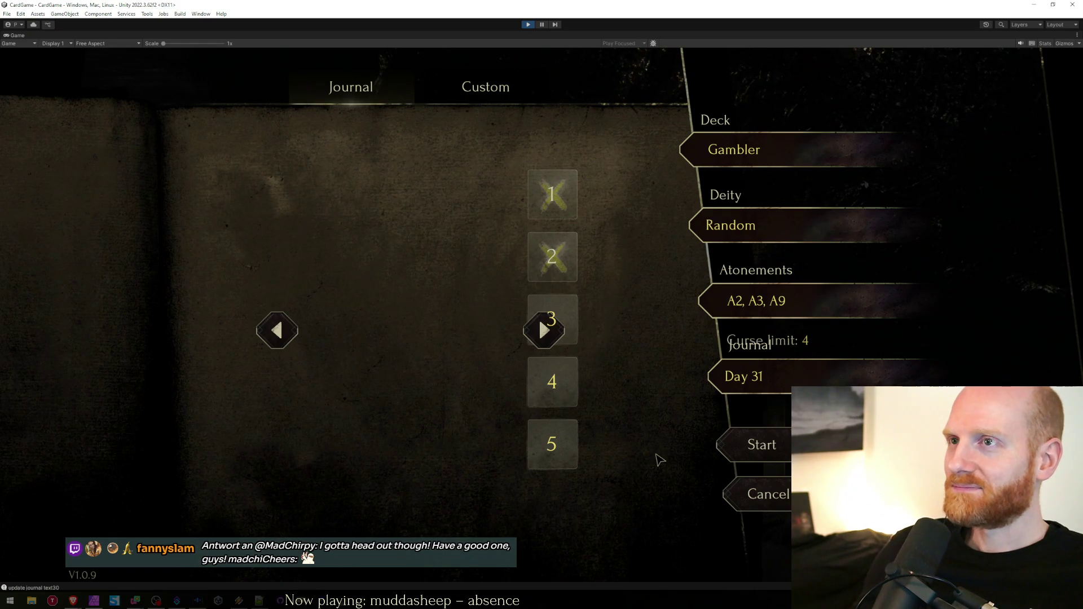
Glance at the code in Visual Studio, restore the full editor layout and select CardsPrevPage
key(alt+Tab)
key(Down)
key(Down)
click(391, 438)
key(alt+Tab)
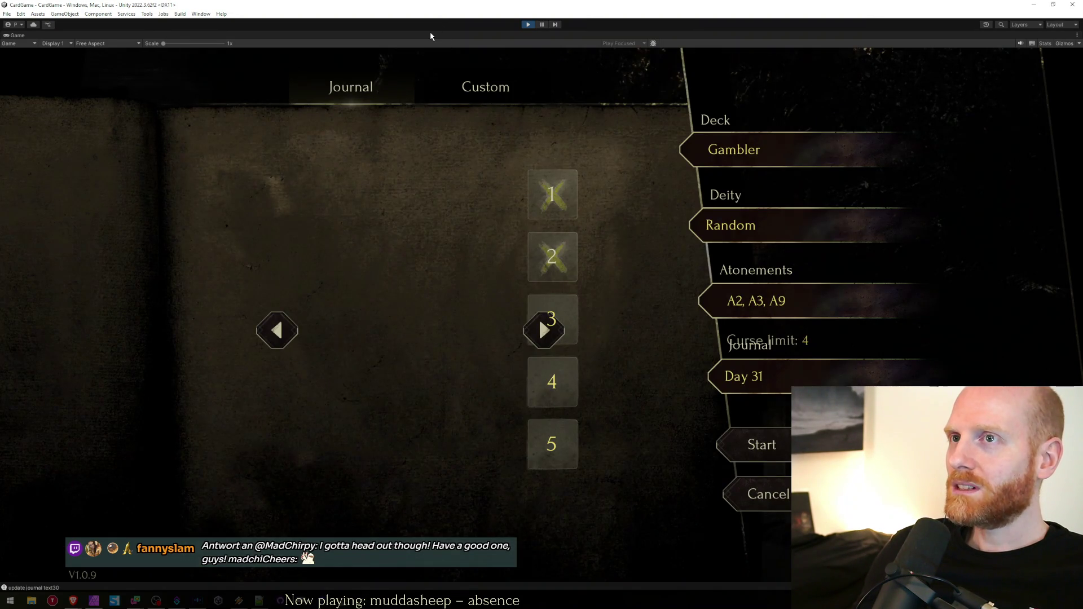
key(shift+space)
click(304, 521)
Move the CardsNextPage arrow above day 1, setting its Y position to 4.9
click(303, 519)
click(304, 518)
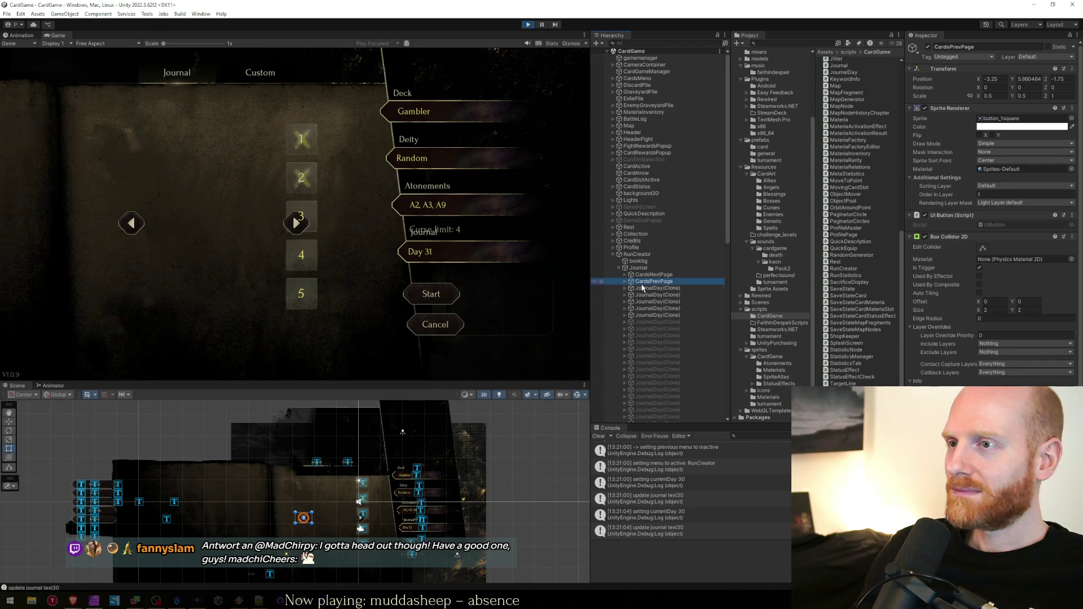
click(362, 518)
key(w)
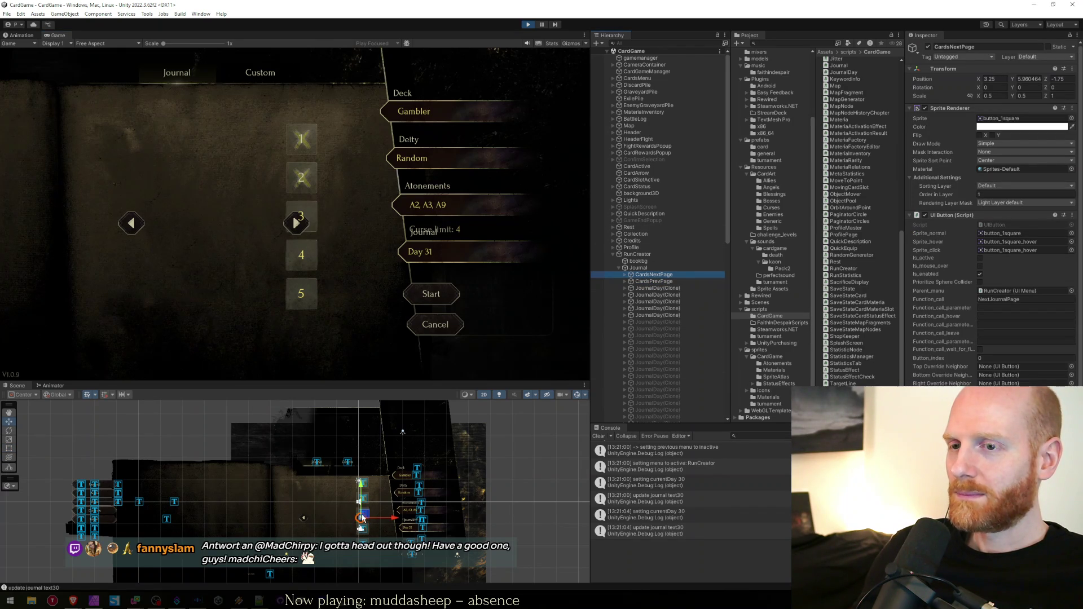
drag(362, 490, 363, 446)
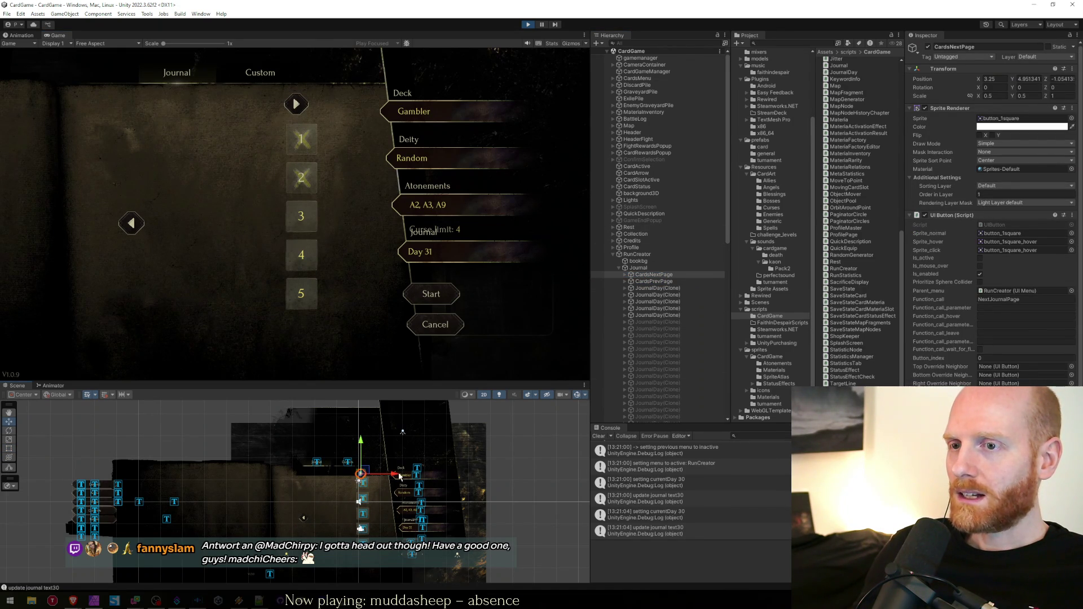
drag(399, 477, 402, 477)
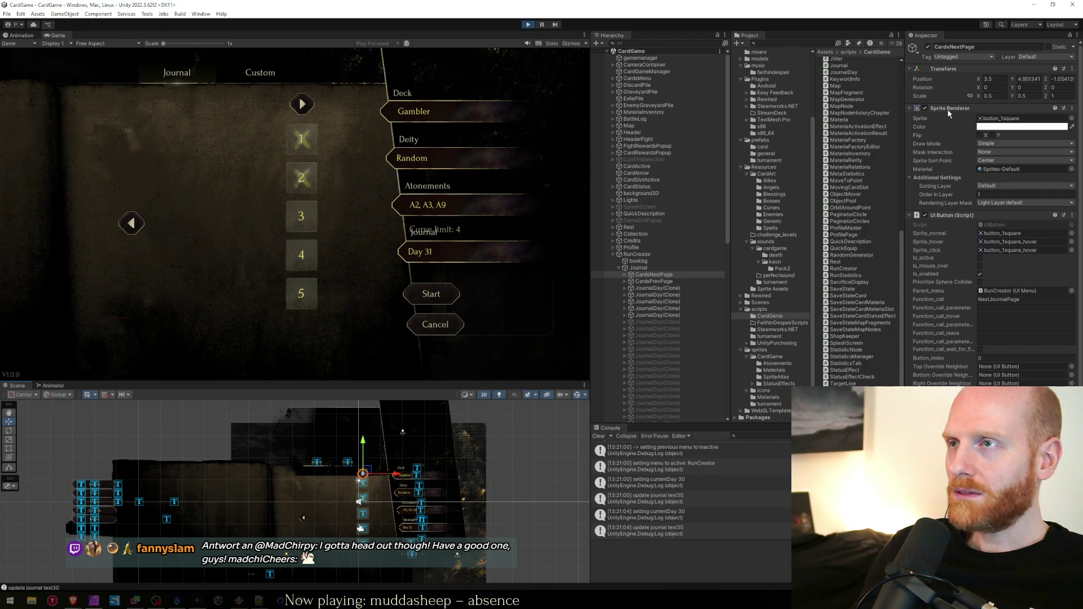
click(1029, 79)
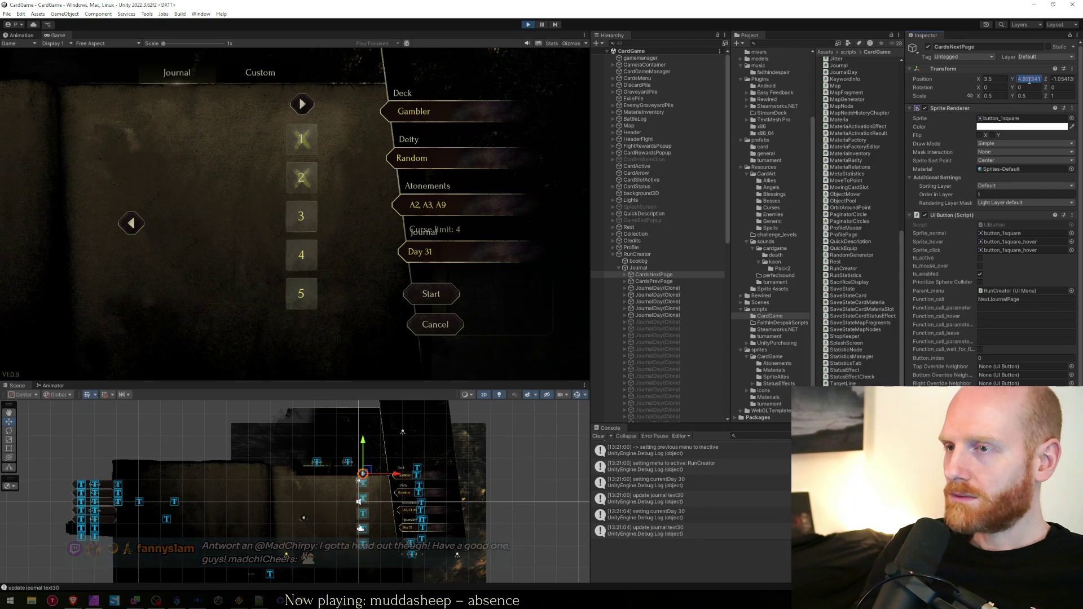
text(54)
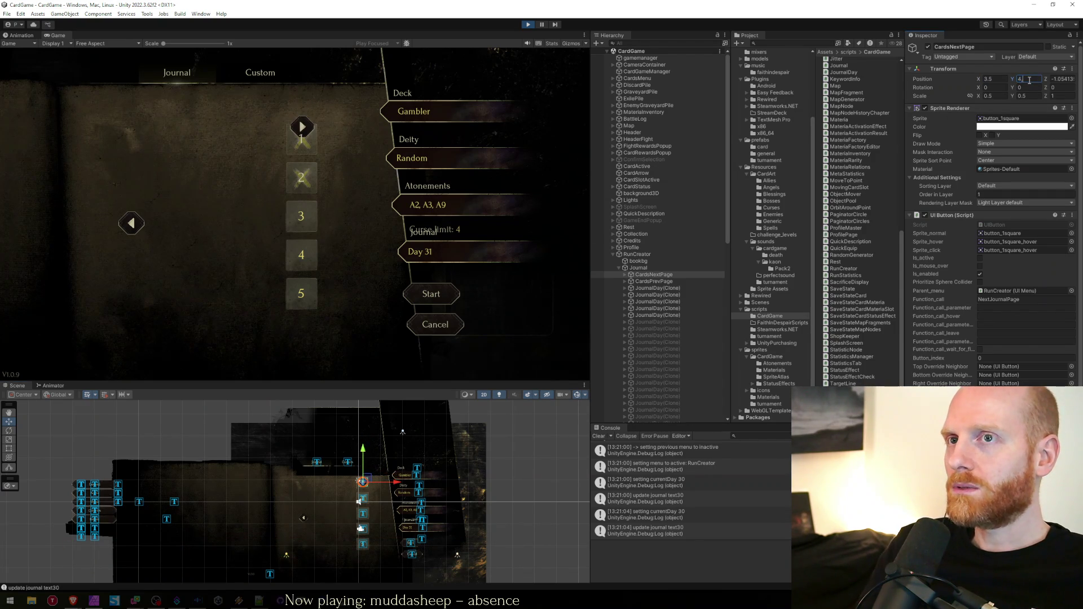
text(.9)
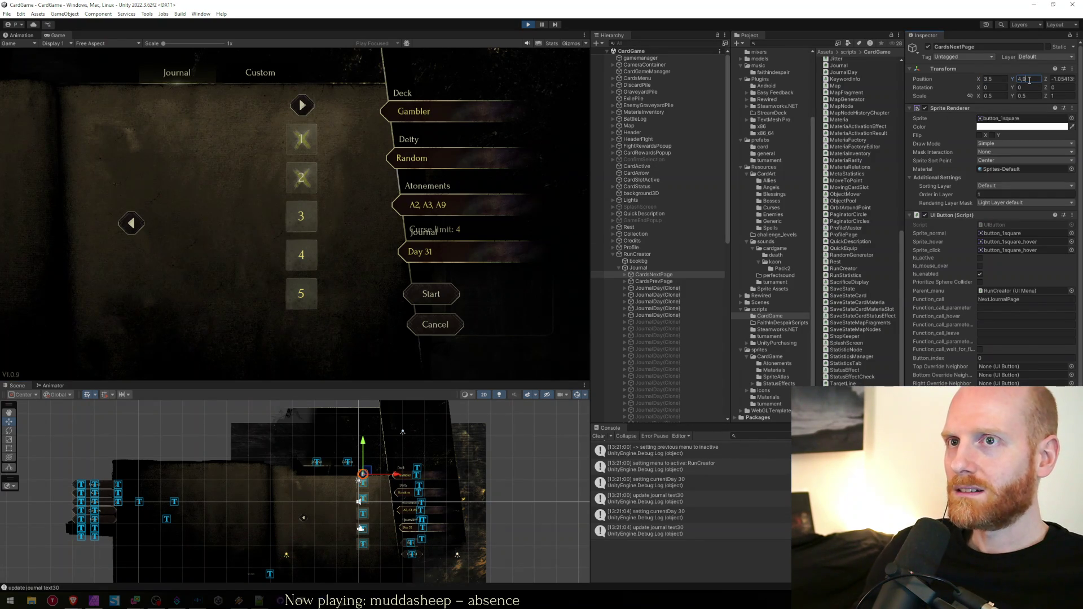
click(998, 79)
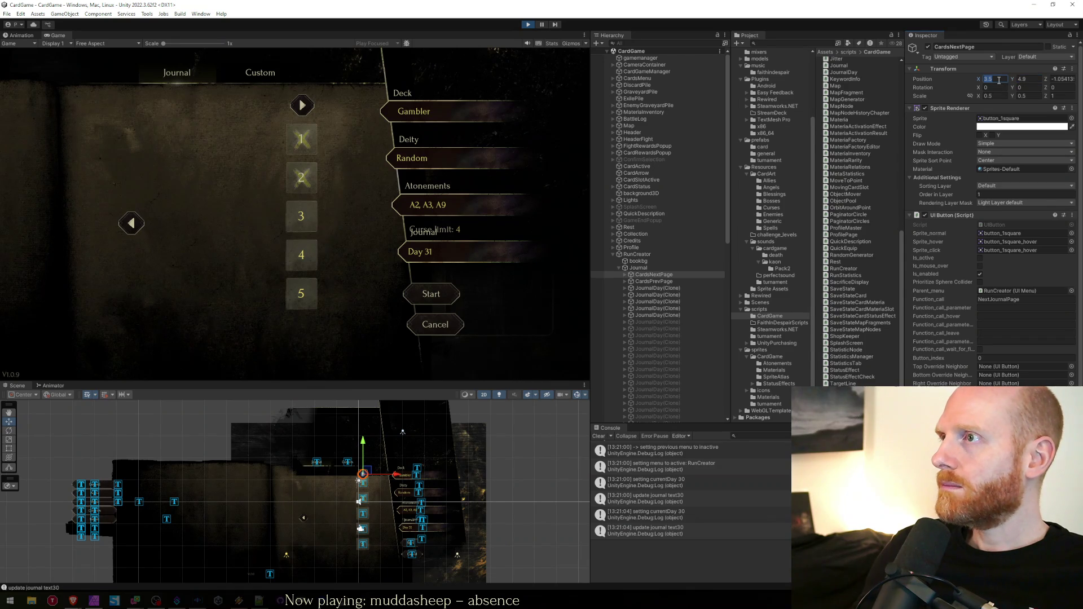
click(1059, 81)
text(0)
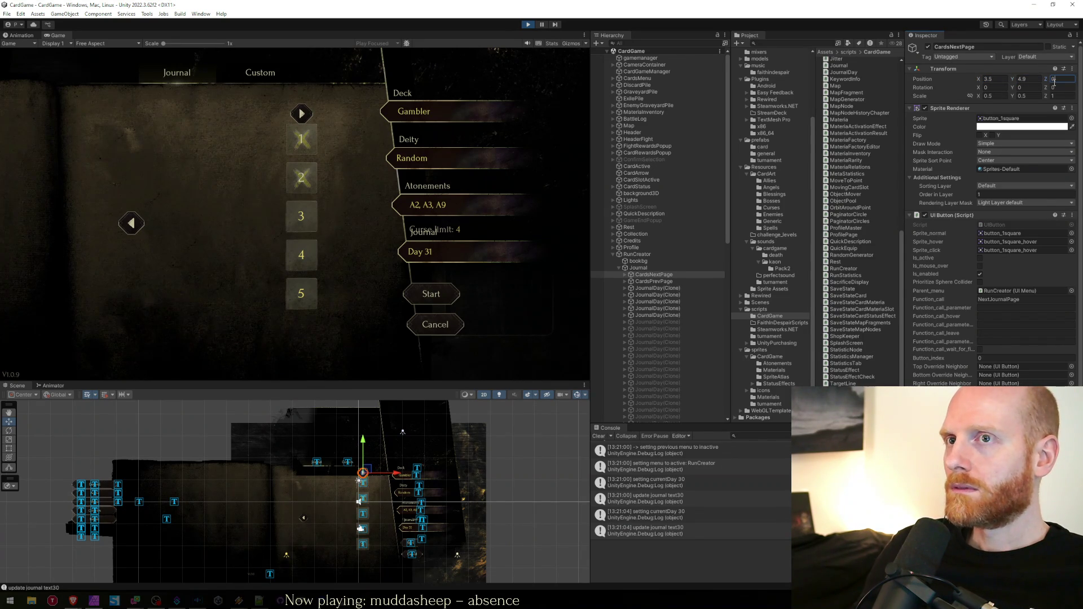
text(-)
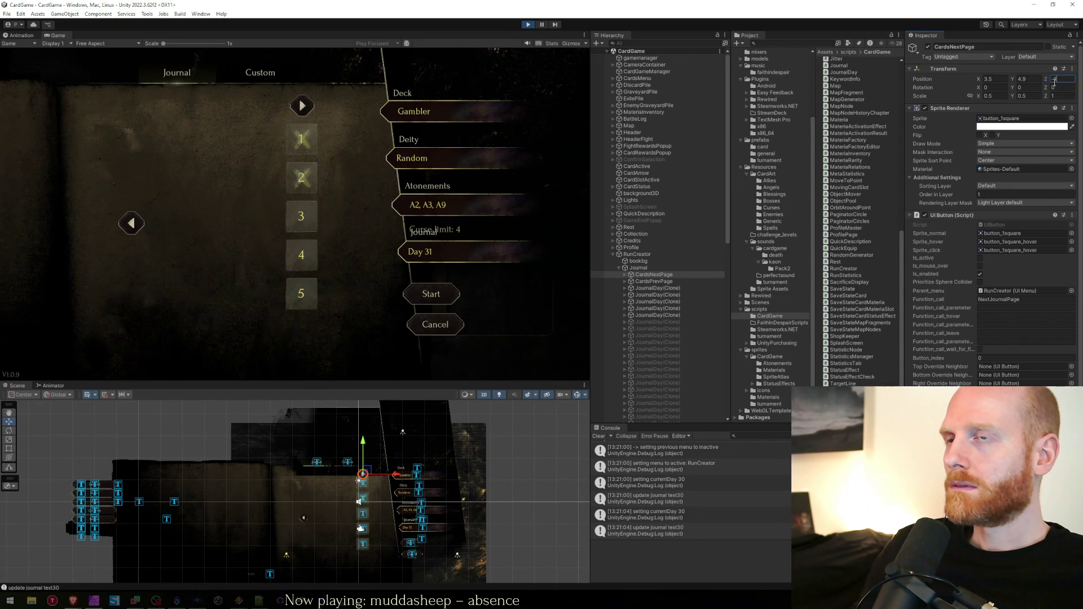
Copy CardsNextPage's Position onto CardsPrevPage and drag that arrow below day 5
right_click(926, 81)
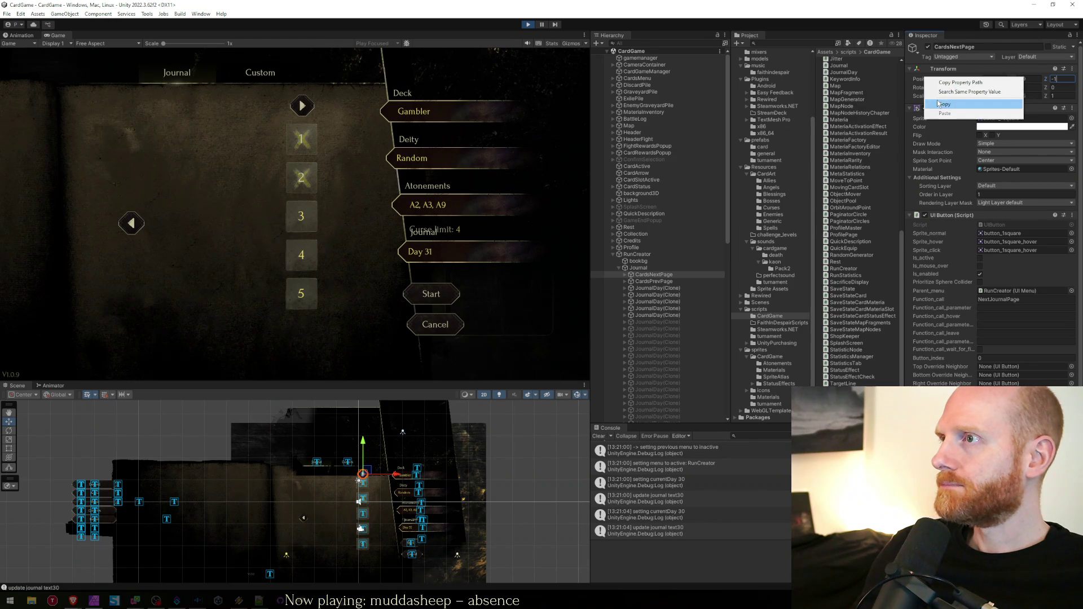
click(940, 104)
click(651, 281)
right_click(926, 82)
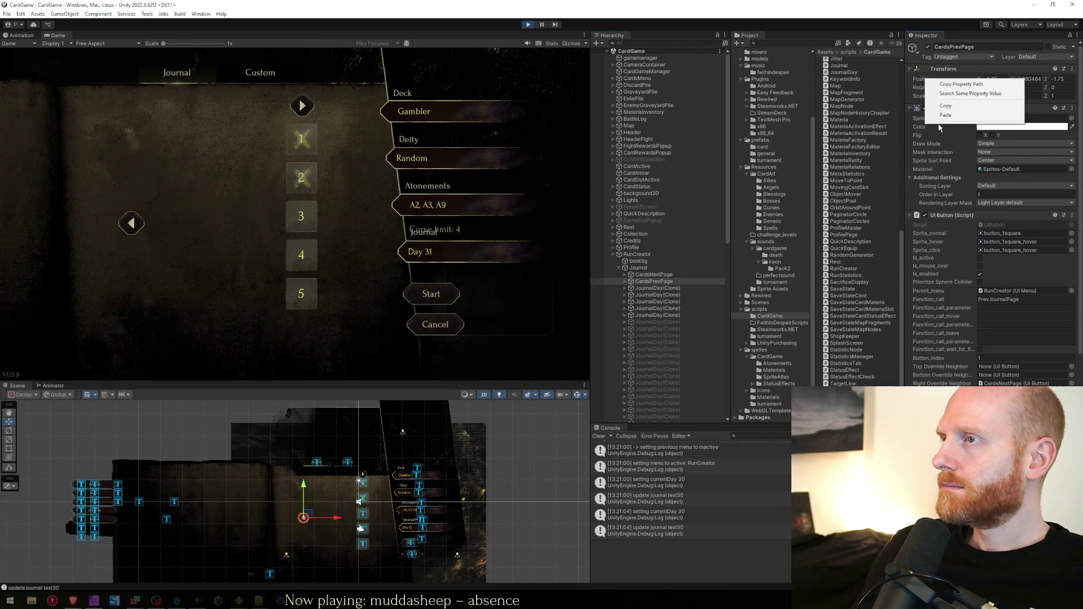
click(945, 115)
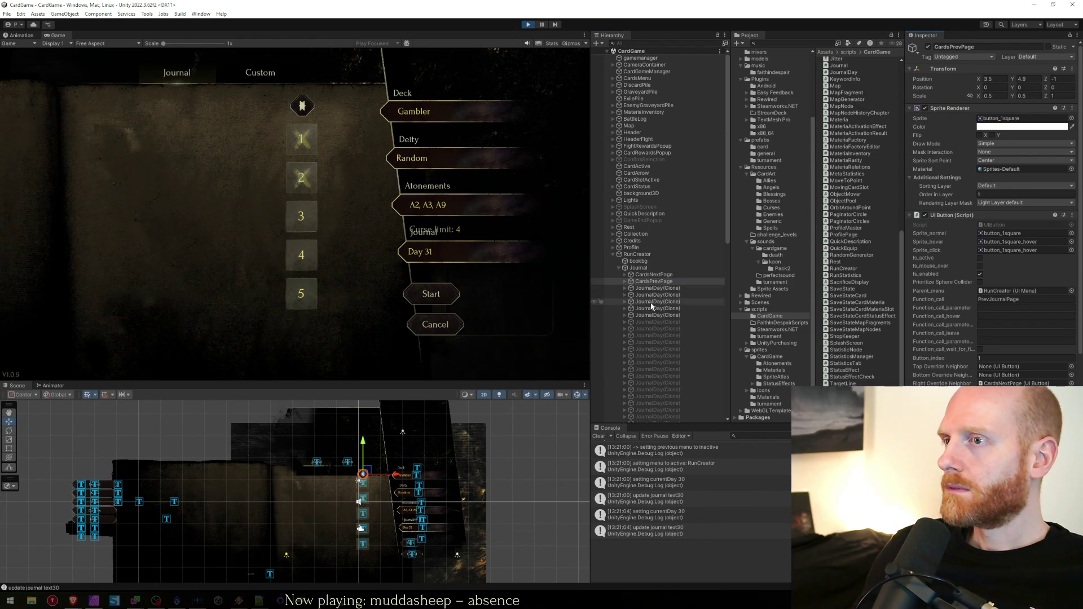
drag(364, 445, 365, 522)
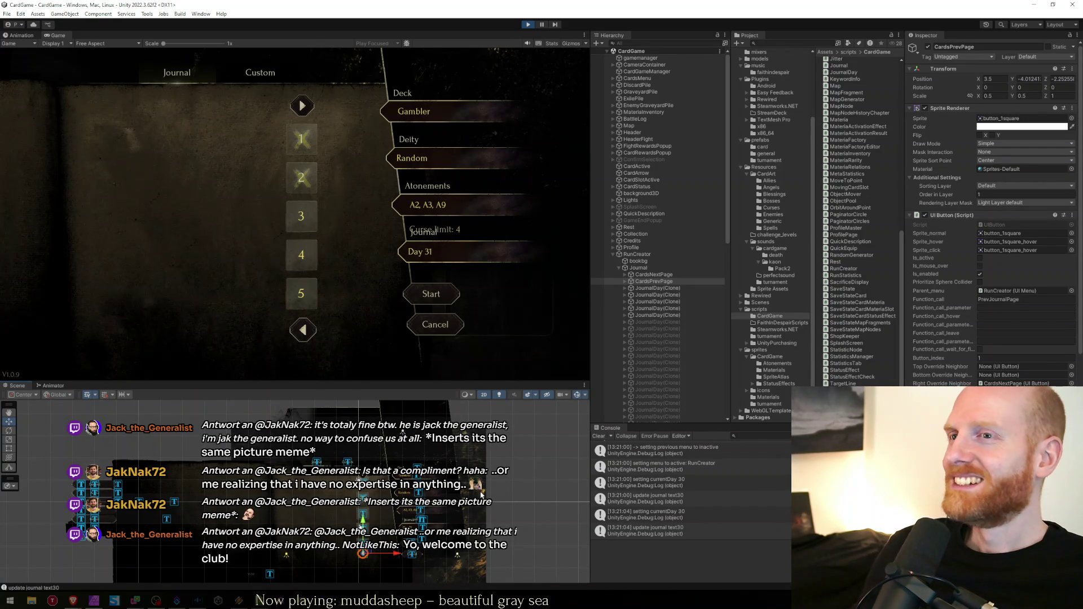
Set CardsPrevPage's Z position to -1, lower it slightly, and stop play mode
click(685, 276)
click(680, 282)
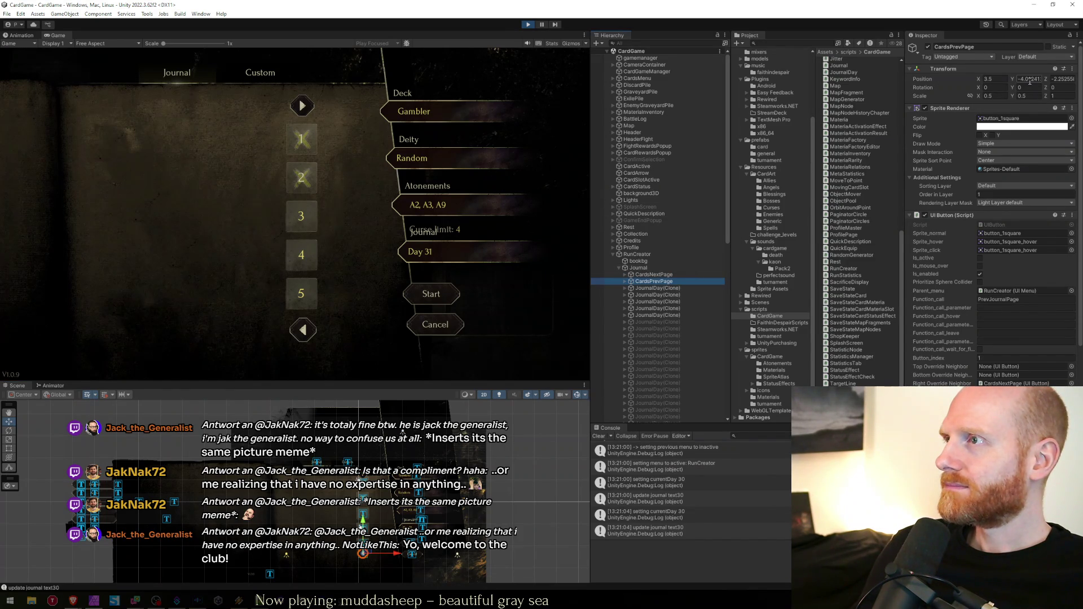
click(1060, 79)
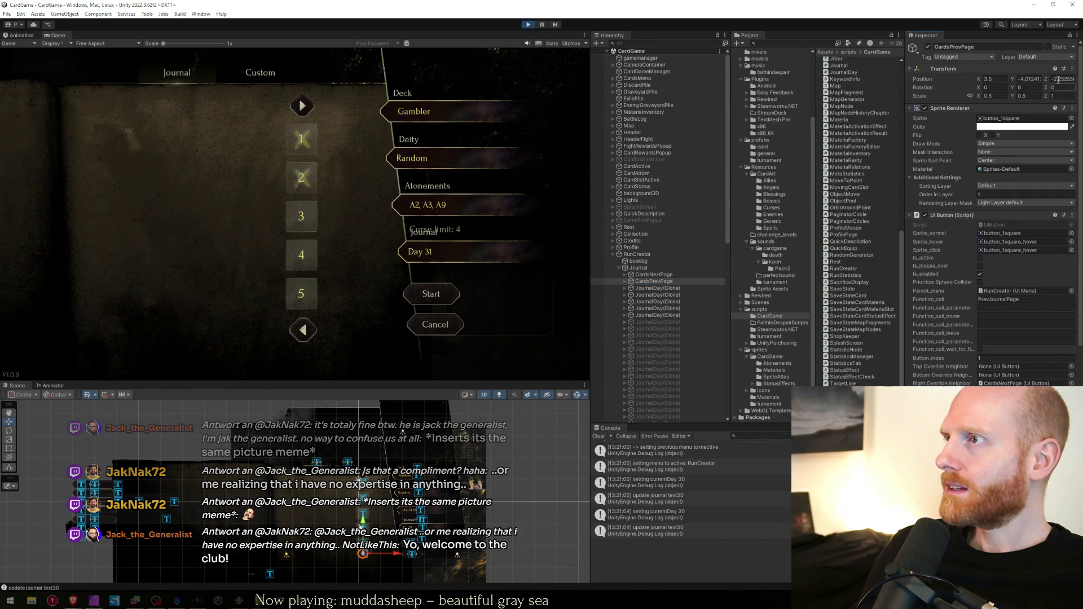
text(-1)
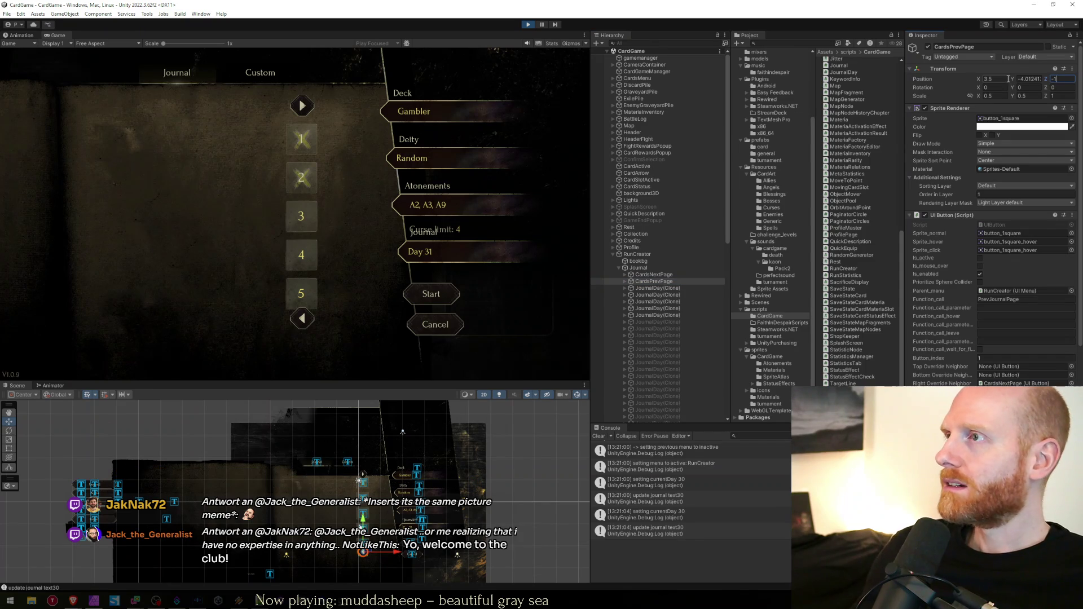
drag(1015, 79, 1009, 84)
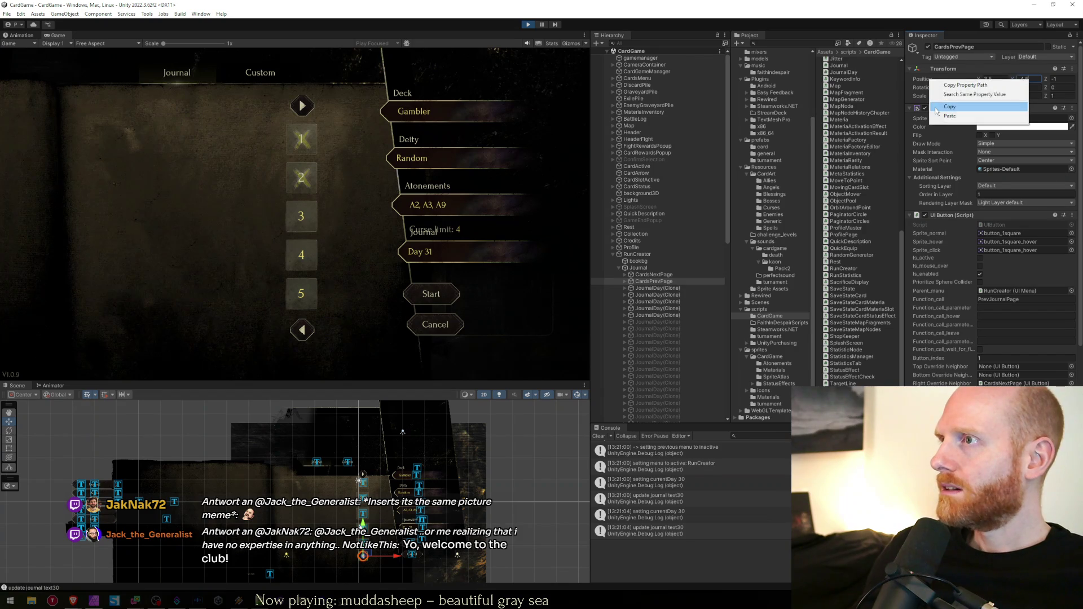
key(ctrl+p)
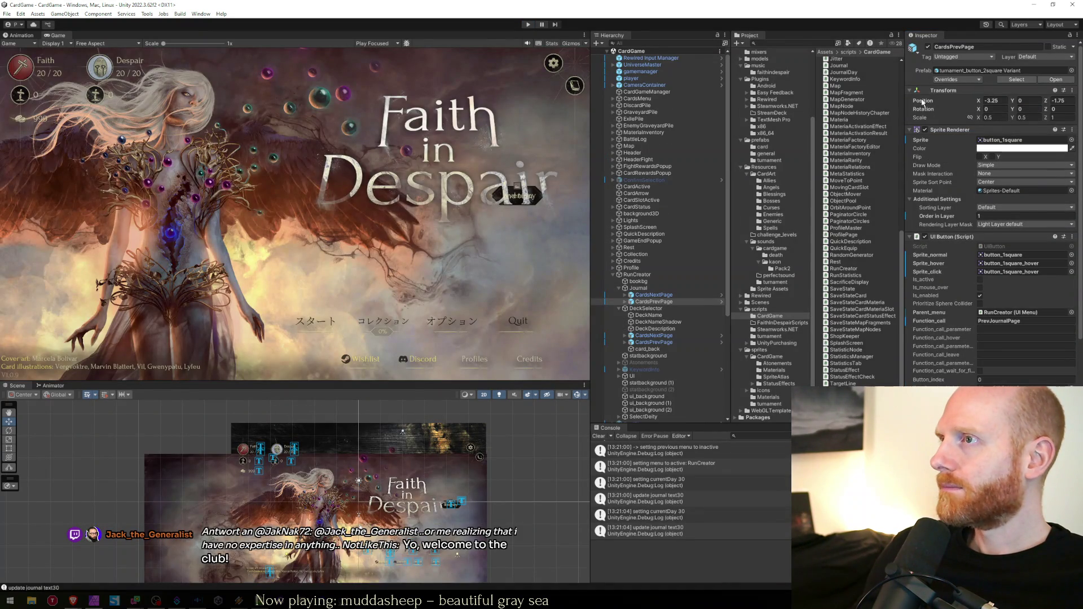
Reapply the copied position to CardsPrevPage and record both arrow positions in the worksheet notes
right_click(921, 100)
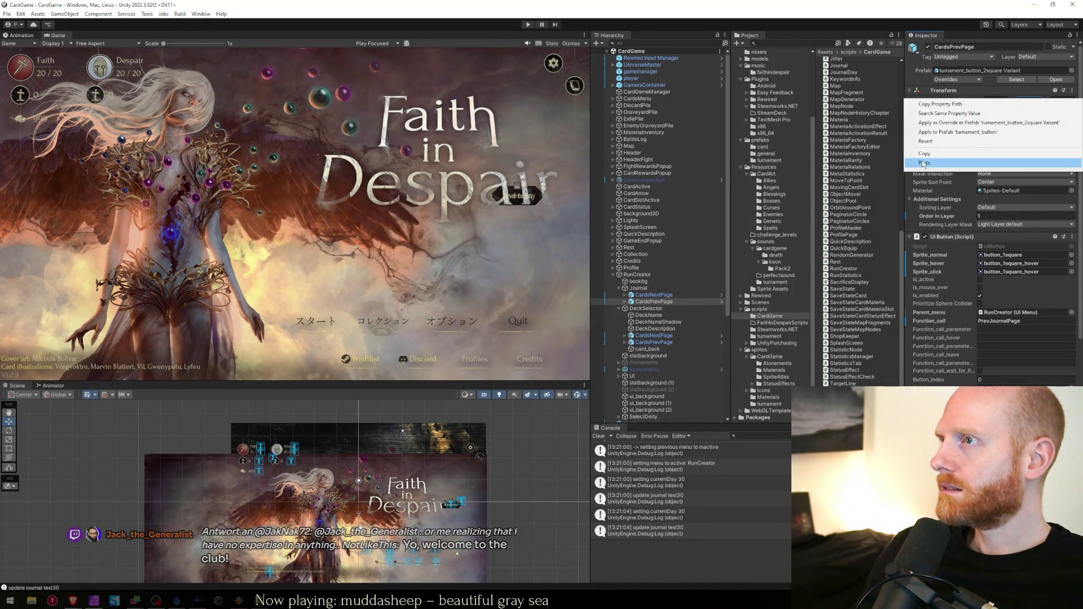
click(931, 142)
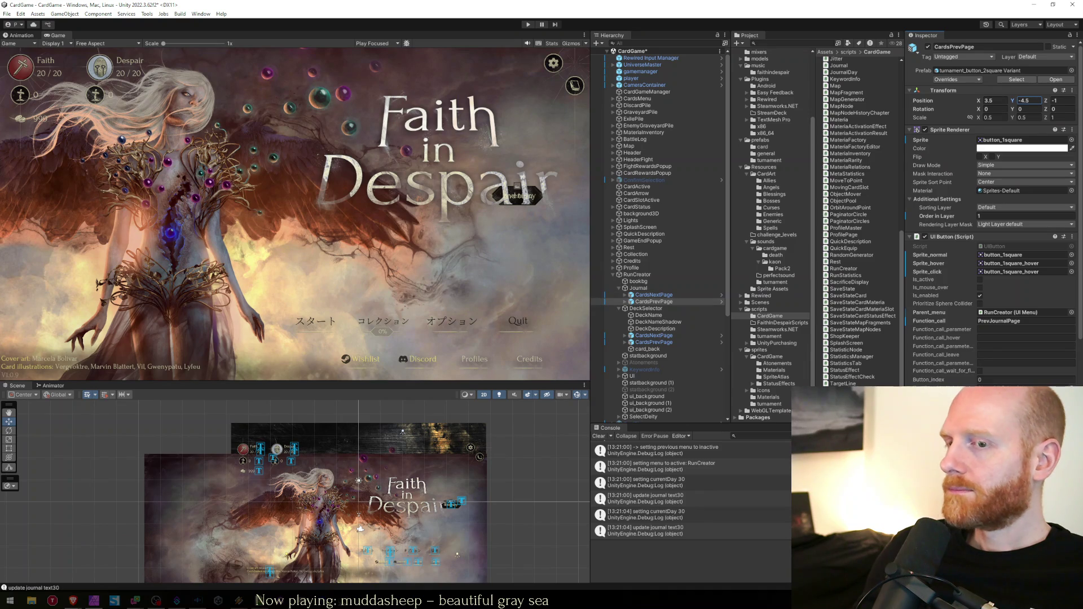
key(alt+Tab)
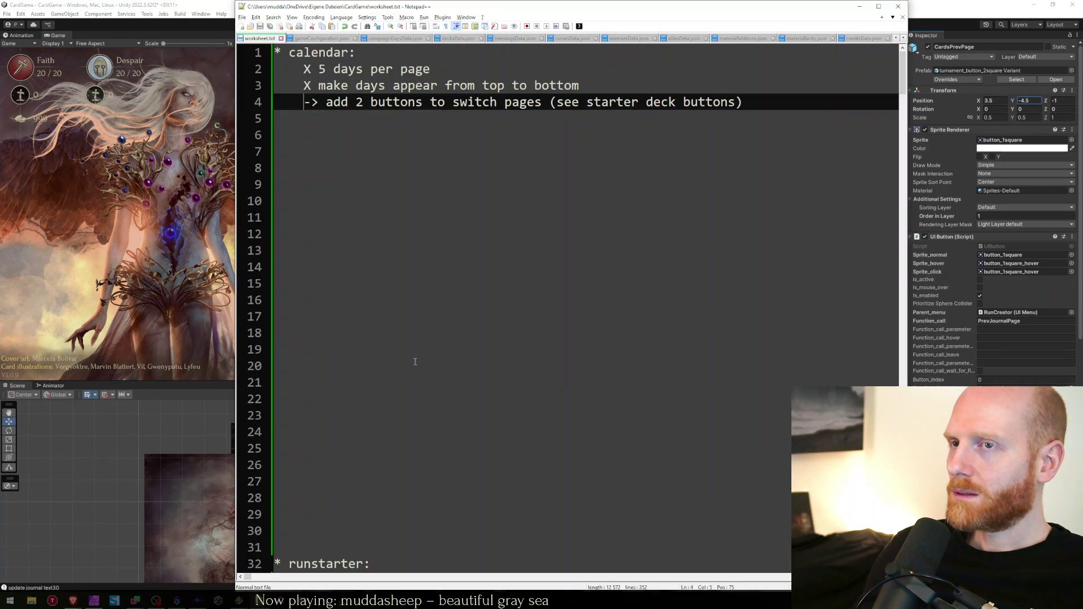
click(437, 340)
text(Vector3(3.5,-4.5,-1))
key(Return)
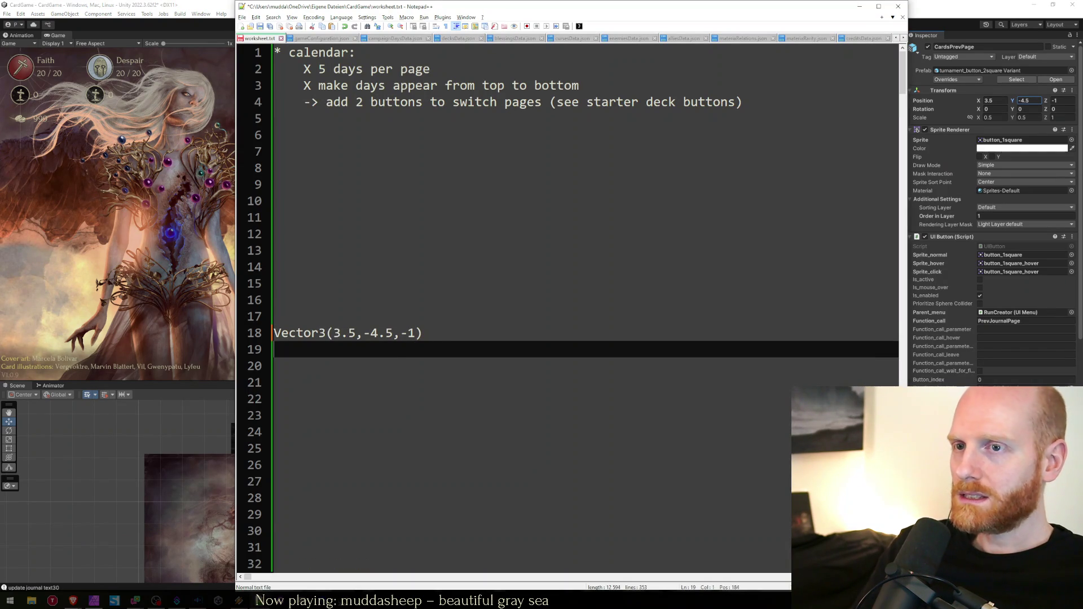
key(super+v)
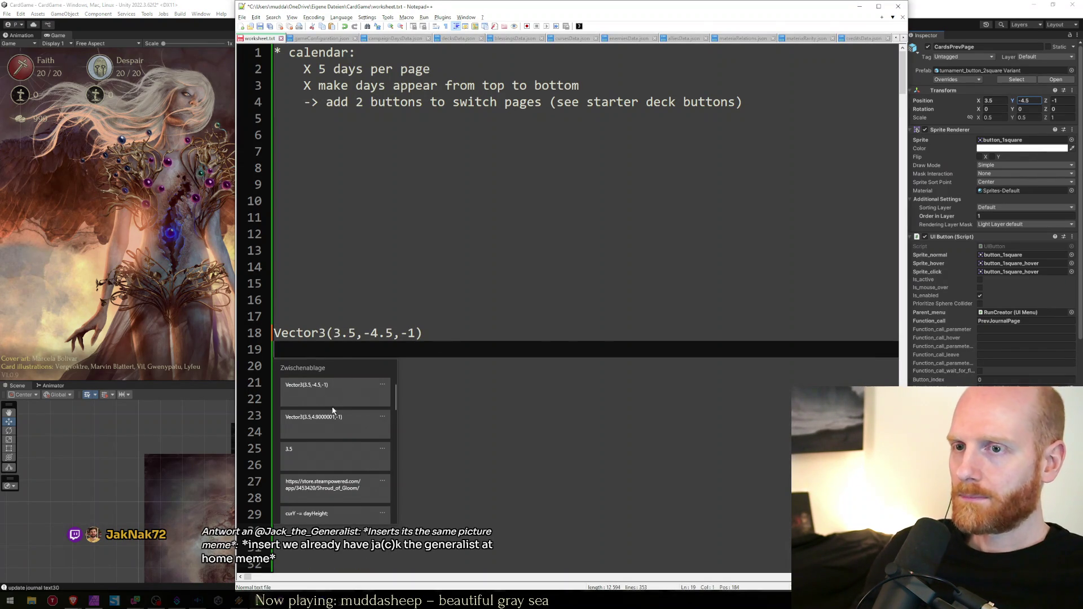
click(333, 420)
drag(461, 349, 267, 351)
Paste the saved position back onto CardsNextPage and start the game in play mode
click(925, 136)
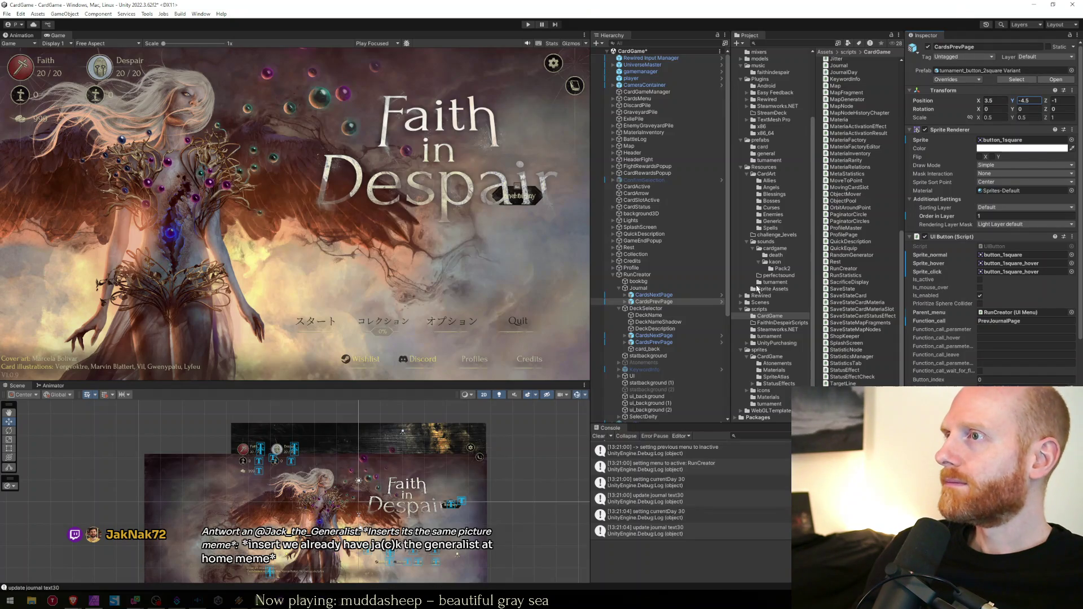
click(654, 295)
right_click(920, 102)
click(928, 166)
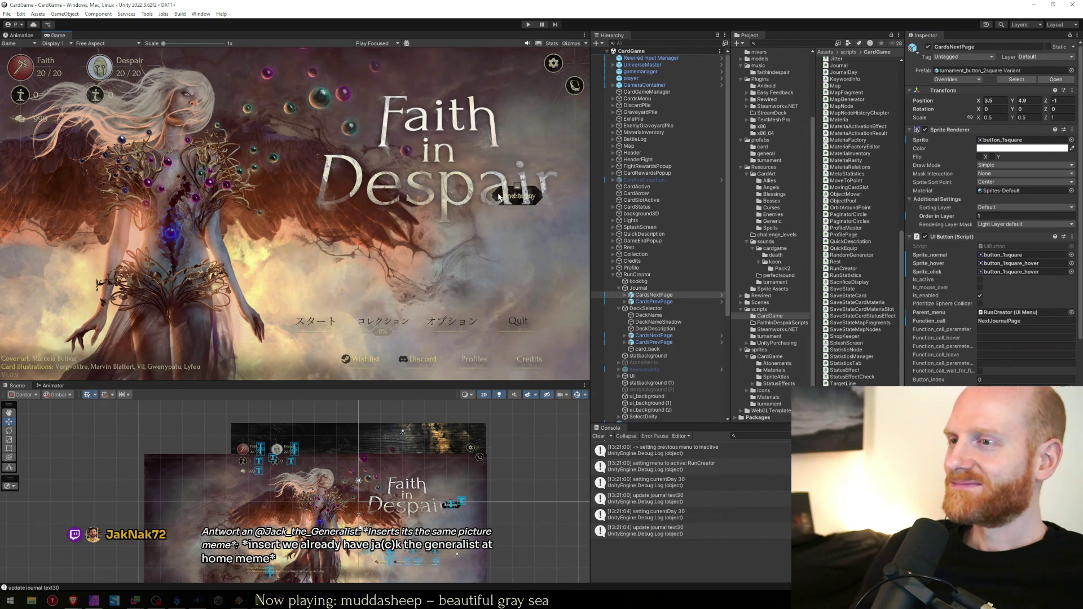
click(528, 24)
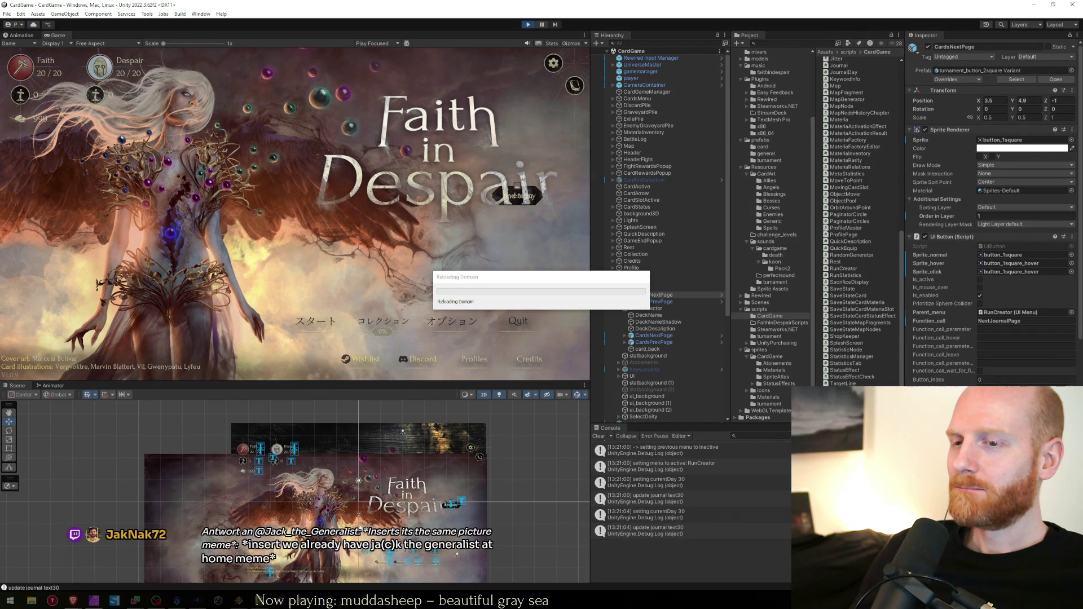
In the worksheet, mark the page-buttons task done with X, add '-> day 31', save, and restart play
key(alt+Tab)
click(488, 232)
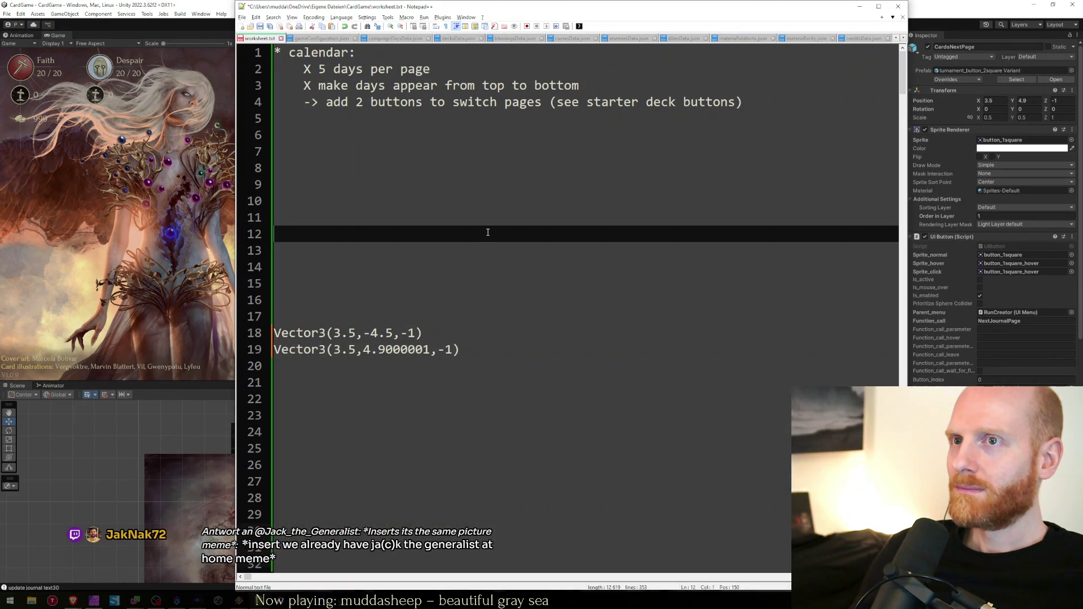
key(ctrl+Home)
key(Down)
key(Down)
key(Down)
key(Home)
key(shift+Left)
key(shift+Left)
text(X)
key(End)
key(Return)
key(BackSpace)
text(-> day 31)
key(ctrl+s)
click(64, 357)
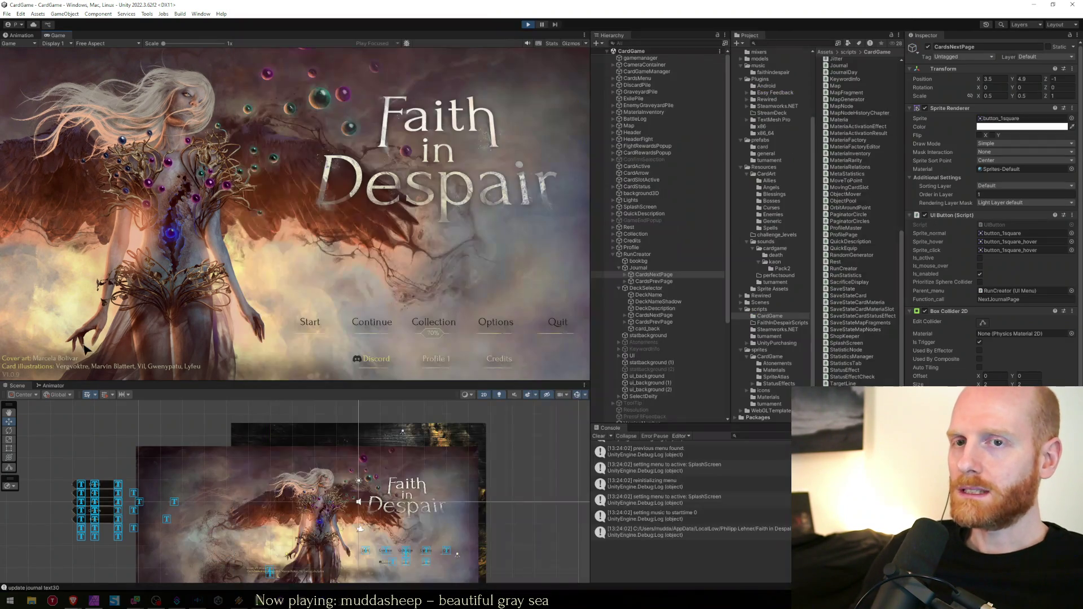
Start a run, page the Journal days back and forward with the repositioned arrows, confirming wraparound, then stop play
click(304, 324)
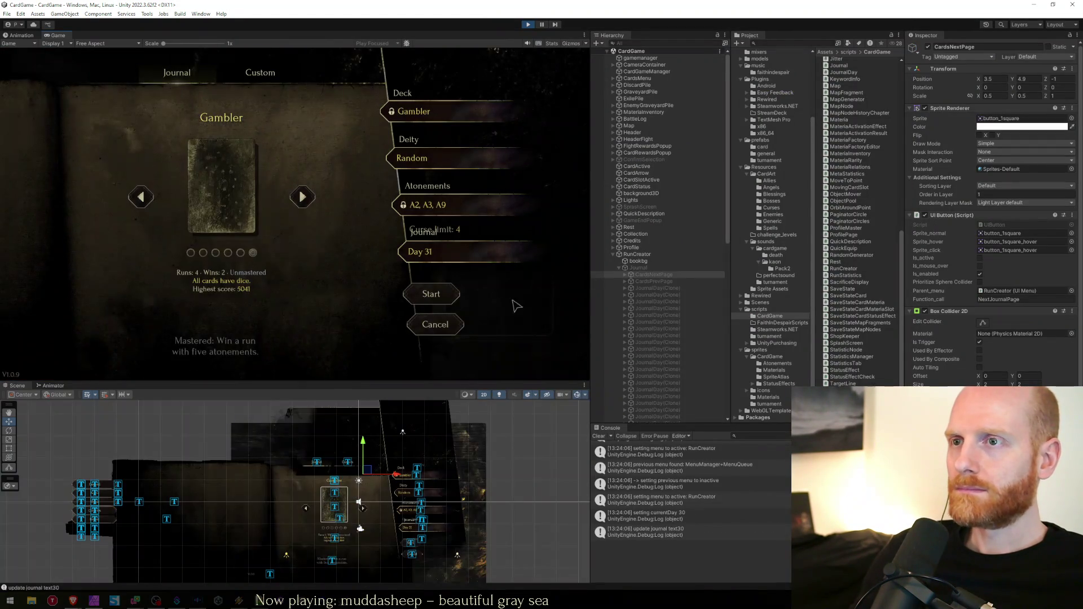
click(455, 251)
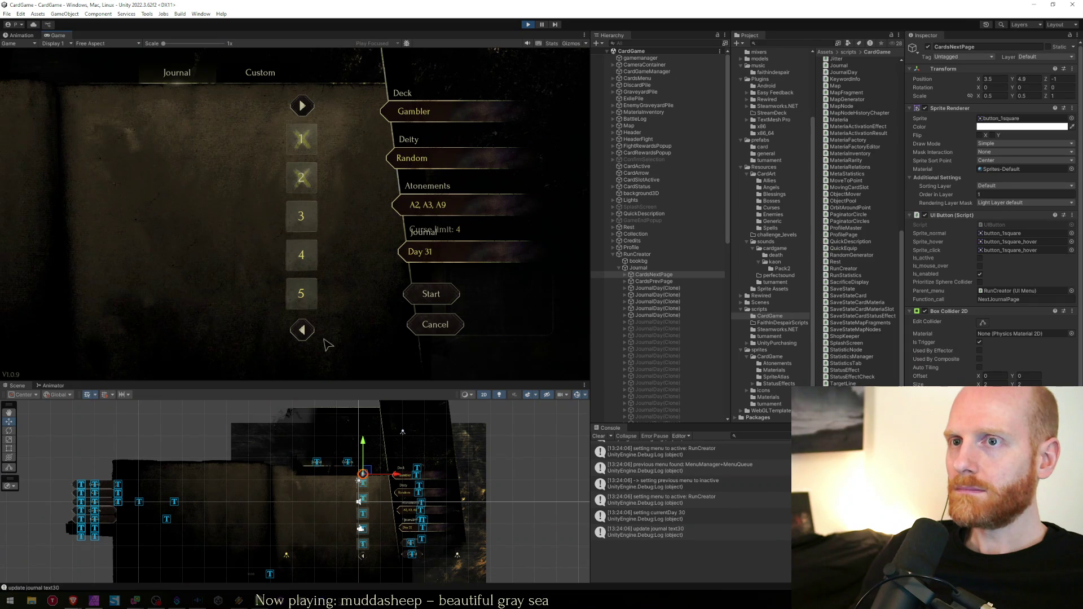
click(303, 330)
click(303, 330)
click(303, 330)
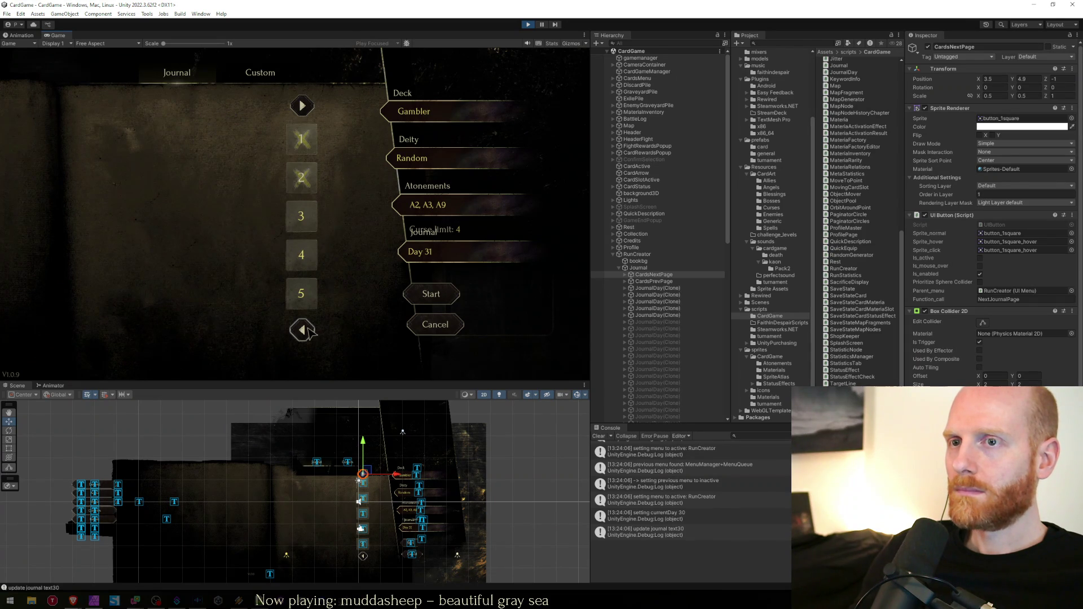
click(303, 106)
click(303, 105)
click(303, 106)
click(303, 105)
click(303, 105)
click(303, 105)
click(305, 106)
click(305, 107)
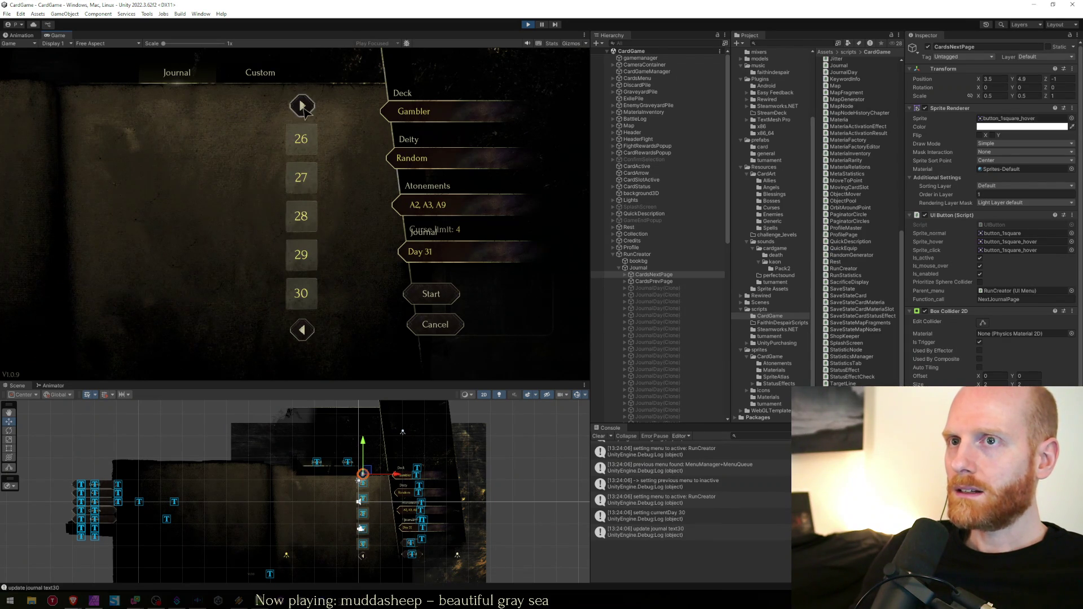
click(304, 108)
click(527, 26)
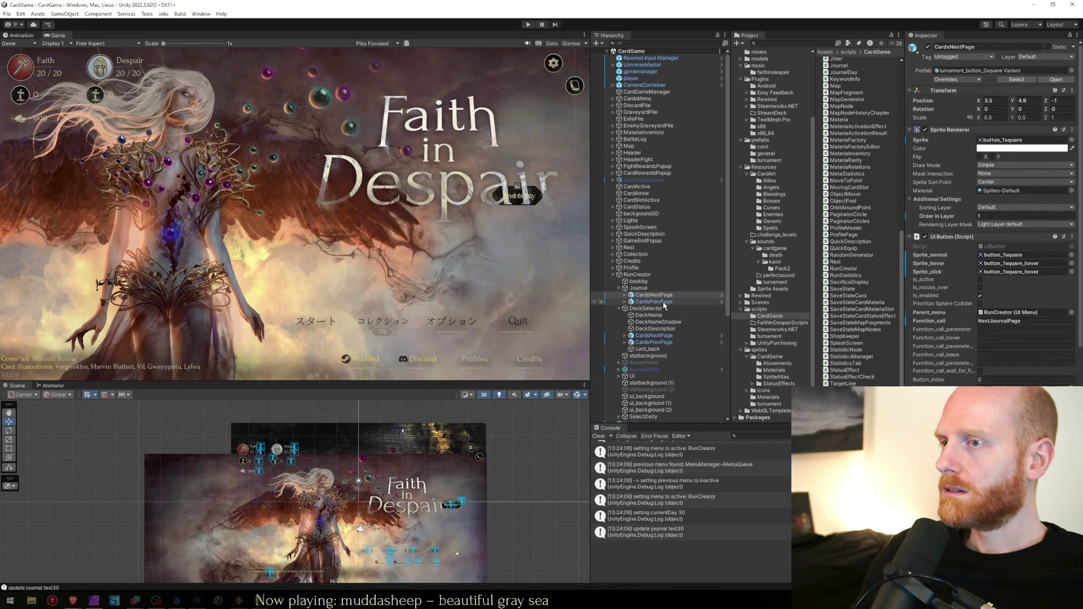
Copy CardsPrevPage's Position into the worksheet as 'prev: Vector3(3.5,-4.5,-1)' and add a 'next:' line
click(660, 302)
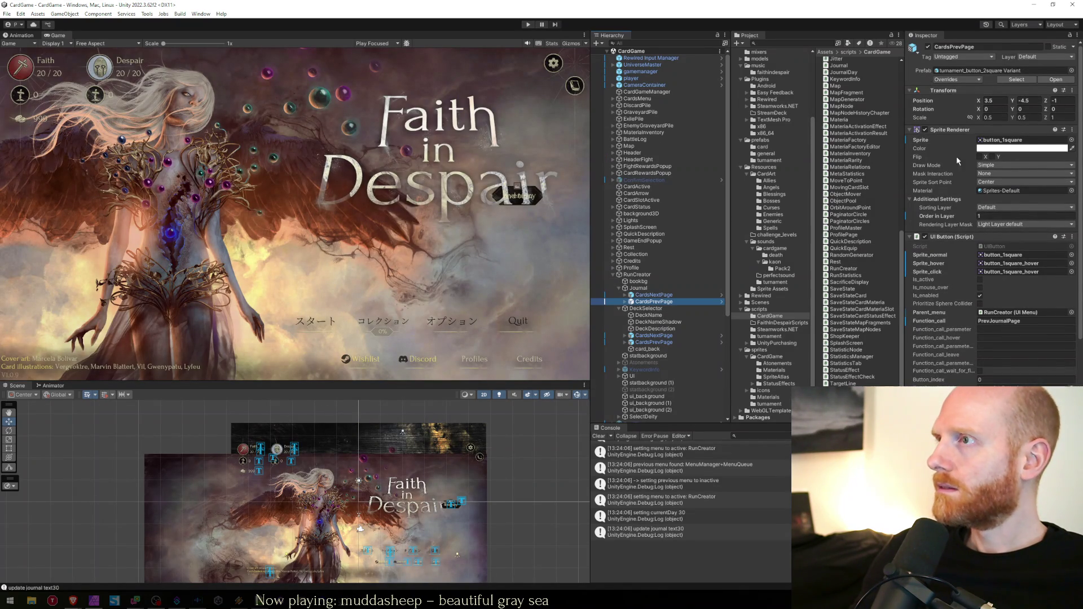
right_click(928, 103)
click(925, 157)
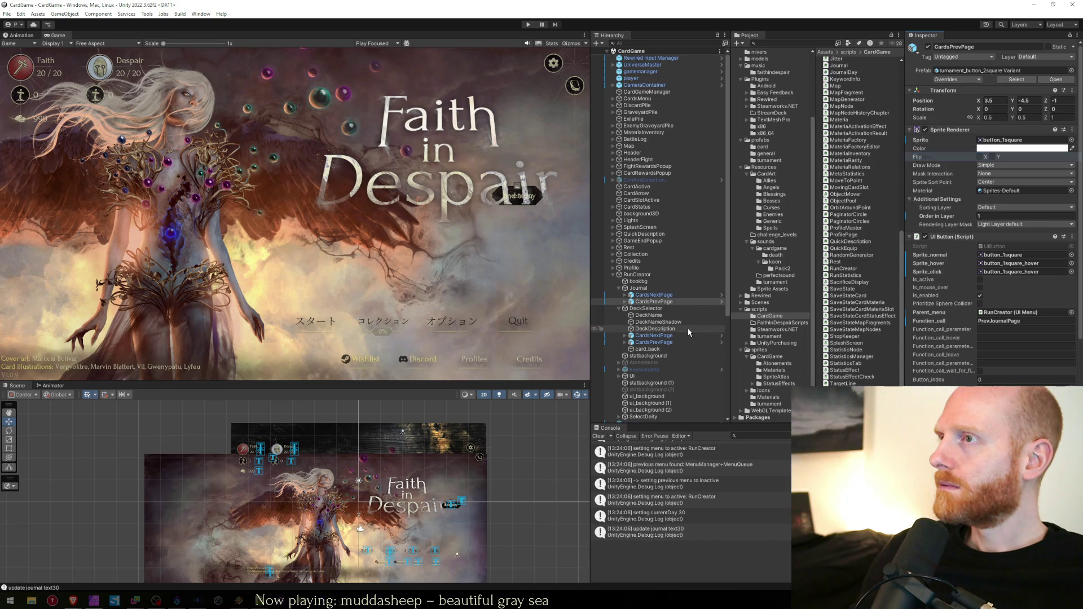
key(alt+Tab)
key(Return)
key(Return)
key(ctrl+v)
key(alt+Tab)
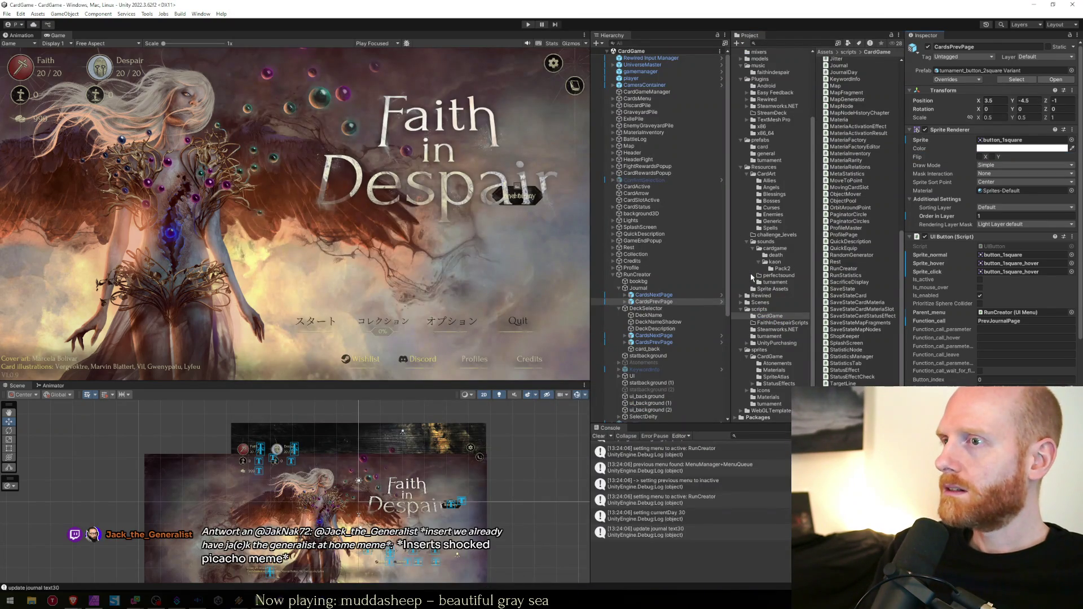
key(alt+Tab)
key(Home)
text(prev:)
key(End)
key(Return)
text(next:)
Copy CardsNextPage's Position and return to the worksheet's 'next:' line
key(alt+Tab)
click(654, 294)
right_click(923, 101)
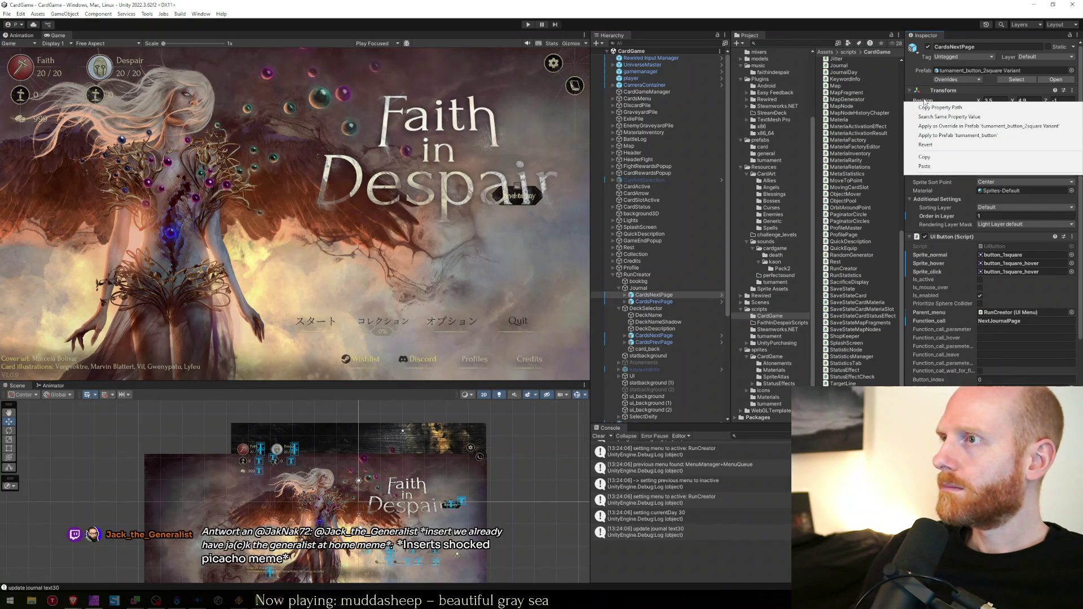
click(931, 157)
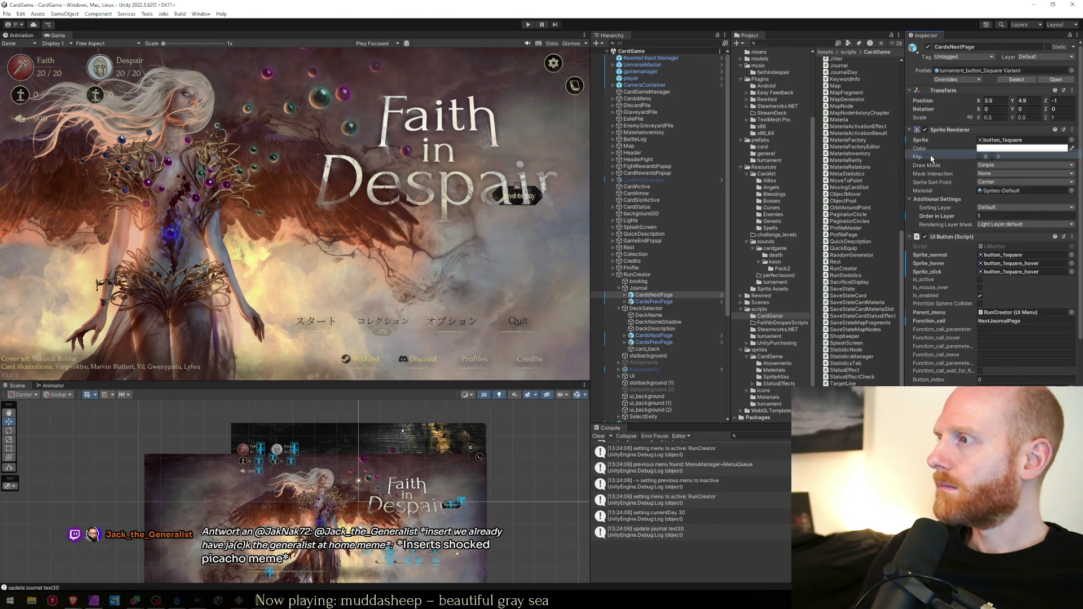
key(alt+Tab)
key(Down)
key(Up)
key(Up)
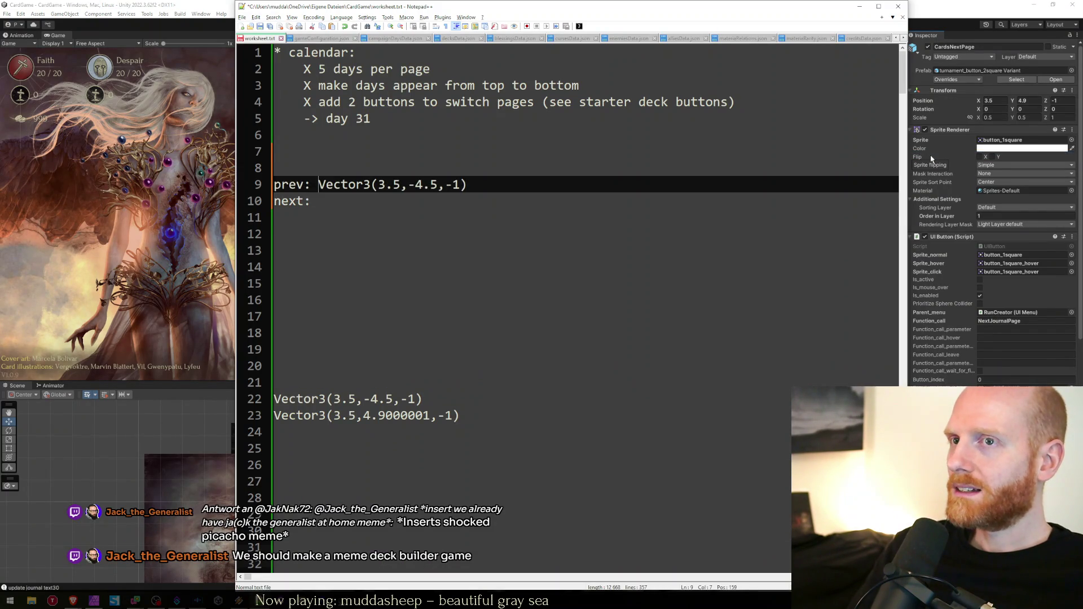
Paste Vector3(3.5,4.9000001,-1) after 'next:', delete the old loose Vector3 lines, then bring Brave forward
key(Down)
key(ctrl+v)
key(Down)
key(Down)
key(Down)
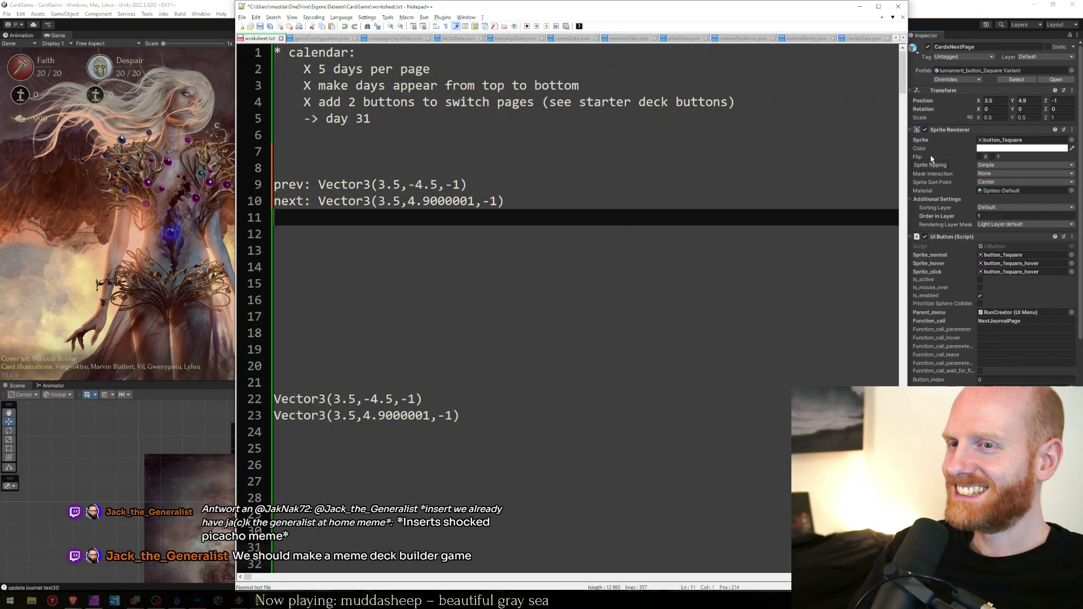
key(shift+Down)
key(shift+Down)
key(shift+Down)
key(shift+End)
key(shift+Down)
key(Delete)
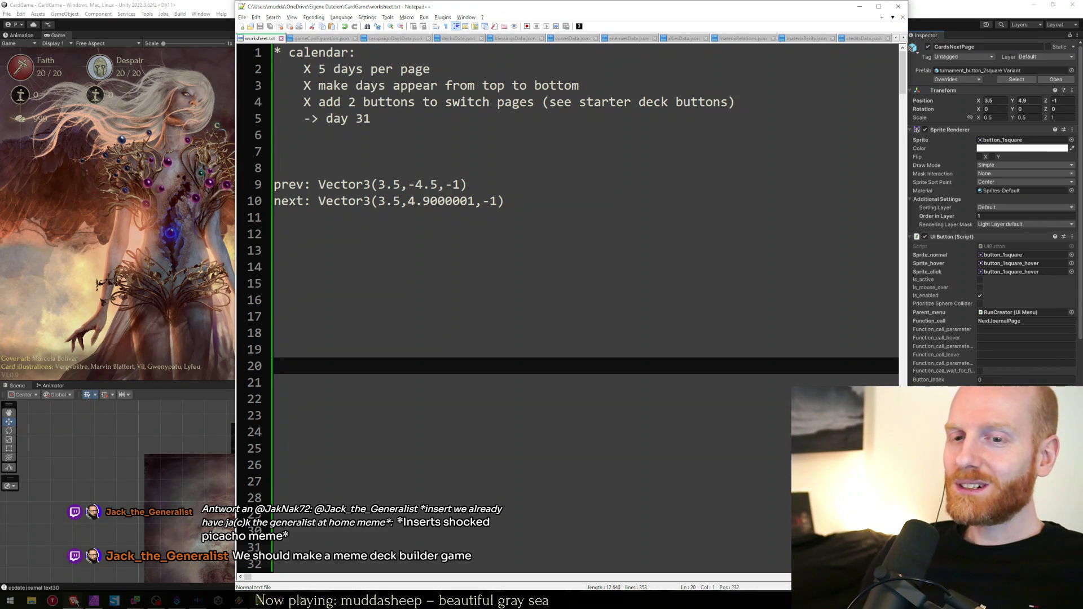
click(158, 589)
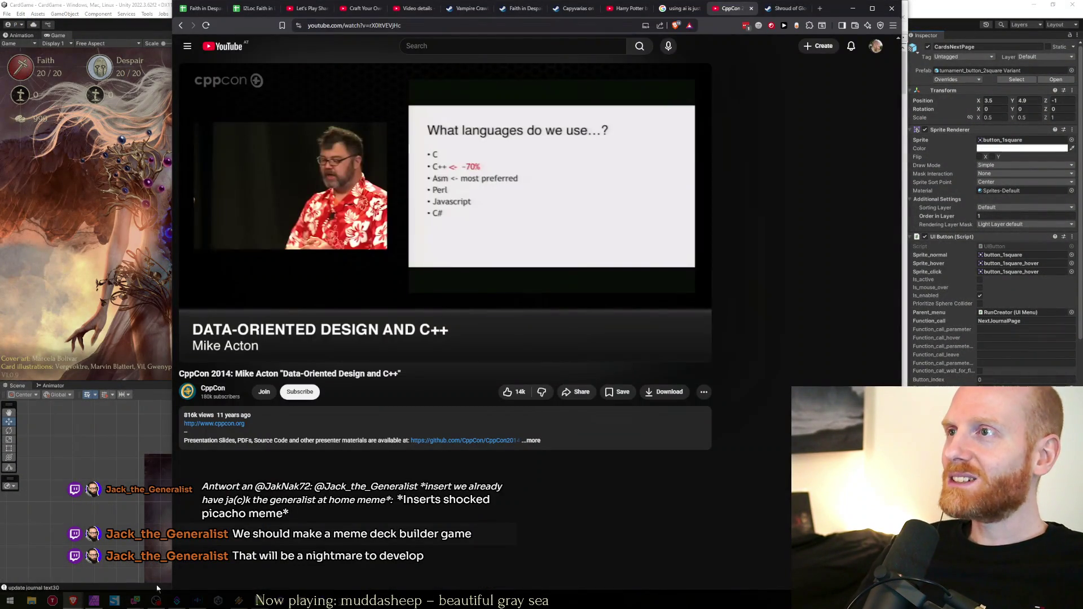
Search 'memory cats deckbuilder steam' in a new tab and open Replicat's Steam store page
key(ctrl+Tab)
key(ctrl+t)
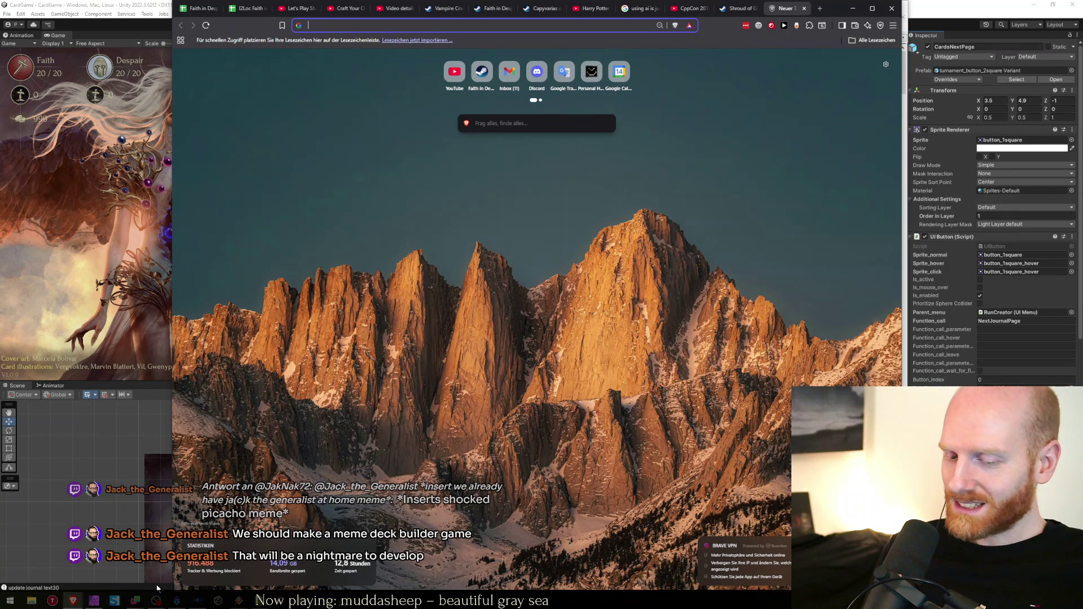
text(memory cats deckbuilder steam)
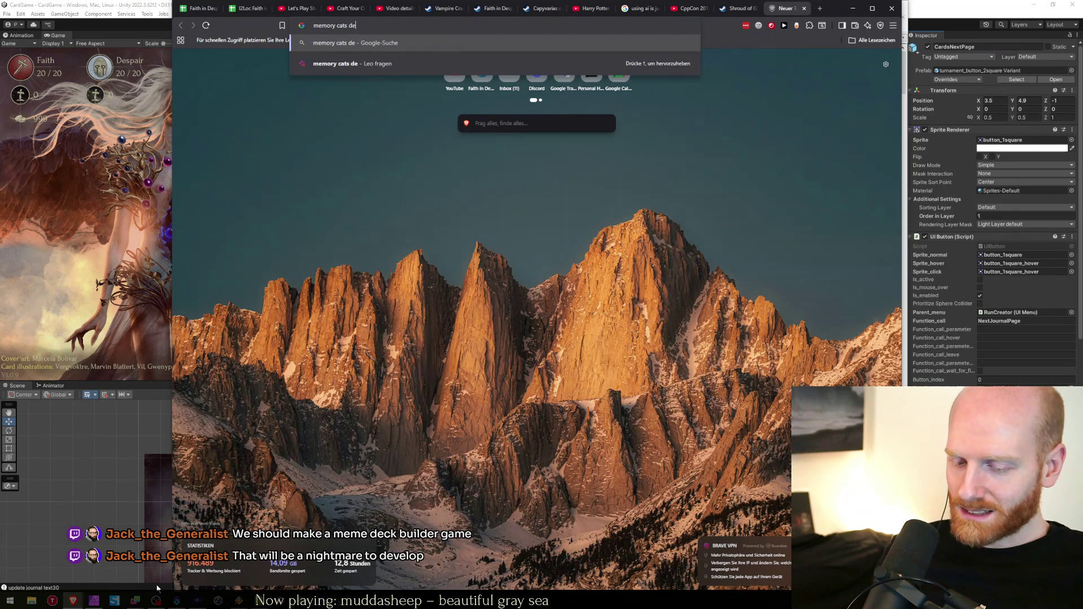
key(Return)
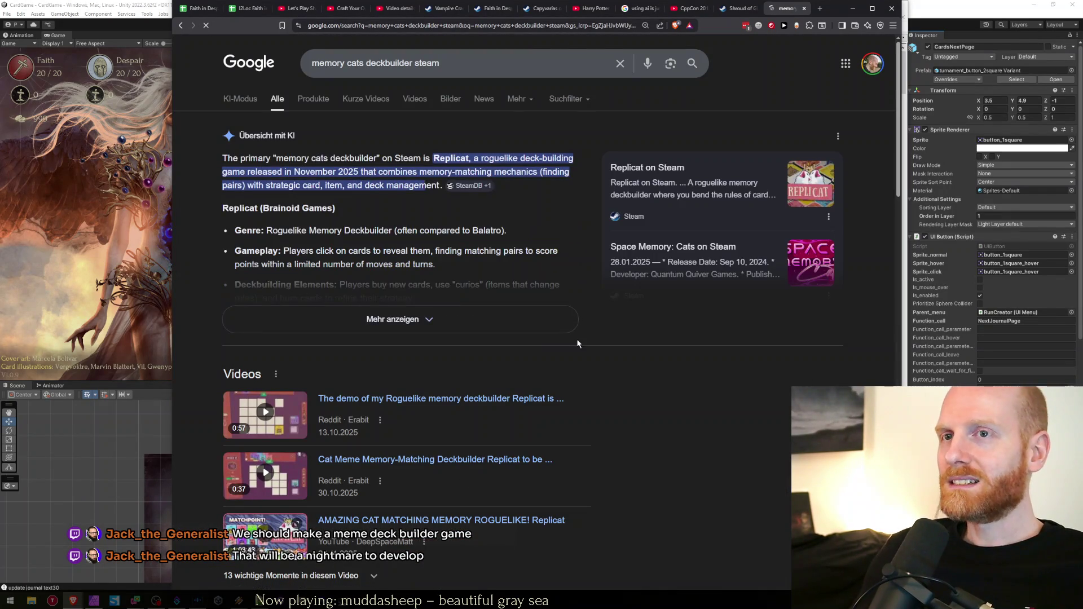
scroll(484, 345, down, 8)
click(289, 308)
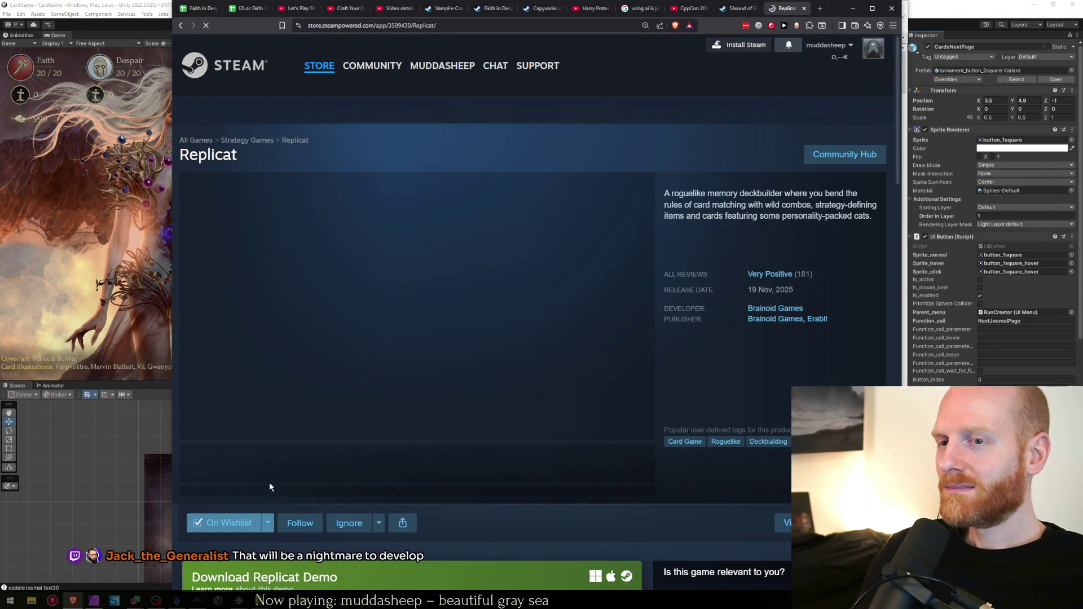
click(308, 471)
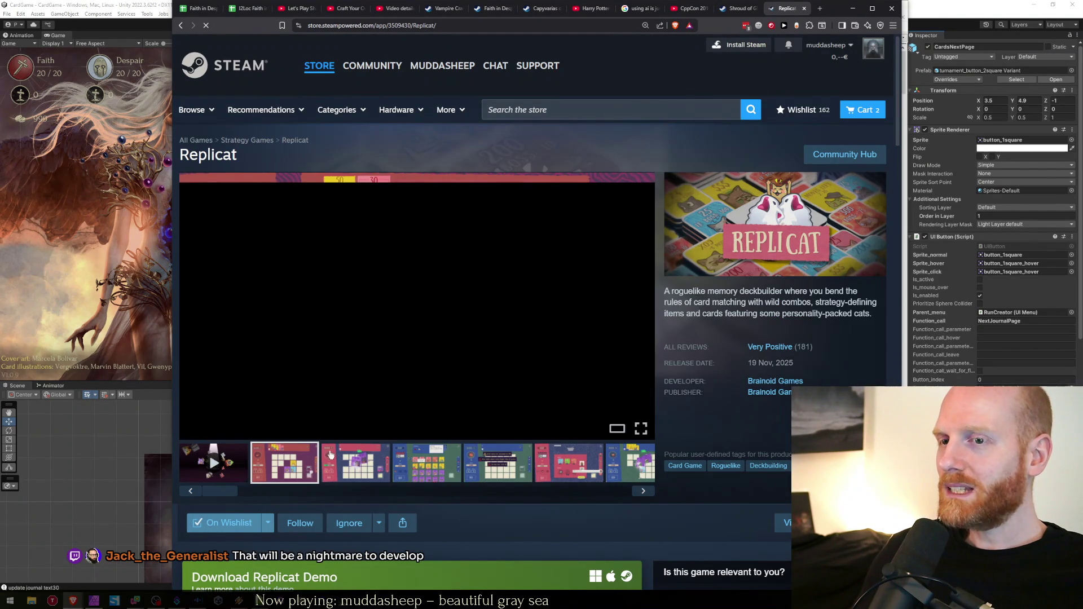
Enlarge Replicat's screenshots and page through them back to screenshot 2 of 12, then close the viewer
click(456, 381)
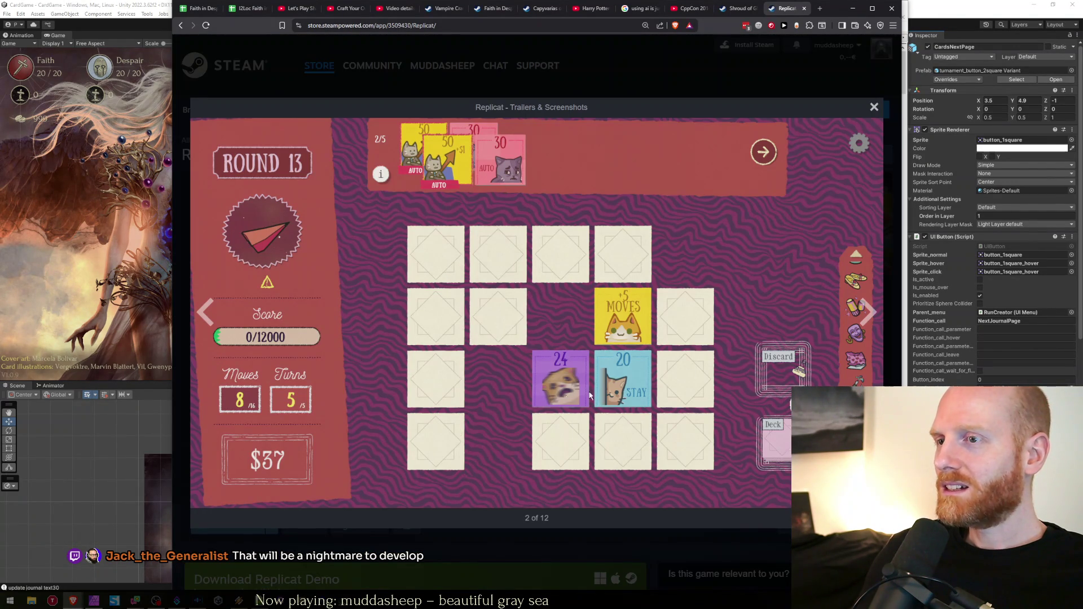
click(867, 313)
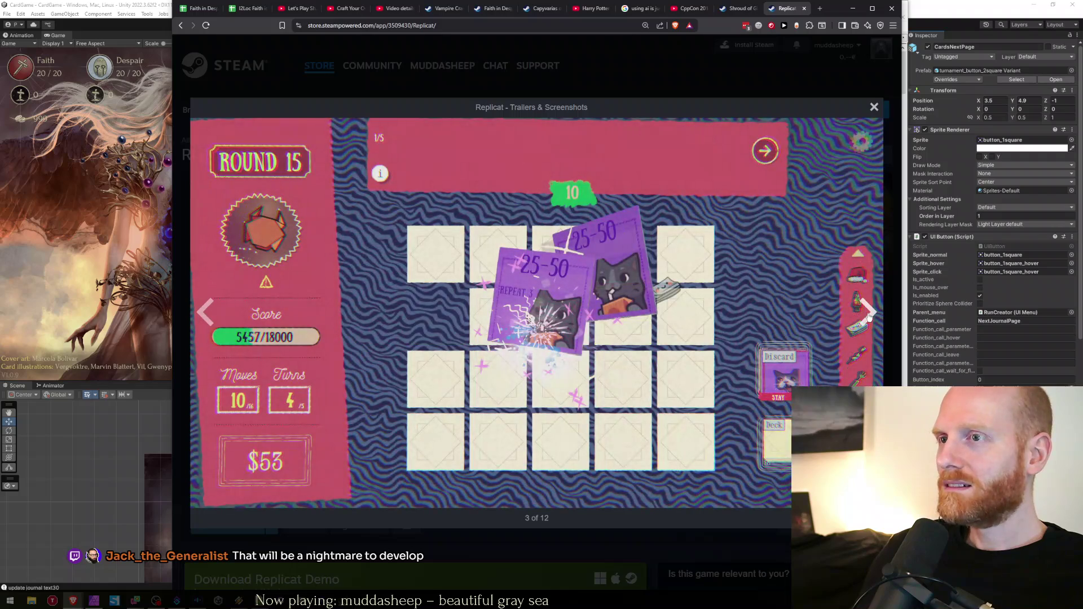
click(869, 316)
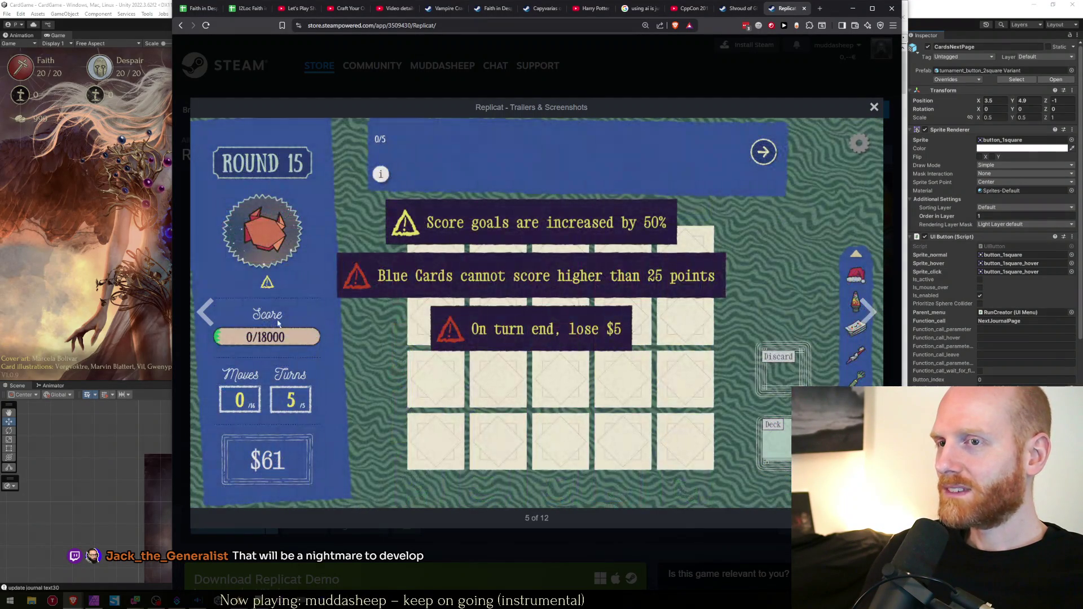
click(205, 312)
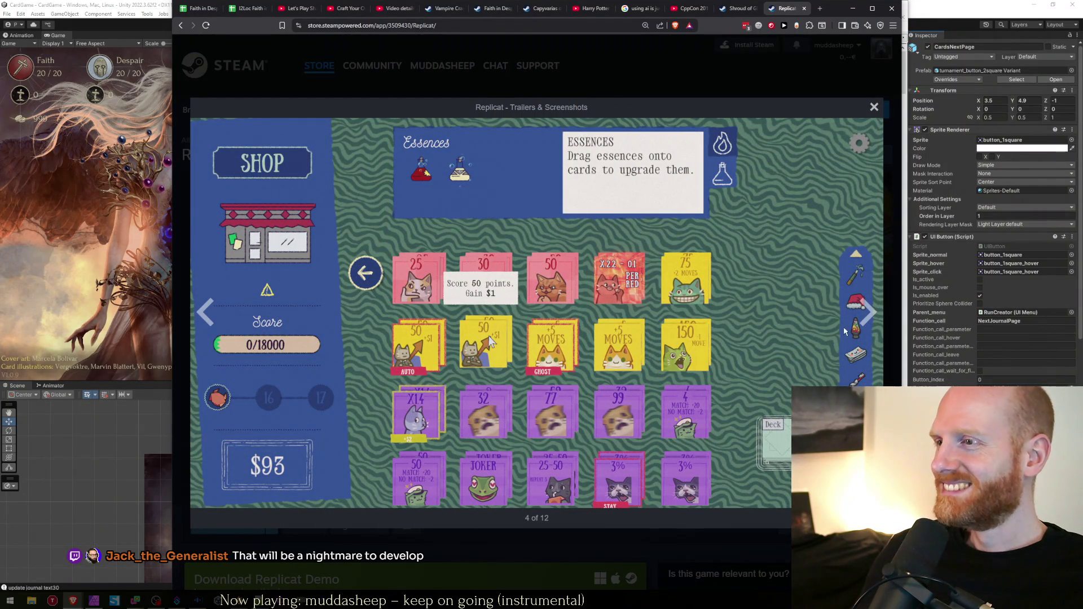
click(877, 317)
click(877, 317)
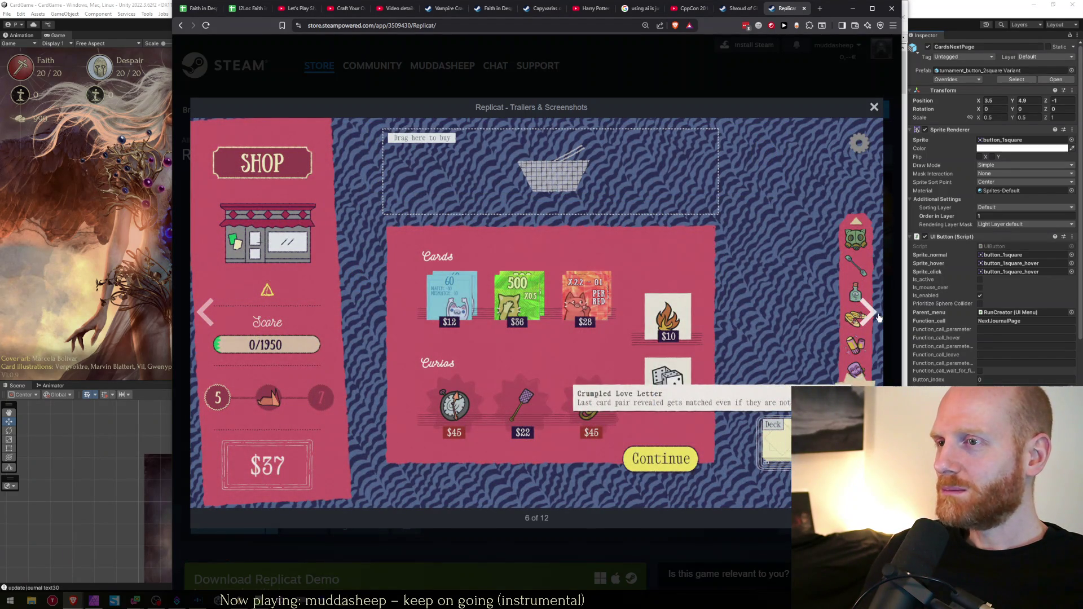
click(878, 318)
click(879, 319)
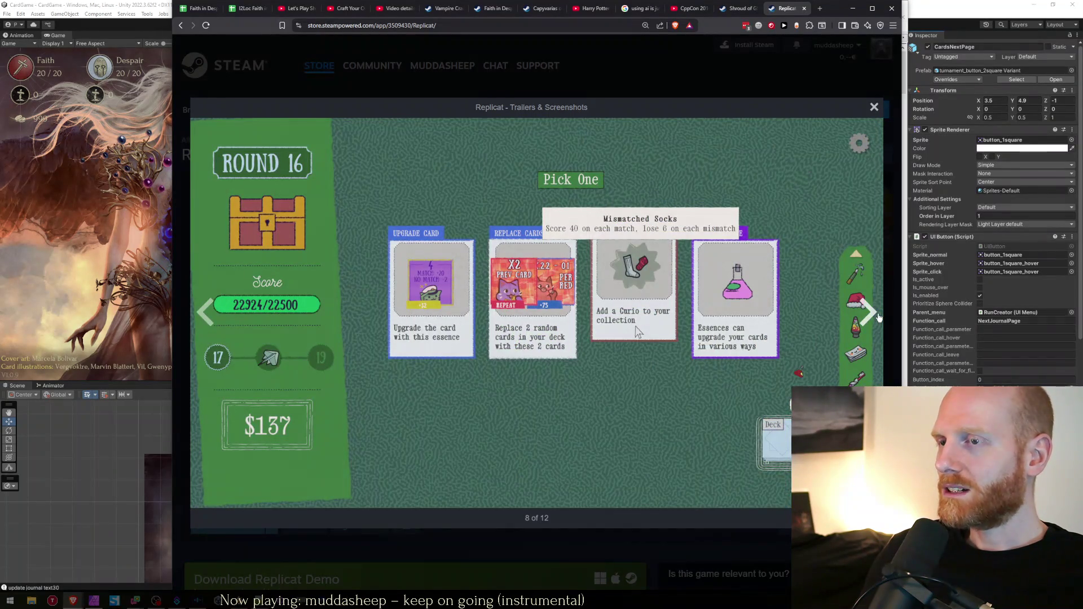
click(879, 318)
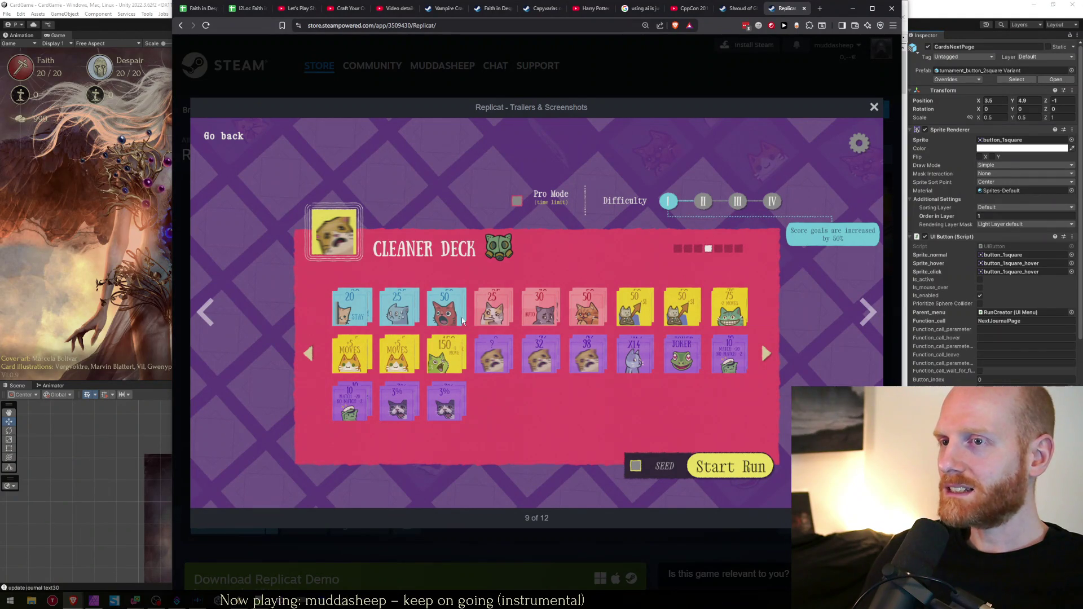
click(867, 312)
click(866, 312)
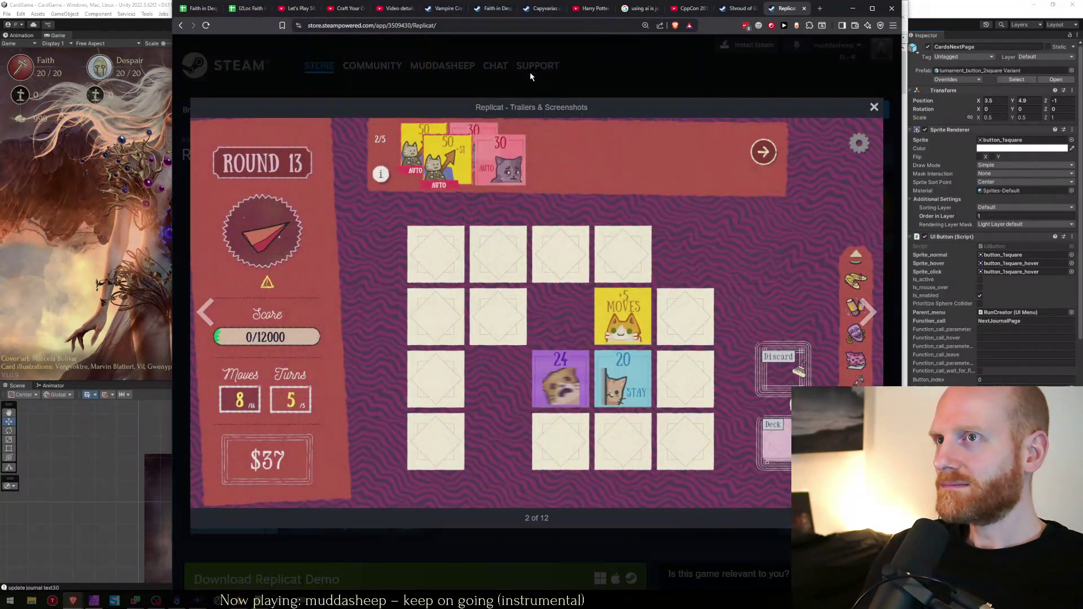
click(530, 72)
click(444, 29)
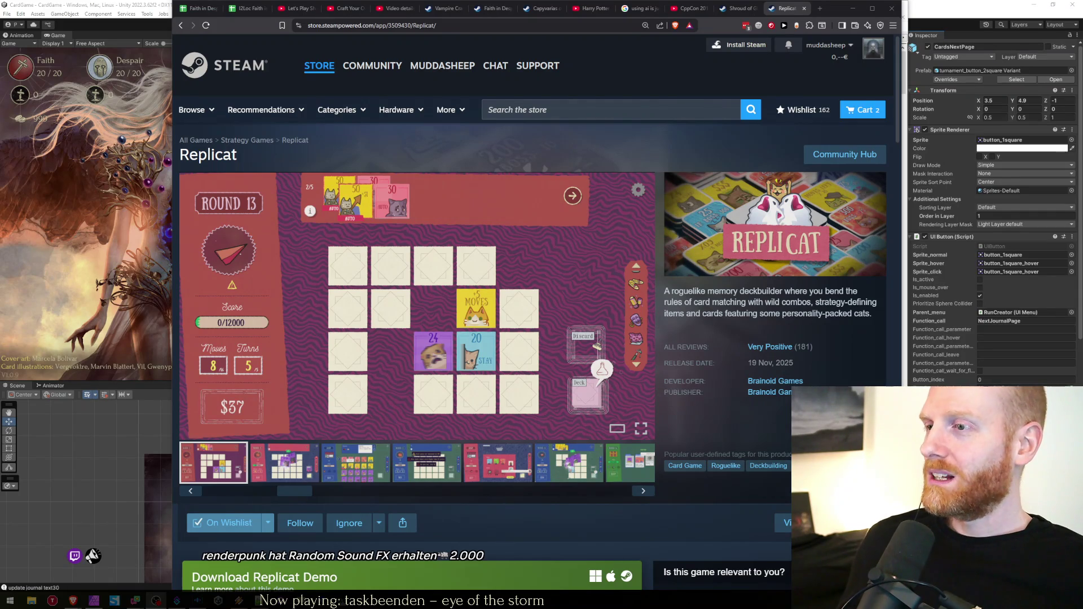
Close the Replicat tab, leaving the wishlisted Shroud of Gloom store page showing
key(ctrl+w)
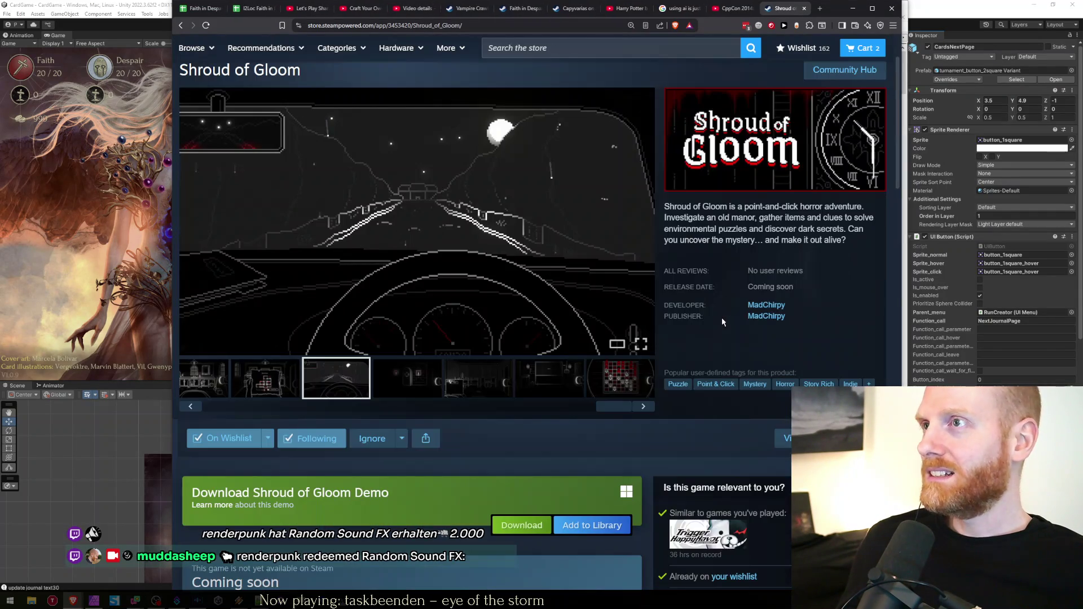
Switch from the browser back to the Unity editor with the Faith in Despair title menu
click(201, 8)
click(118, 4)
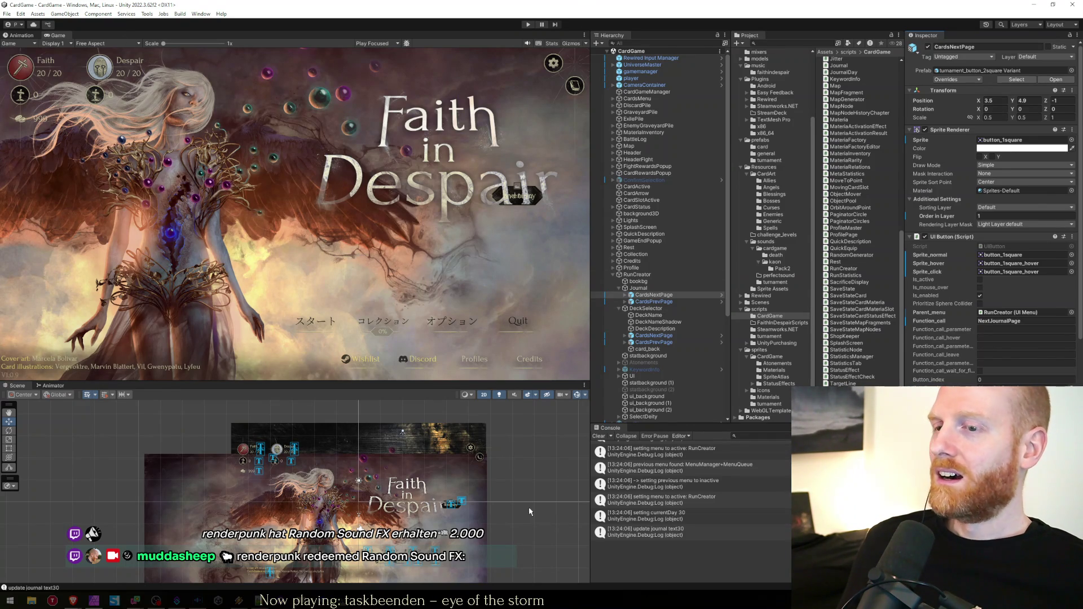
Review GetTotalDebuffsOnBoard in the code editor, then start Unity play mode and return to the Game view
key(alt+Tab)
click(499, 303)
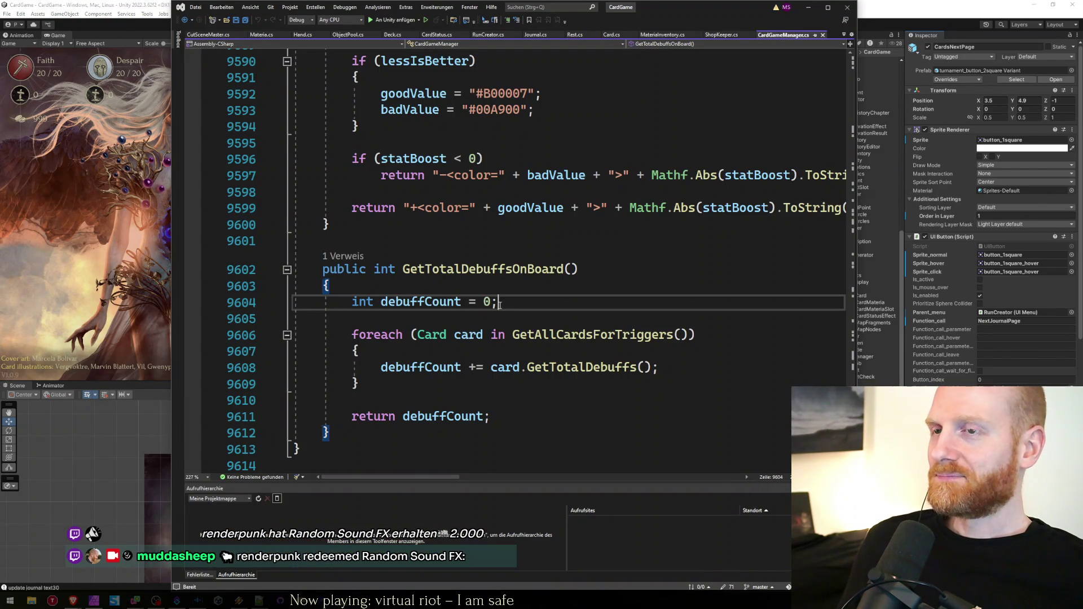
click(130, 255)
click(528, 24)
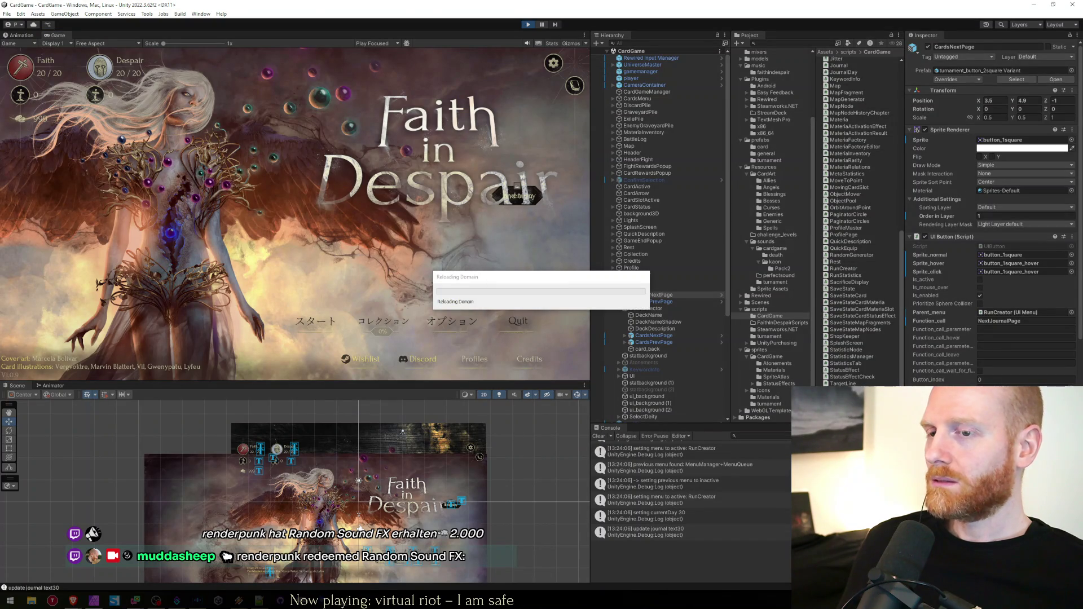
key(alt+Tab)
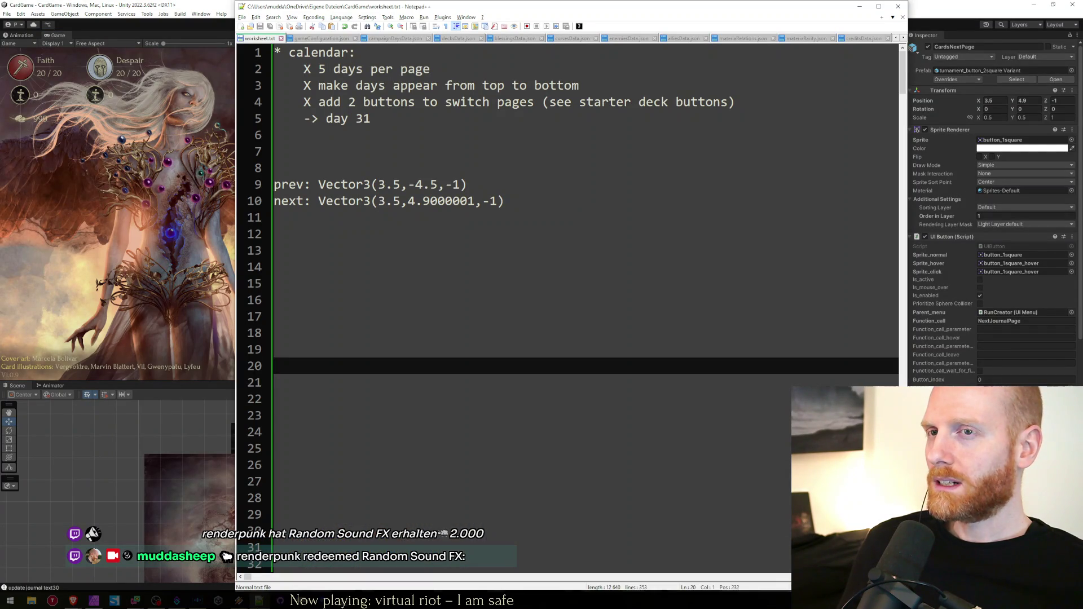
click(101, 252)
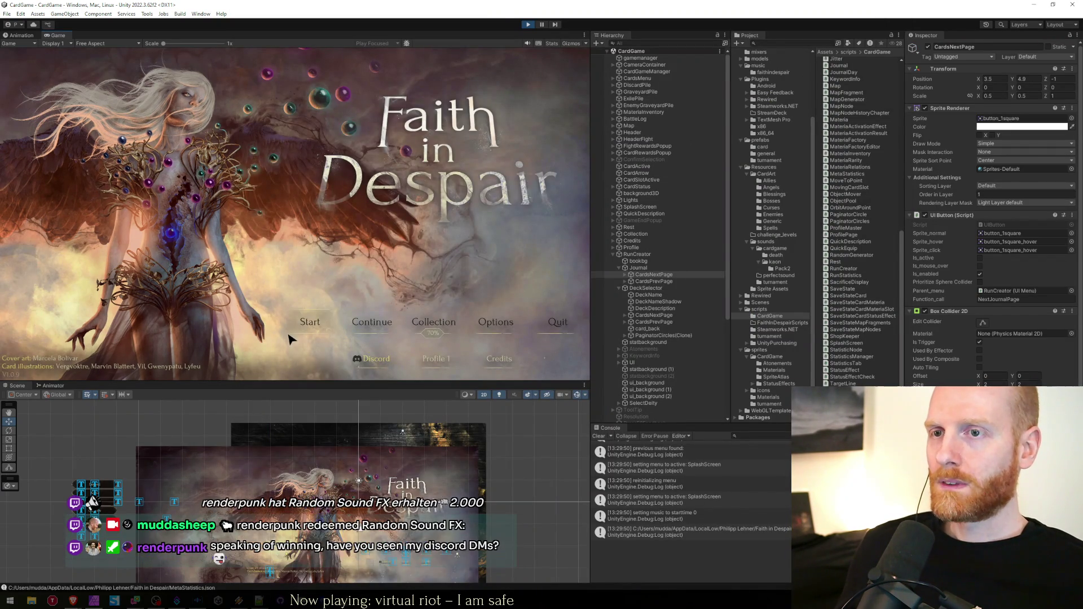
Start a run, open the Journal, page the day buttons to days 21–25 and 6–10, then stop play
click(297, 334)
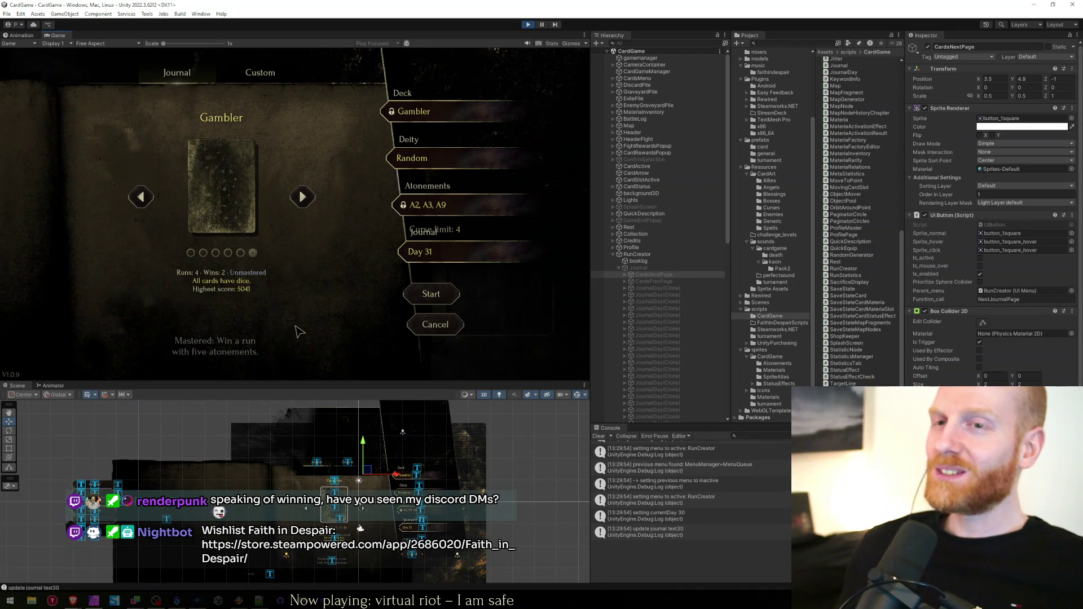
click(260, 72)
click(172, 71)
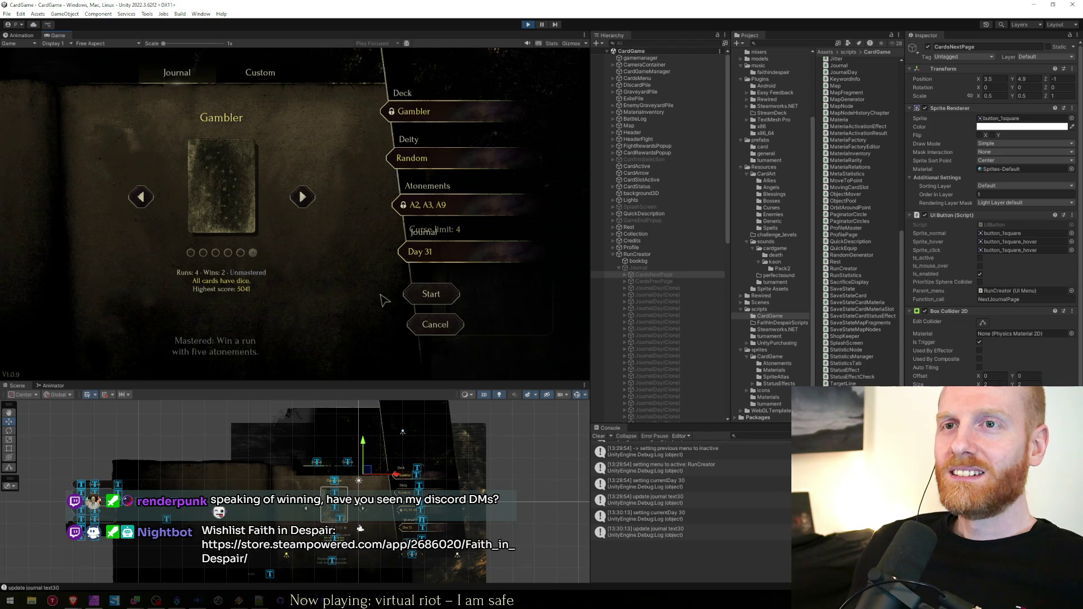
click(428, 256)
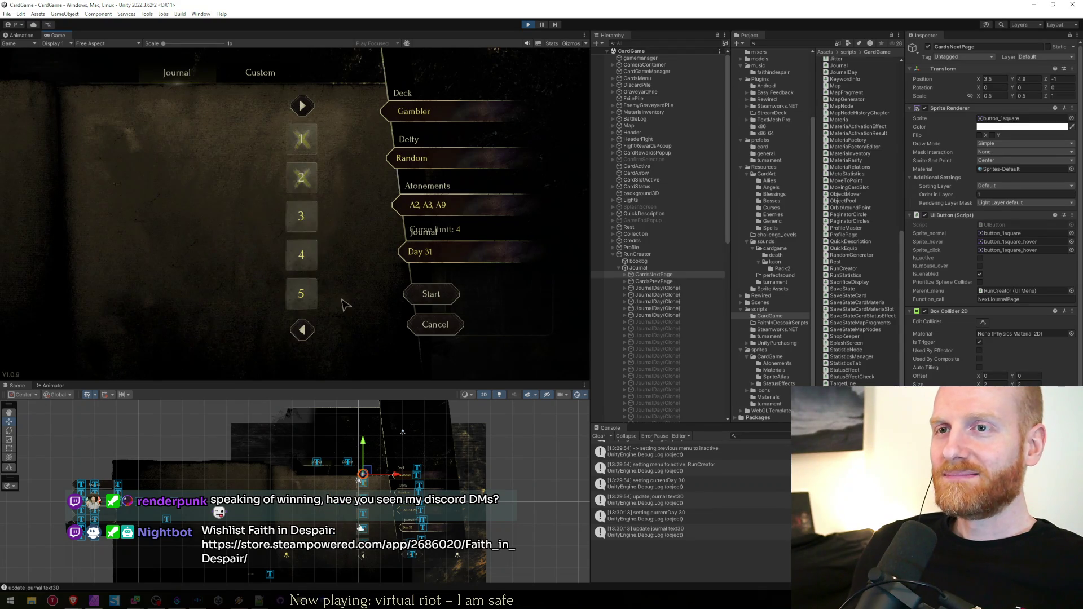
click(303, 335)
click(301, 104)
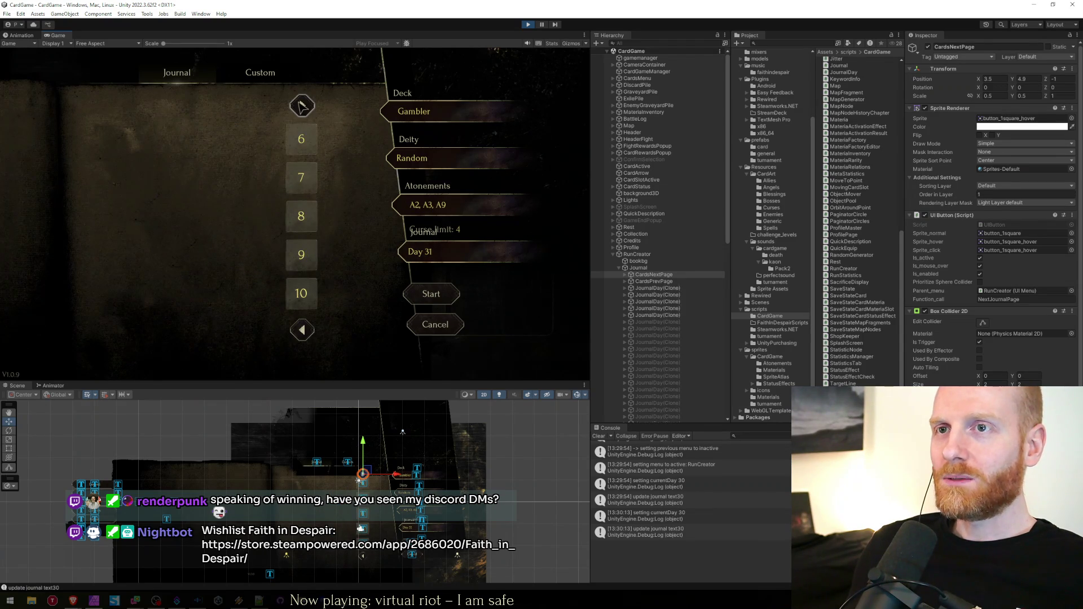
click(526, 25)
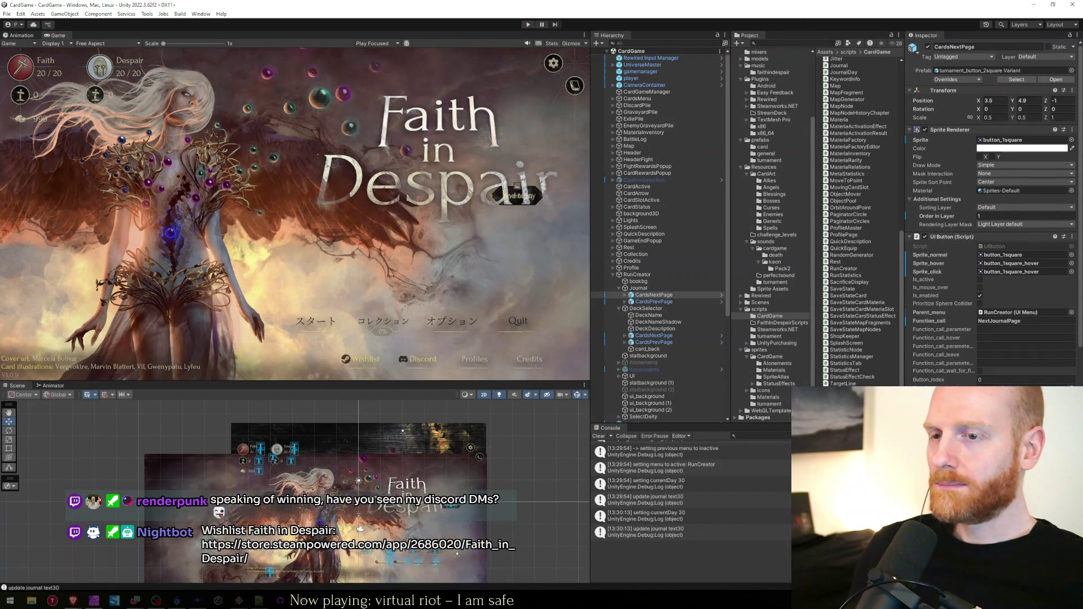
key(alt+Tab)
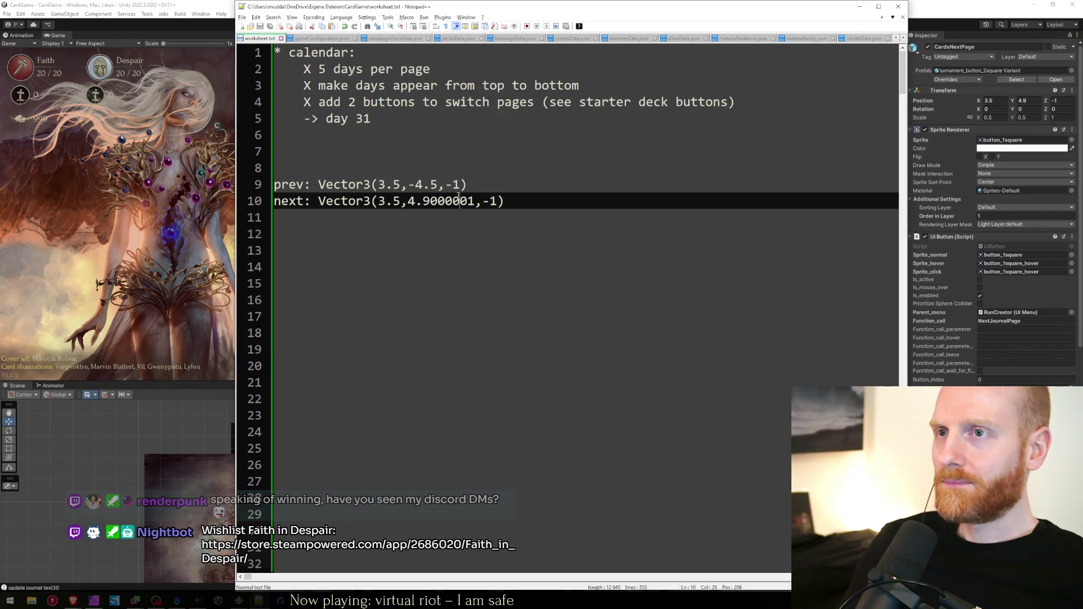
Copy the saved prev position and paste it onto CardsNextPage's Position (3.5, -4.5, -1)
click(458, 192)
key(shift+Home)
key(ctrl+shift+Right)
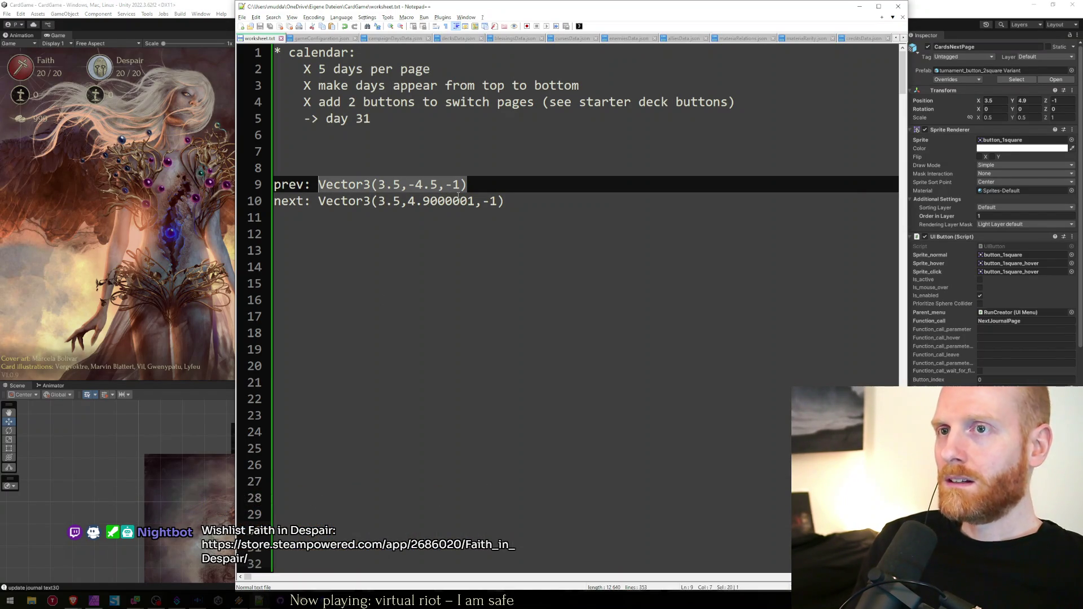
key(alt+Tab)
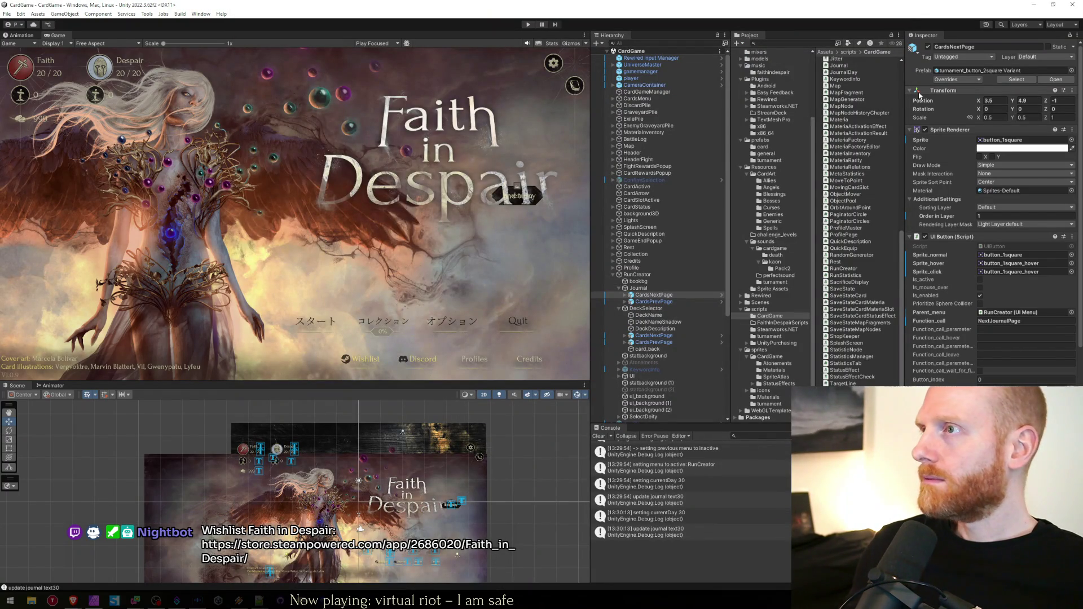
right_click(920, 100)
click(925, 165)
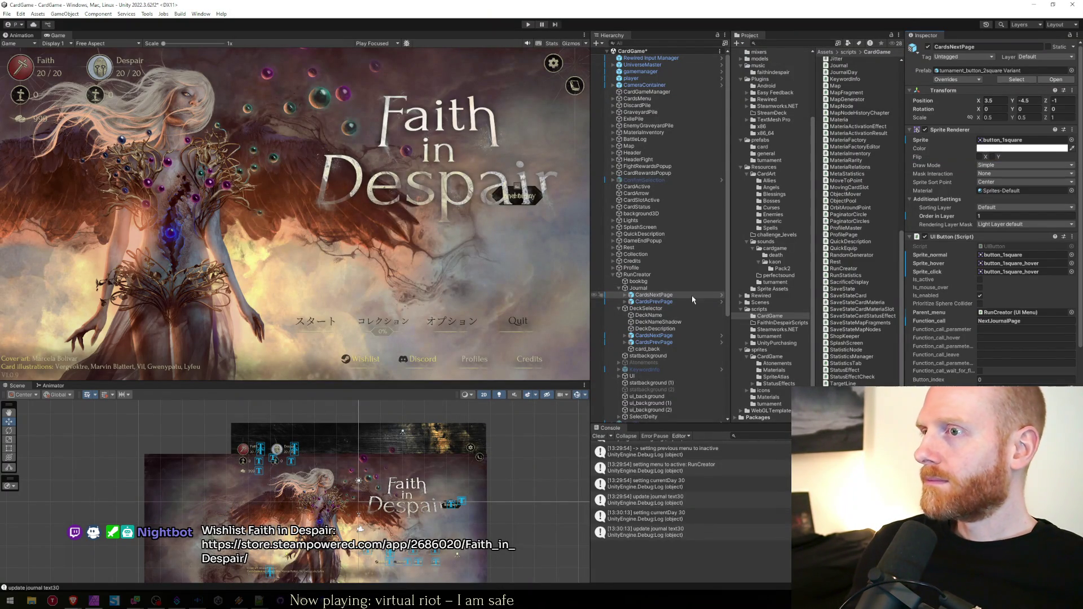
Copy the saved next position and paste it onto CardsPrevPage's Position (3.5, 4.9, -1)
key(alt+Tab)
key(Down)
key(shift+End)
key(alt+Tab)
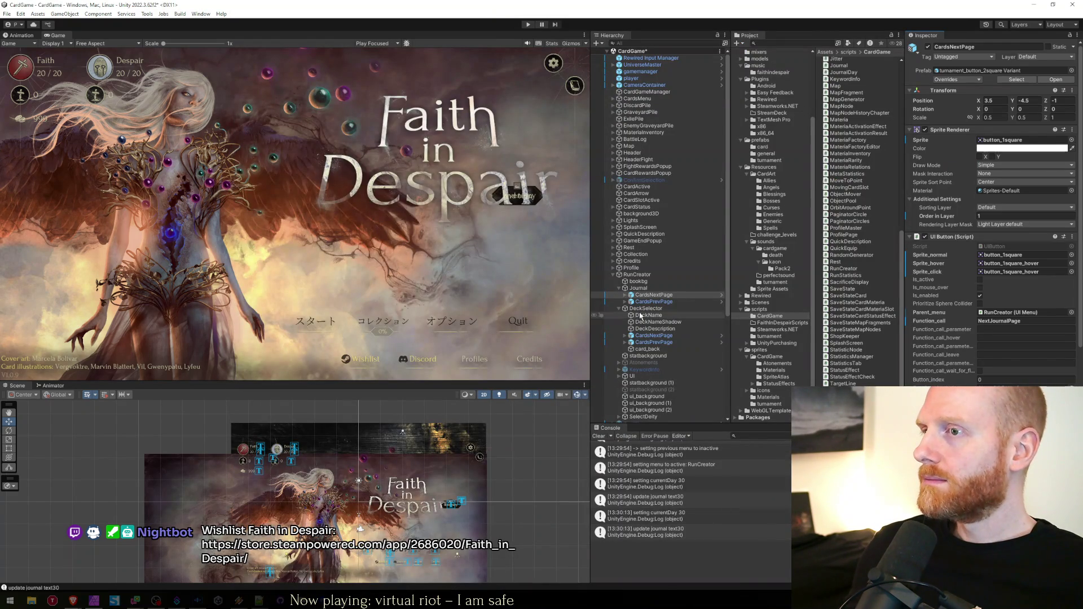
click(700, 300)
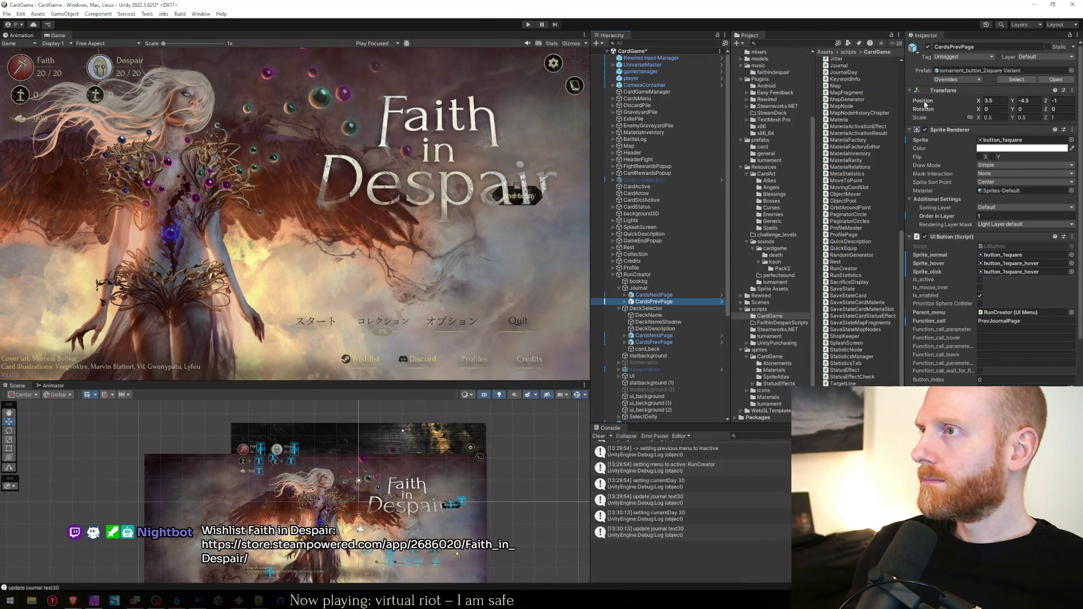
key(alt+Tab)
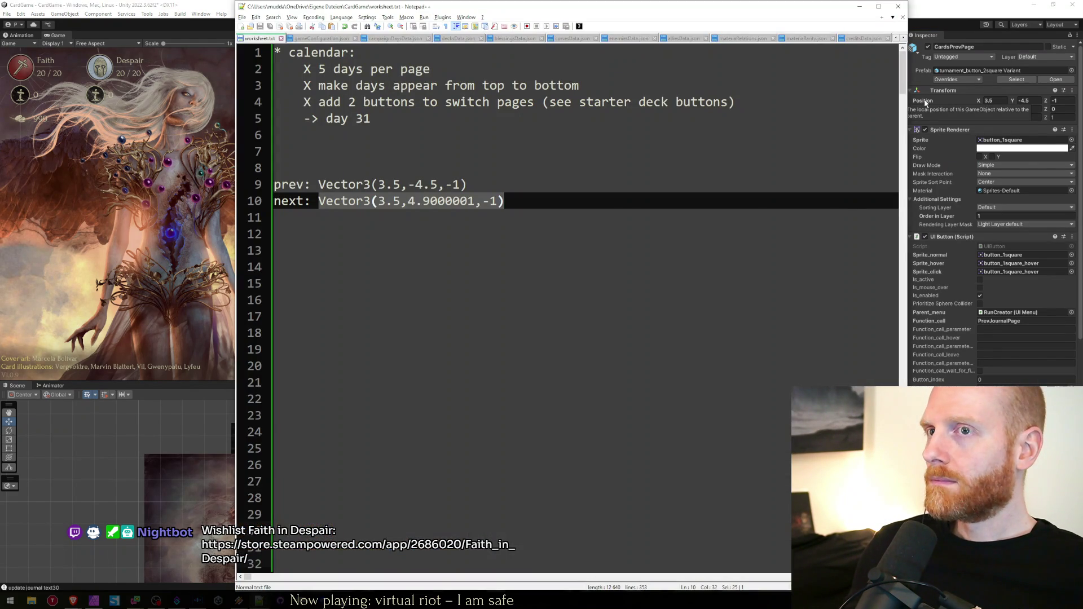
key(alt+Tab)
right_click(925, 101)
click(929, 165)
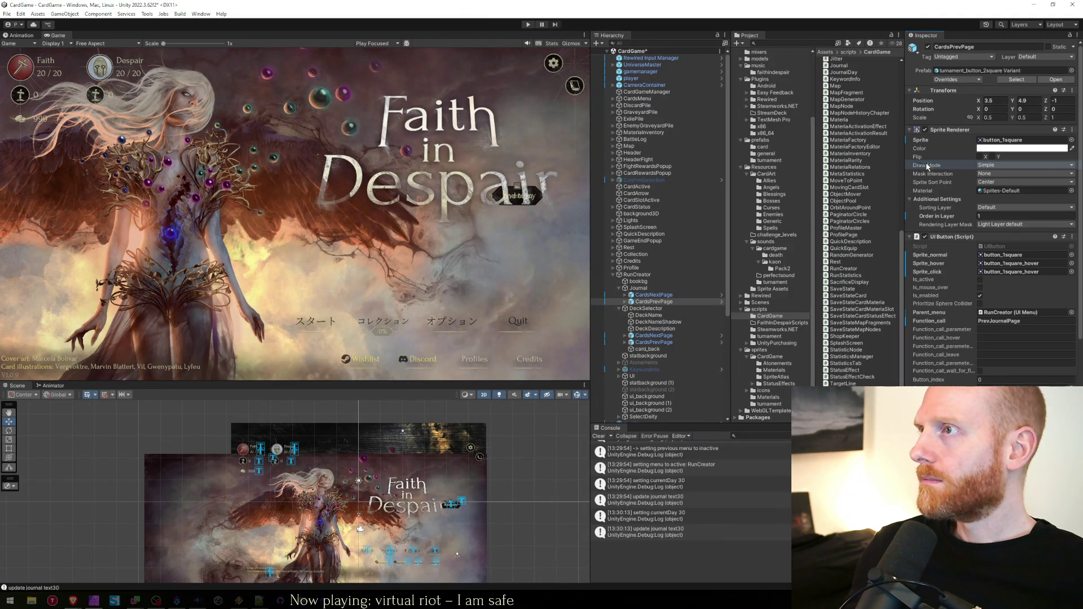
click(527, 25)
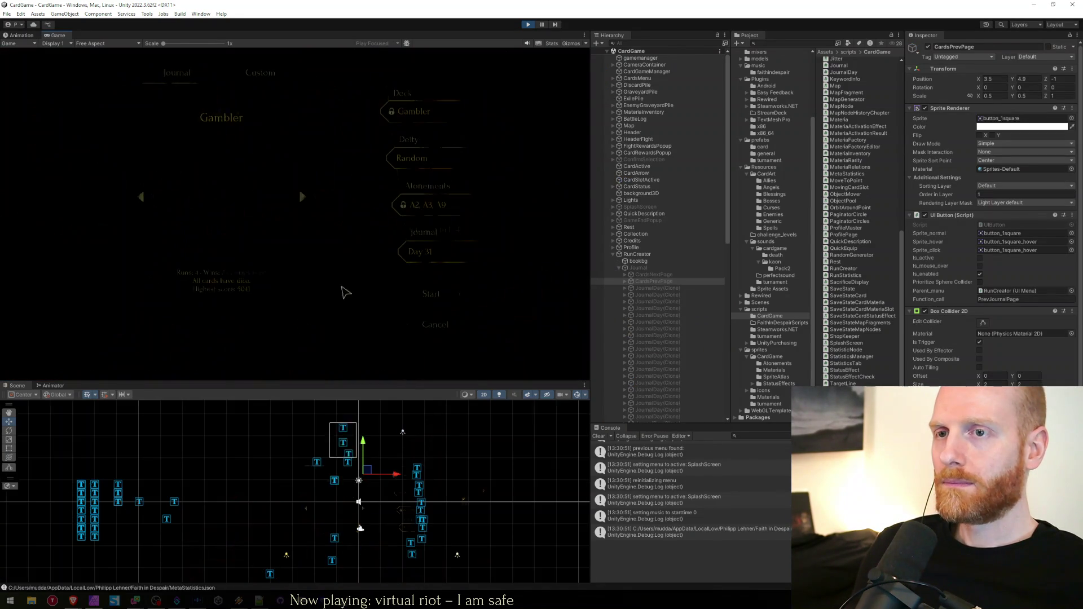
Open the Journal and test the page arrows, flipping to days 26–30 and back to days 1–5
click(468, 253)
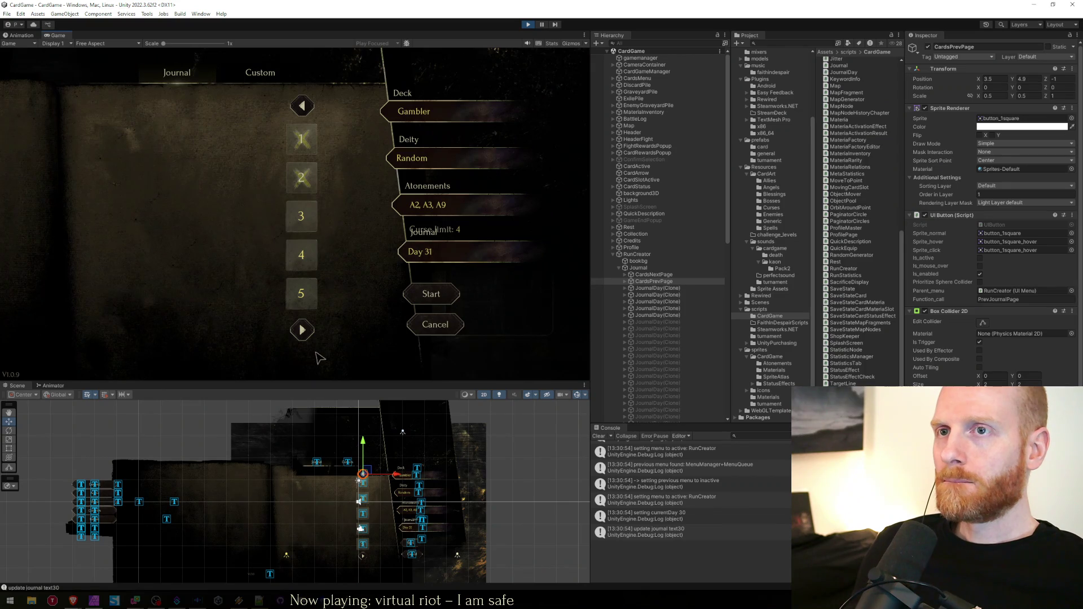
click(302, 331)
click(302, 331)
click(302, 330)
click(302, 331)
click(301, 331)
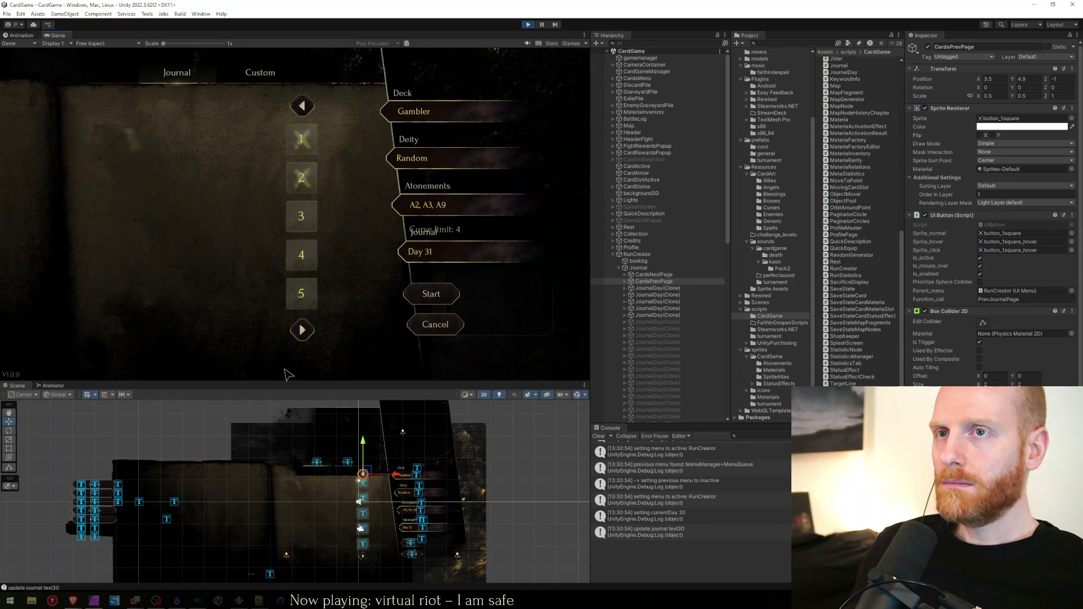
click(301, 332)
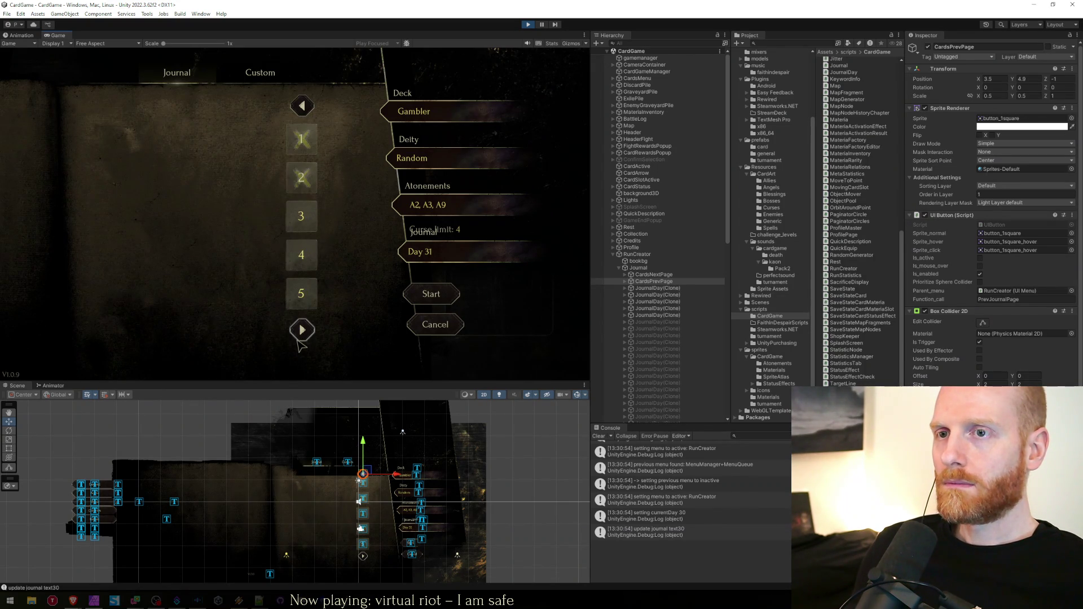
click(303, 106)
click(302, 106)
click(302, 106)
click(302, 106)
click(303, 106)
Try the day buttons, choosing days 2, 3, 4, 5, 2, 1 and 4 in turn
mouse_move(294, 221)
click(298, 178)
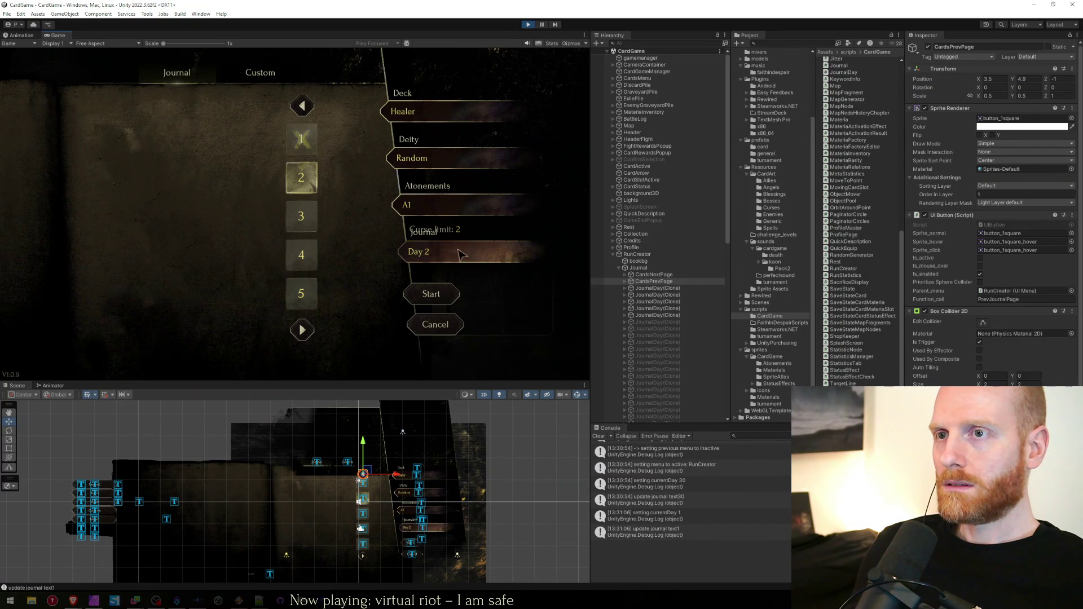
click(305, 223)
click(301, 255)
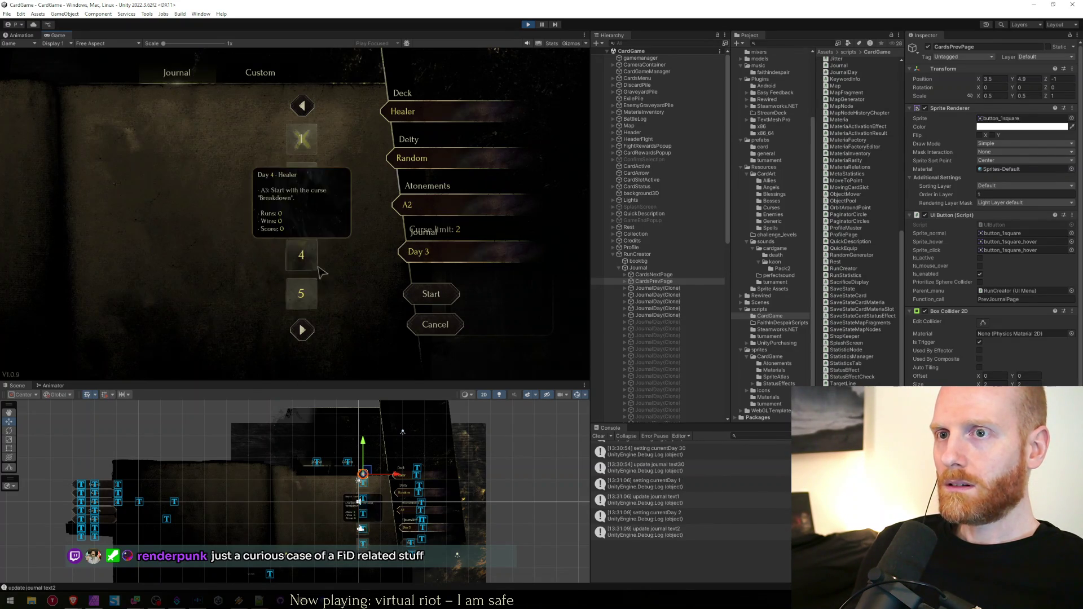
click(301, 293)
click(301, 178)
click(302, 139)
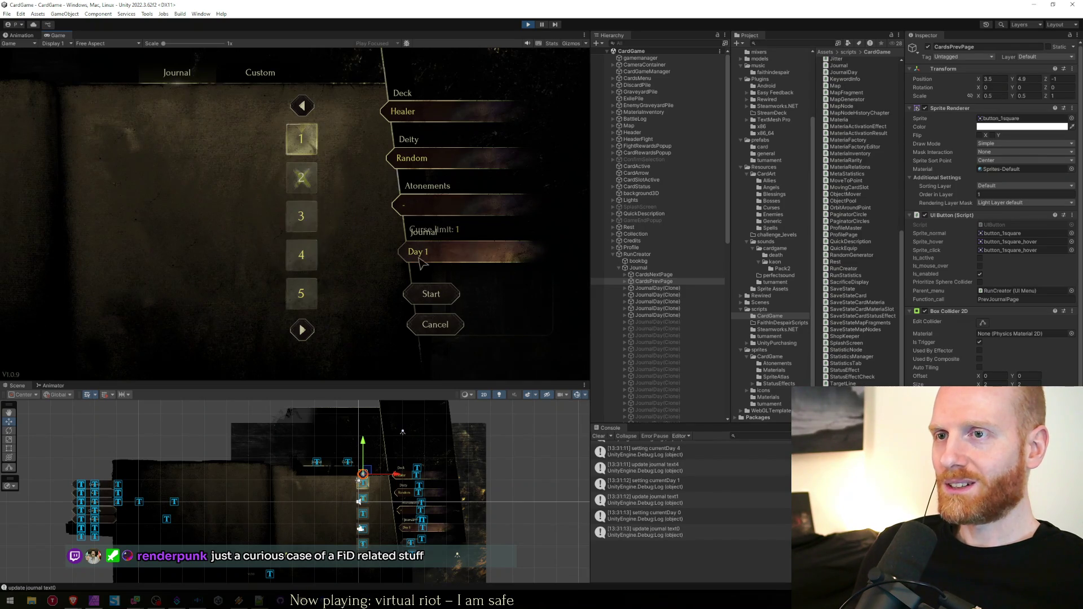
click(308, 253)
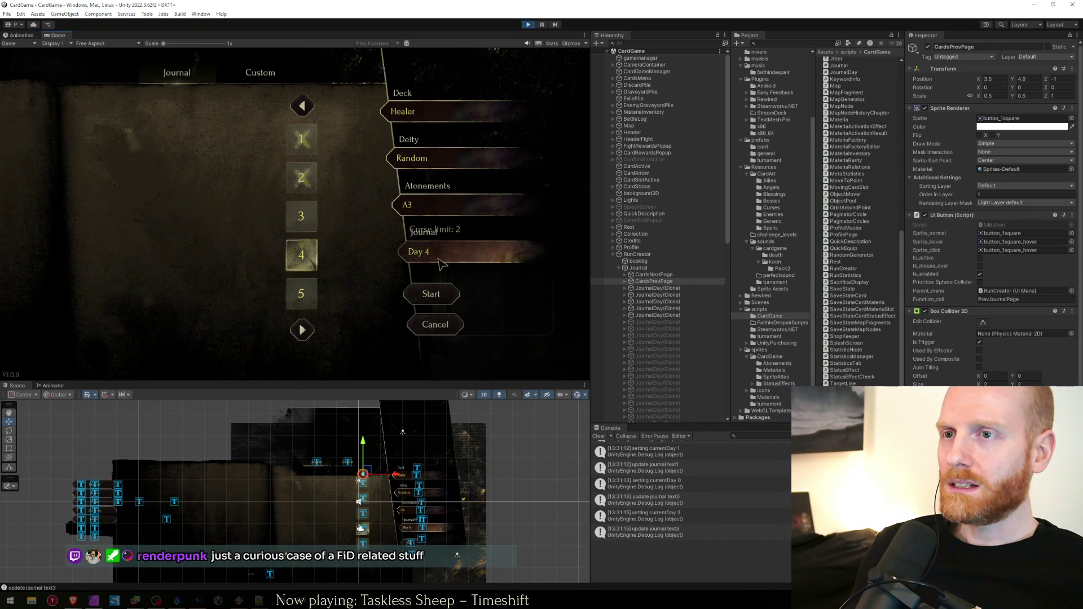
Settle on Day 5, flip to days 6–10 and back, then bring up the Shroud of Gloom store page
click(302, 330)
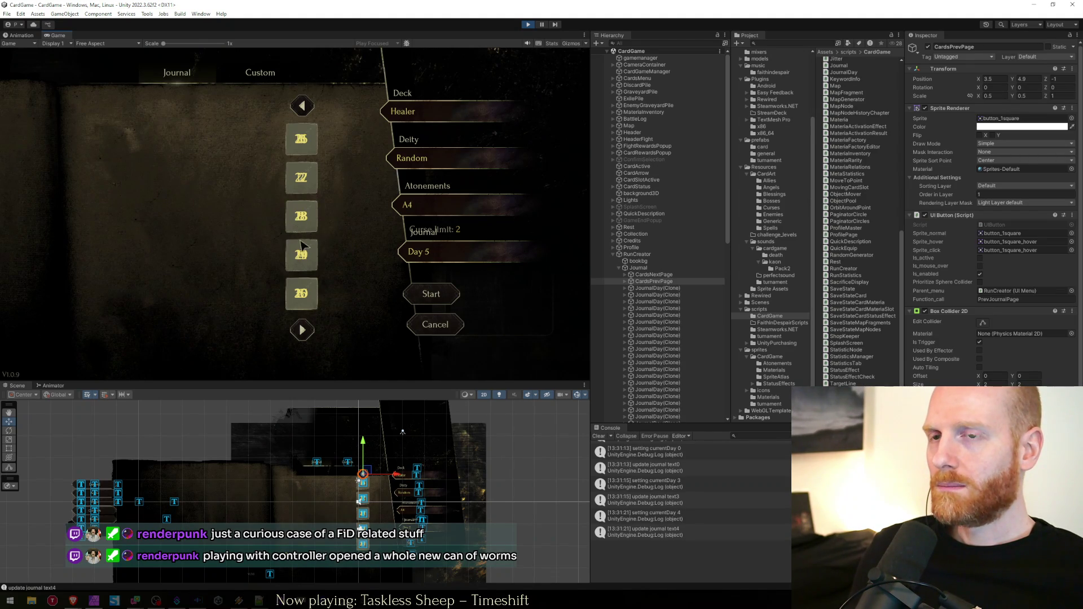
click(302, 330)
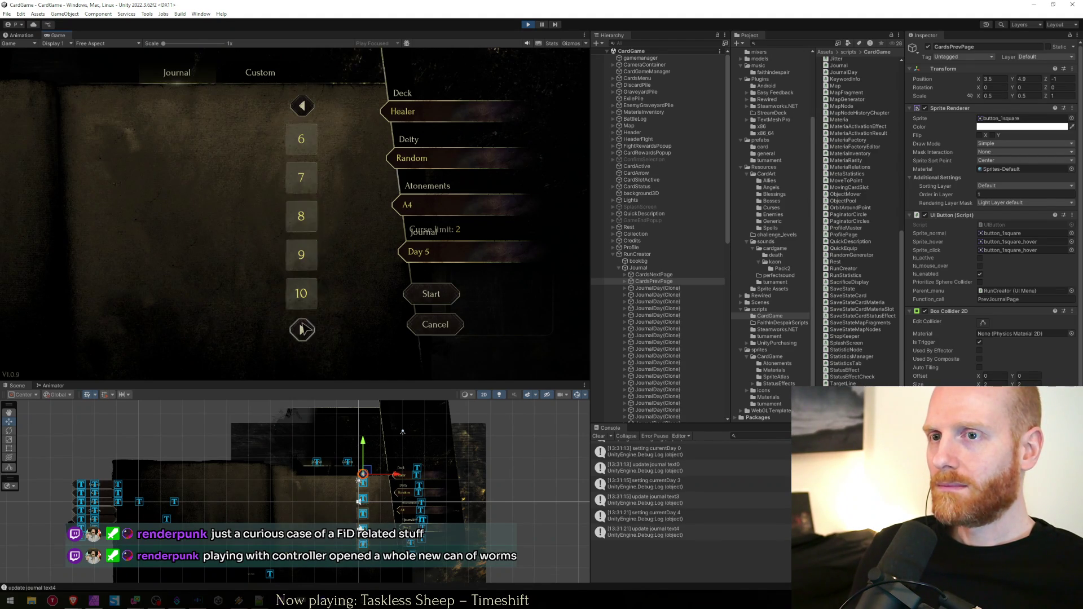
click(303, 112)
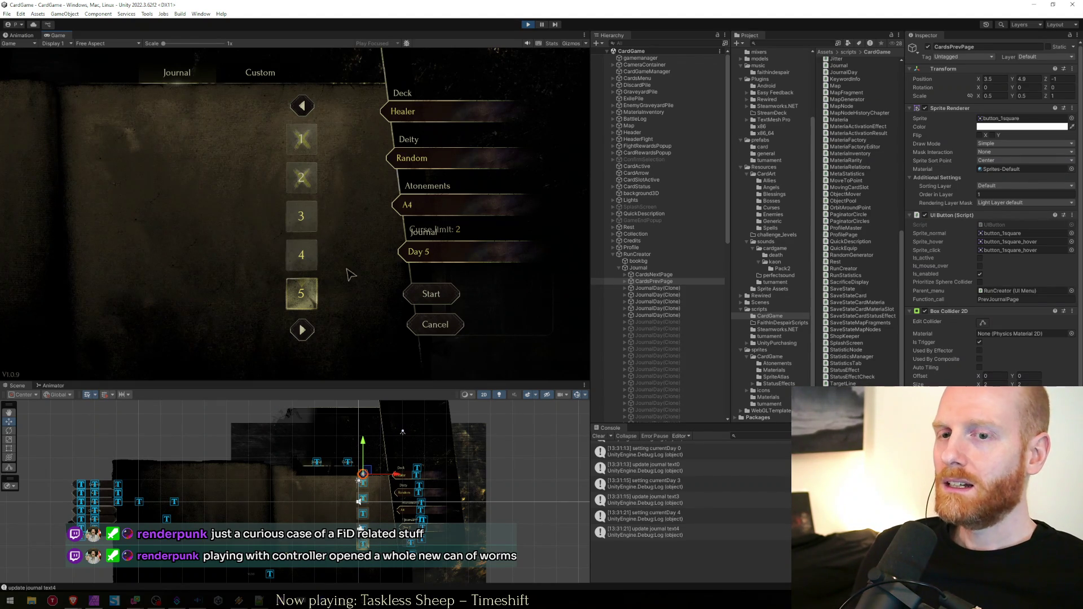
click(74, 601)
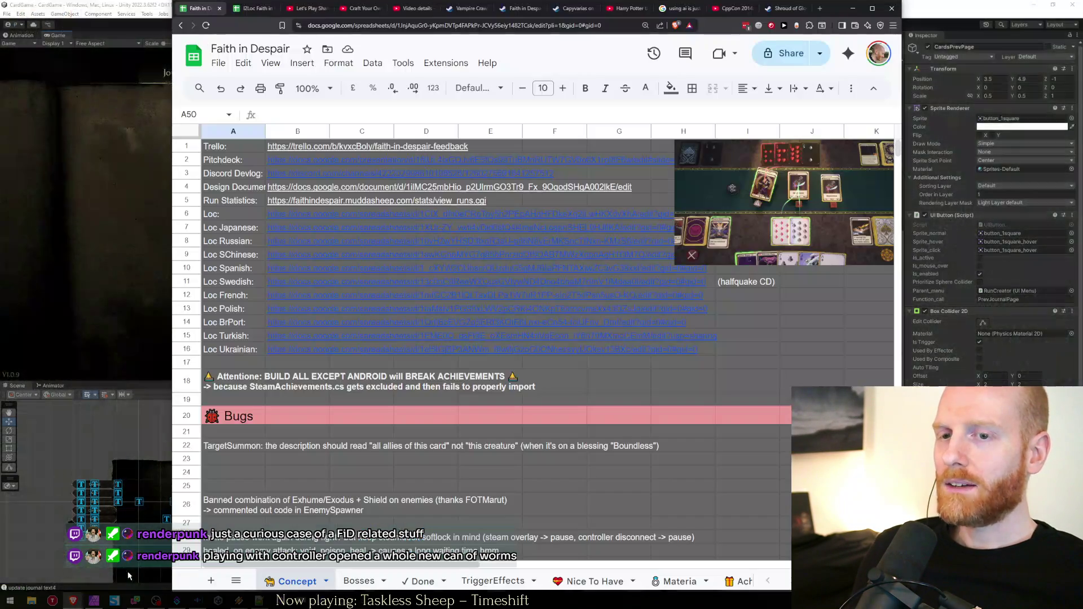
key(ctrl+shift+Tab)
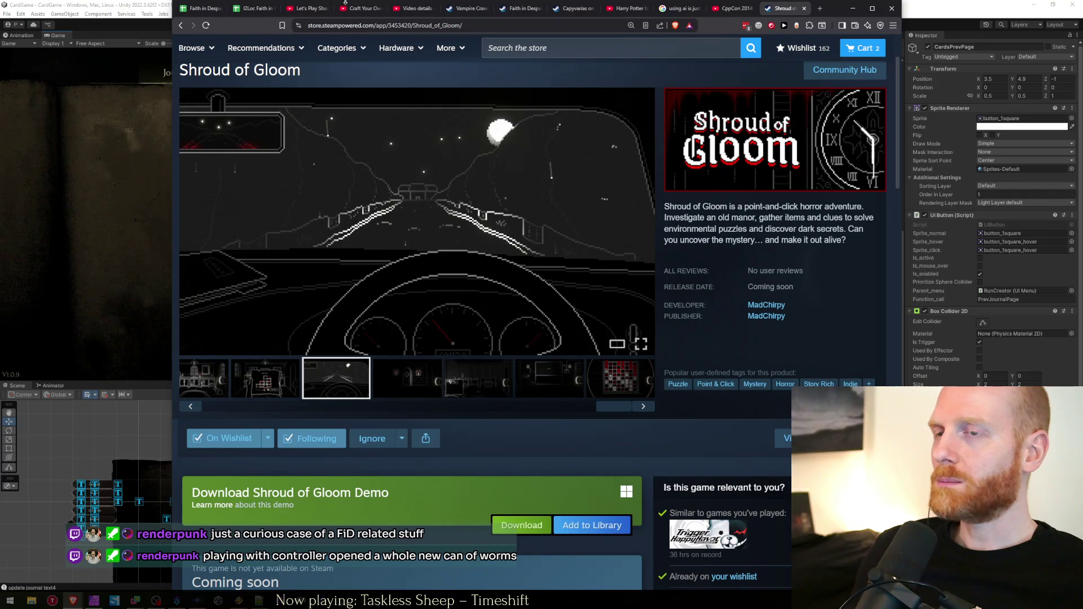
Close Shroud of Gloom, then open Slay the Spire 2 in a new tab from Vampire Crawlers' bundle link
key(ctrl+w)
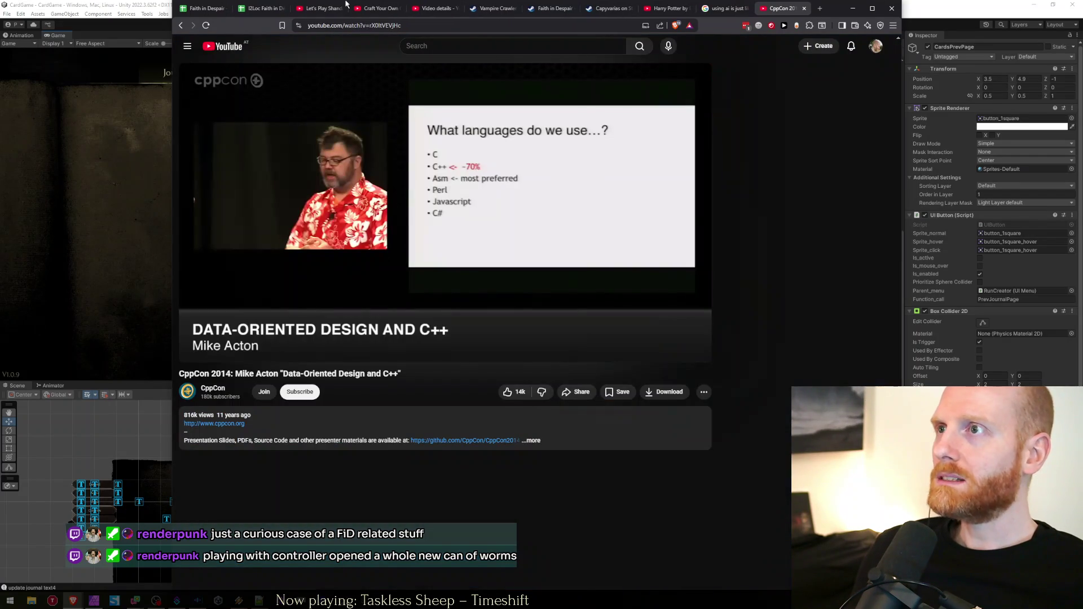
key(ctrl+Tab)
key(ctrl+shift+Tab)
key(ctrl+shift+Tab)
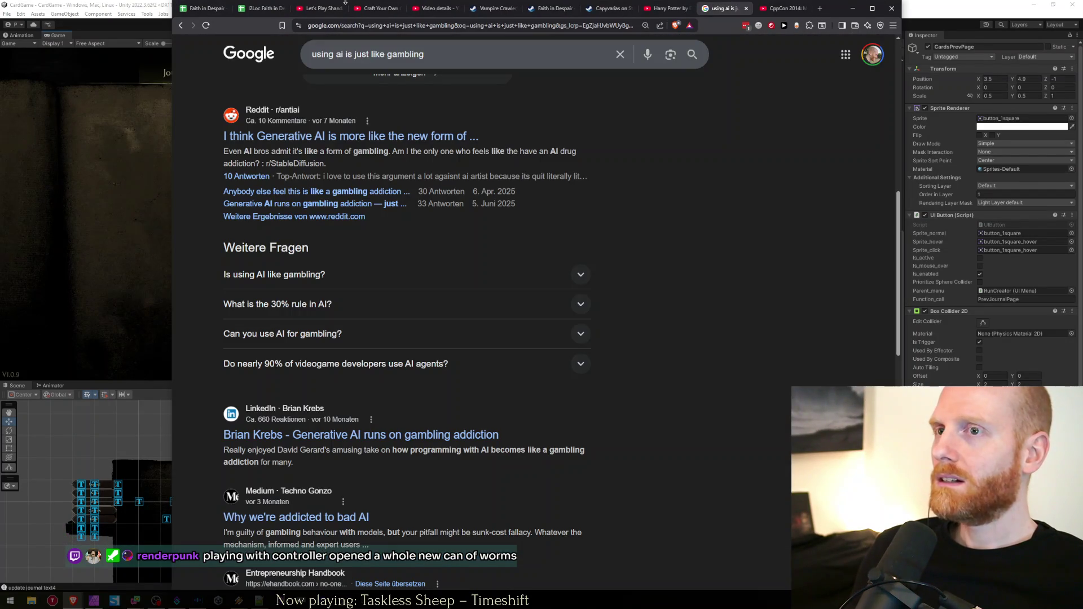
key(ctrl+Tab)
key(ctrl+Tab)
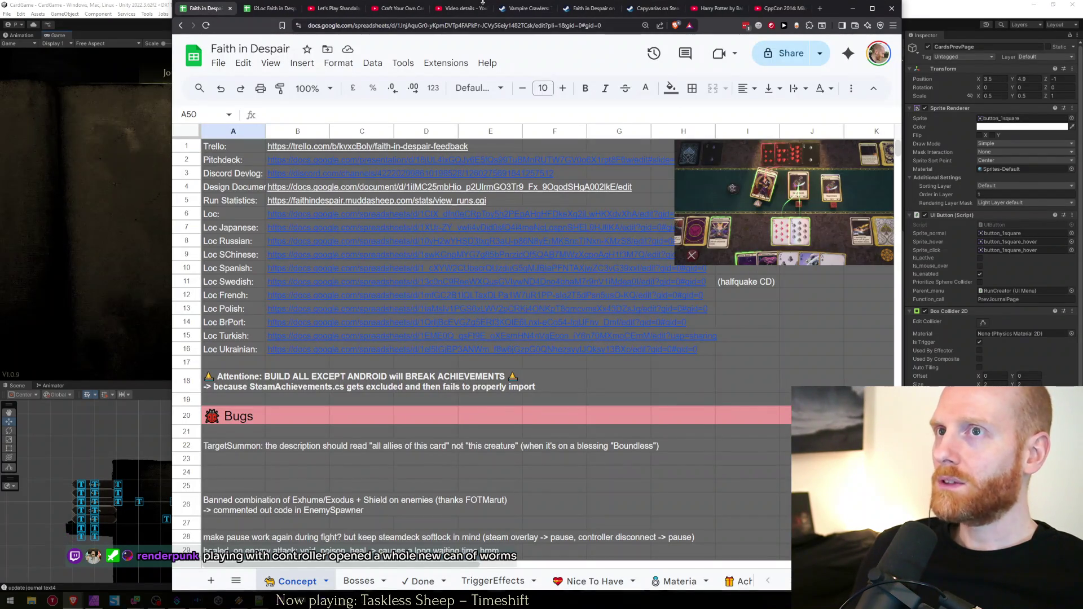
click(533, 10)
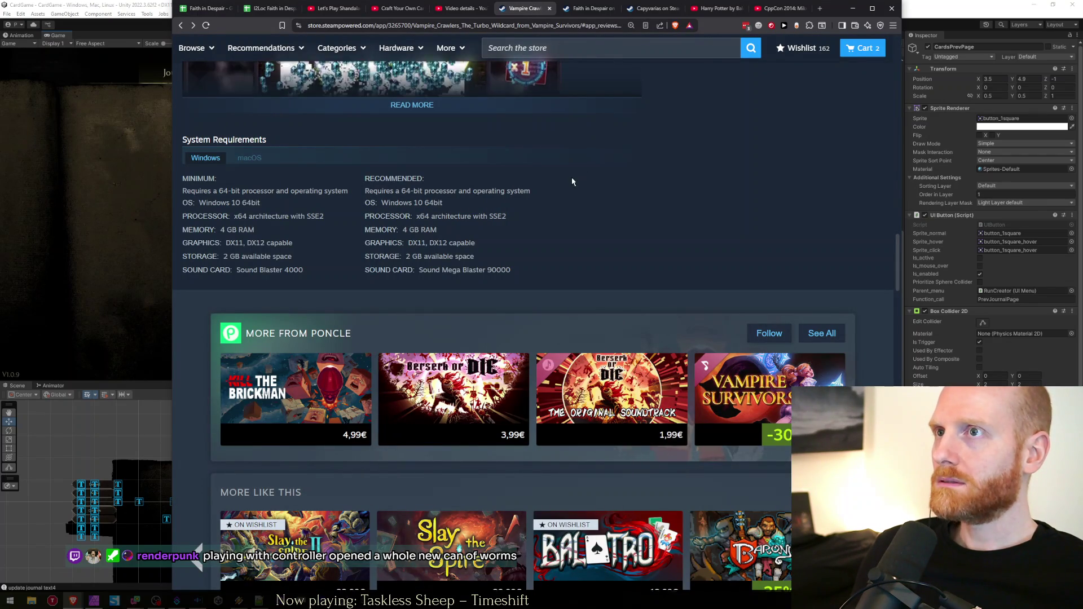
scroll(576, 197, up, 15)
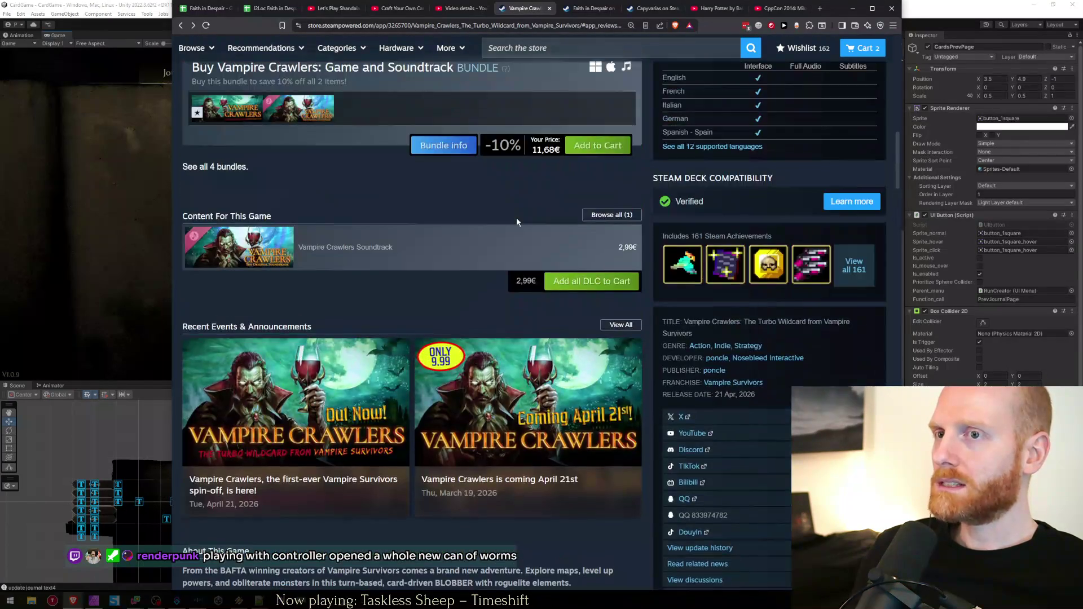
scroll(517, 222, up, 8)
middle_click(299, 351)
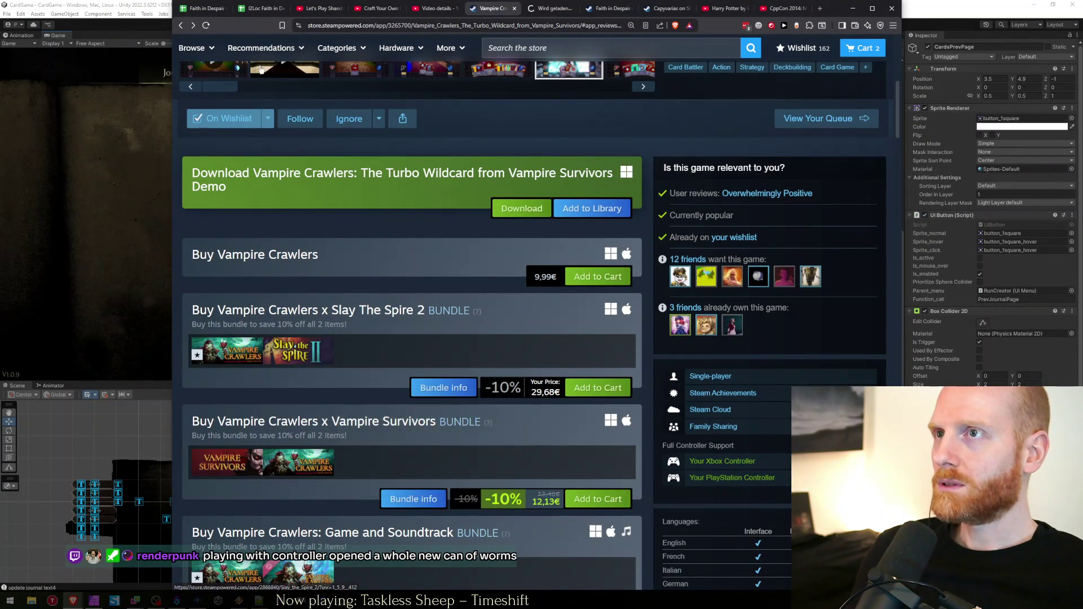
click(203, 8)
click(547, 8)
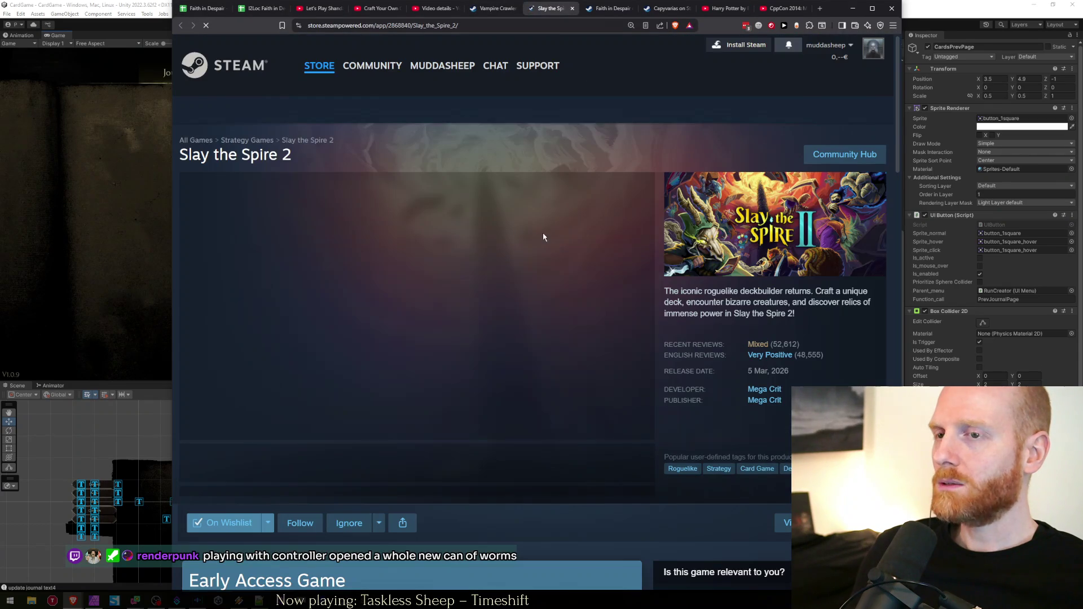
Flip through the Slay the Spire 2 screenshots on its Steam store page
click(446, 471)
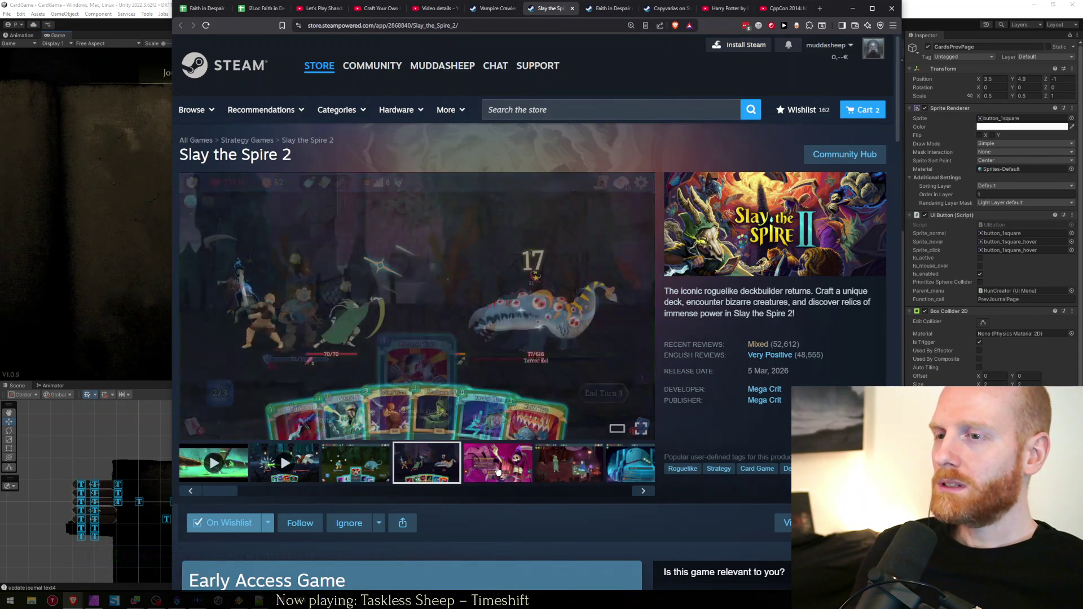
click(643, 492)
click(642, 491)
click(642, 491)
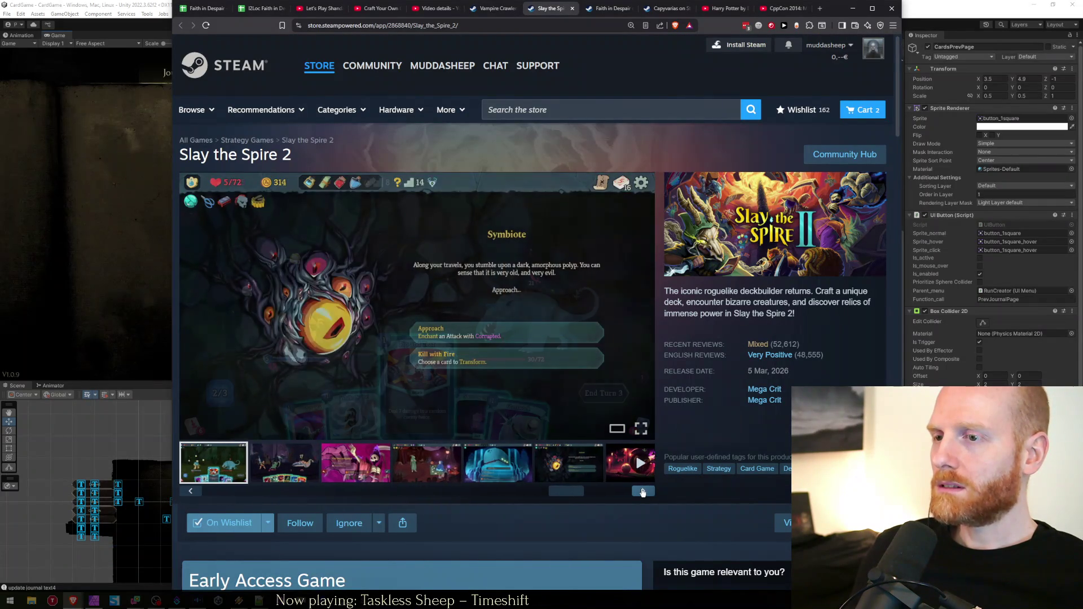
click(643, 492)
click(644, 492)
click(644, 494)
click(643, 493)
scroll(597, 380, down, 15)
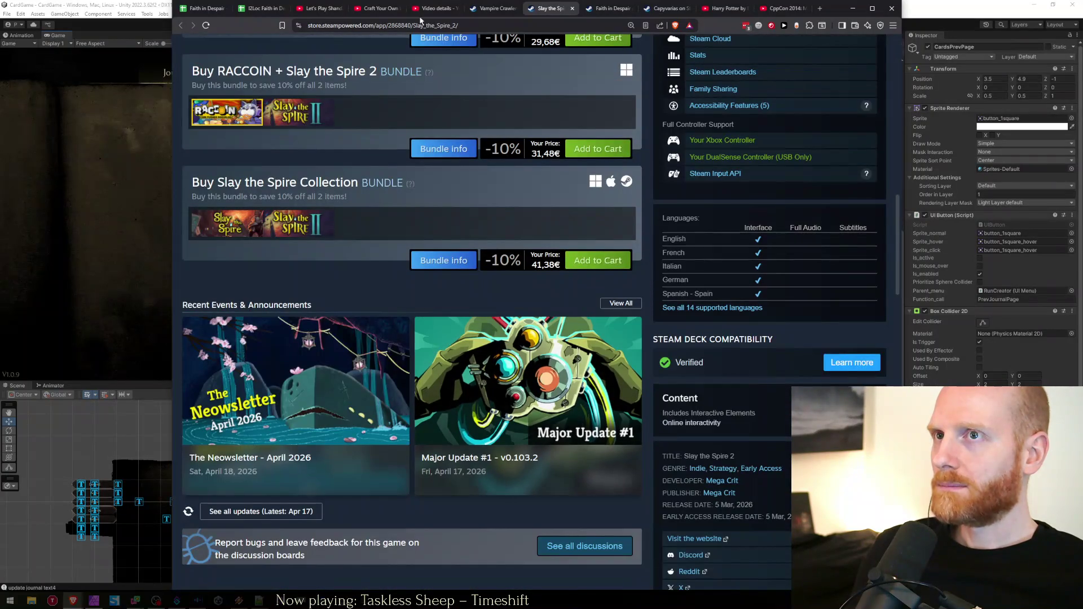
Search Google for 'slay the spire 2 worm enemies'
click(422, 22)
text(slay the )
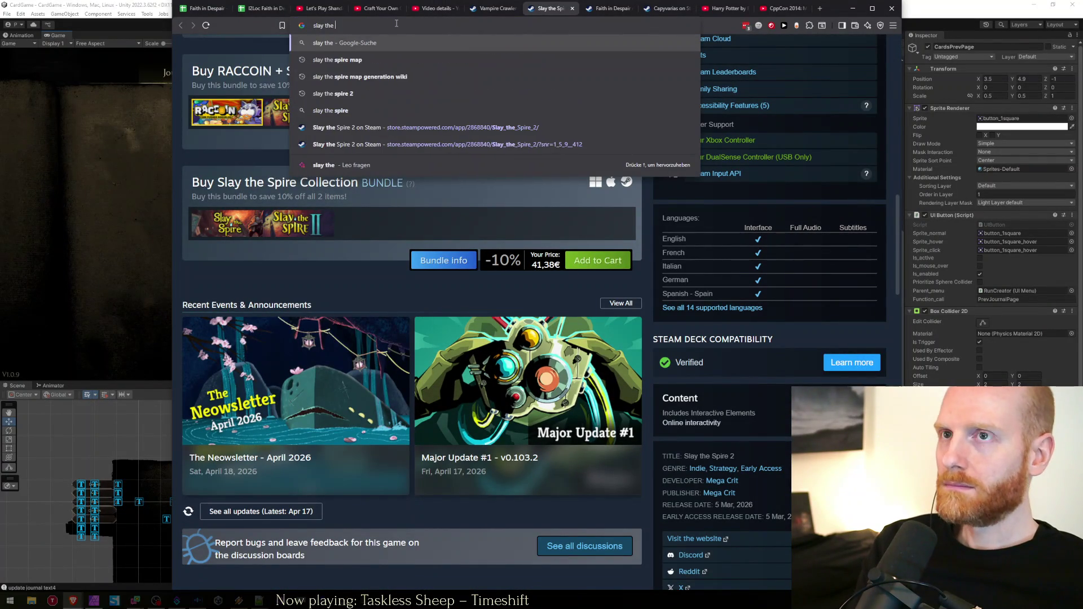
text(spire 2 worm )
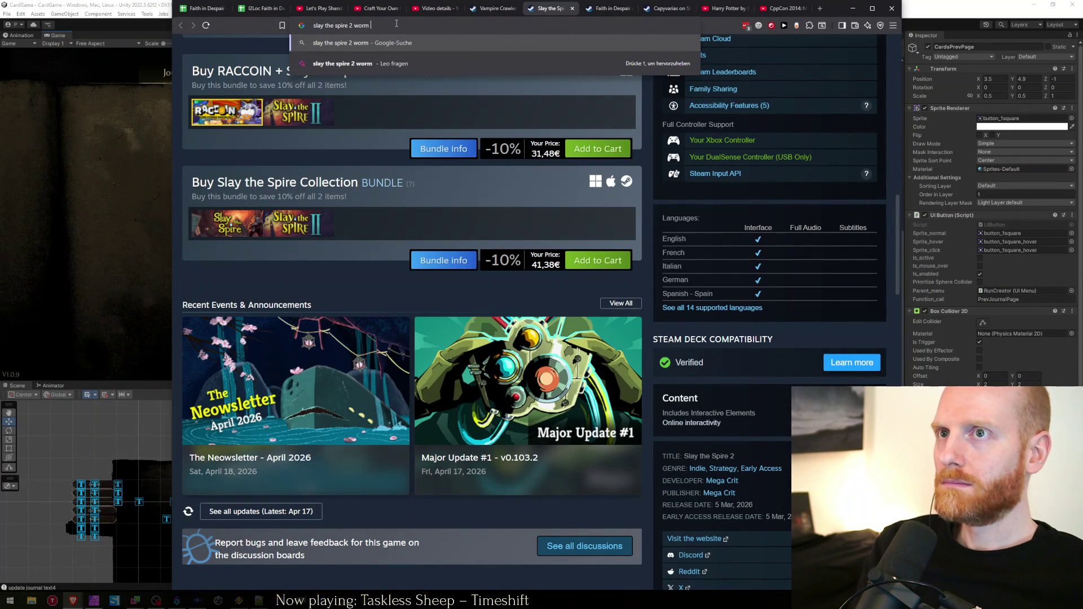
text(enemies)
key(Return)
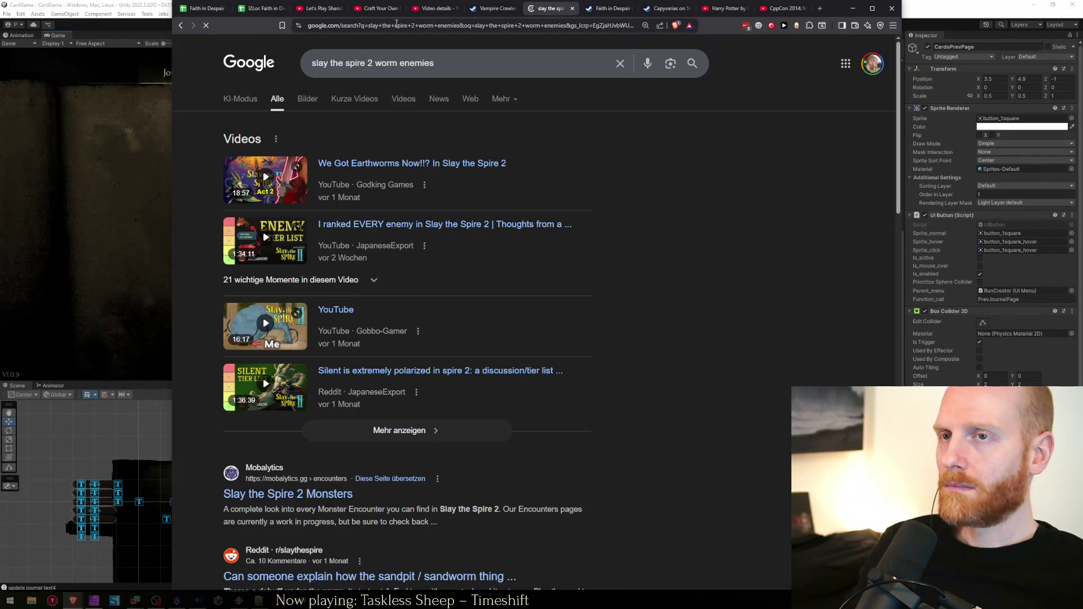
Scroll through every act of the Mobalytics Encounters - Monsters list
scroll(389, 377, down, 2)
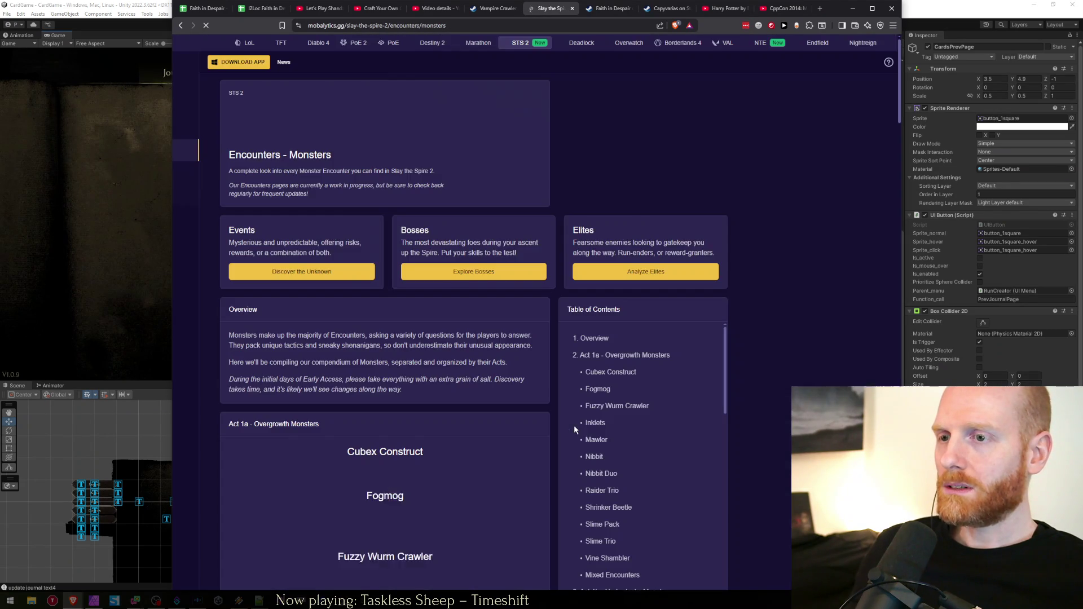
scroll(495, 323, down, 15)
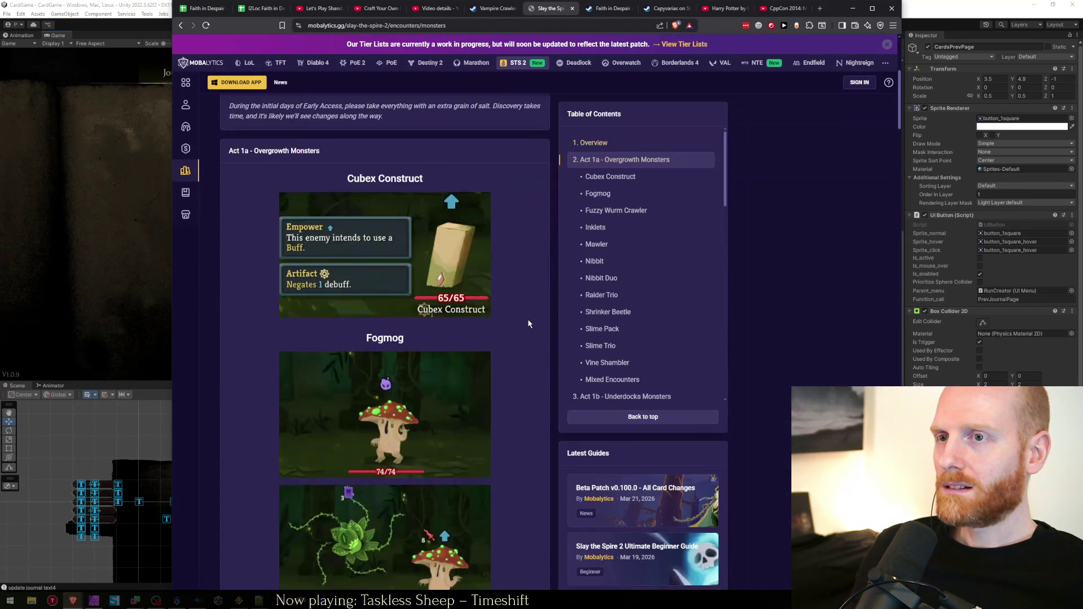
scroll(528, 324, down, 20)
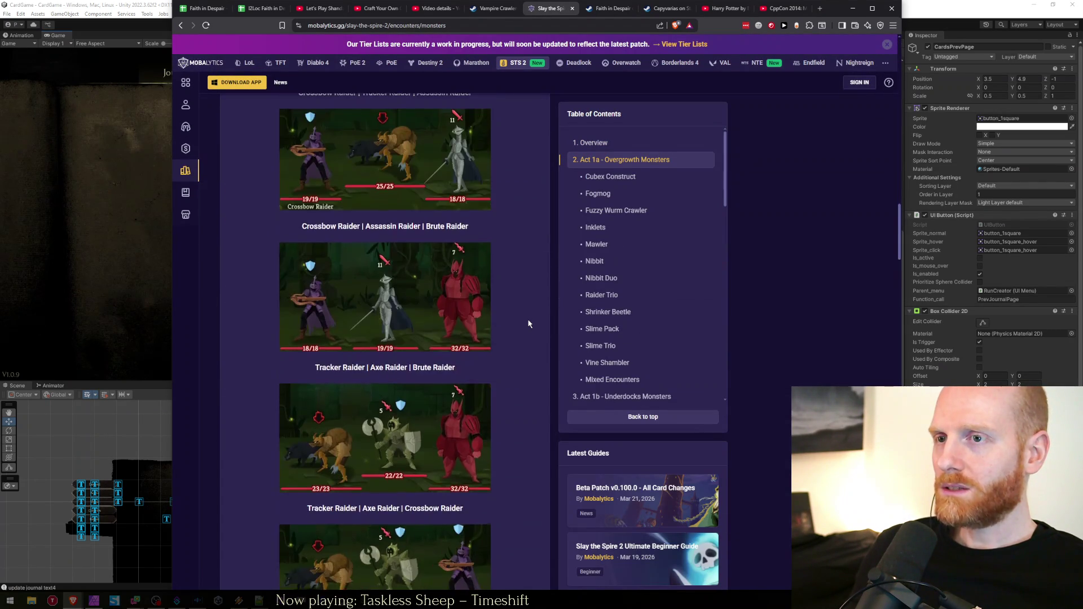
scroll(528, 324, down, 20)
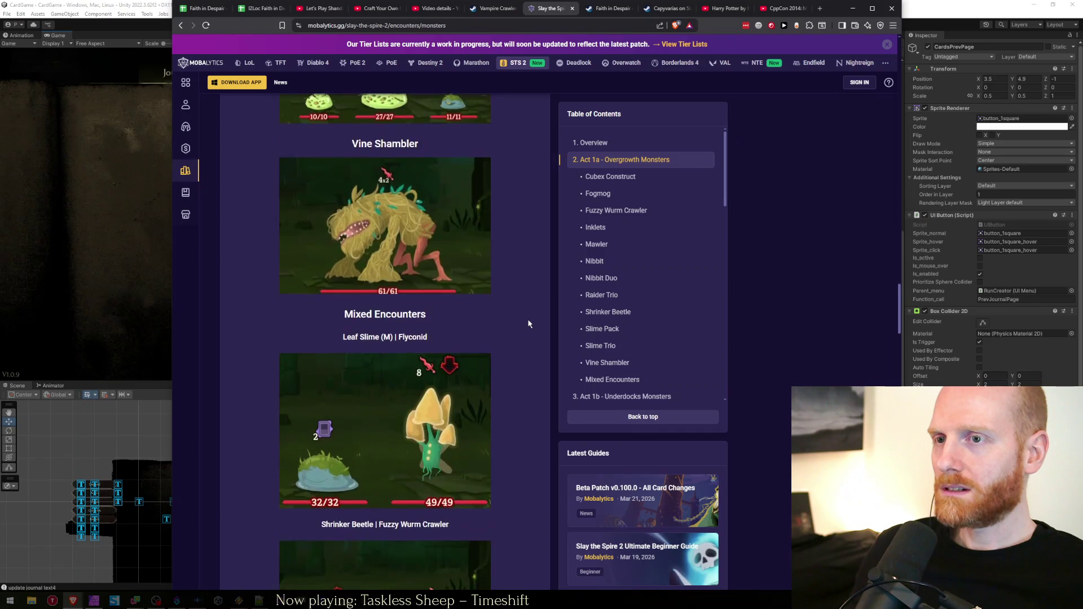
scroll(529, 324, down, 20)
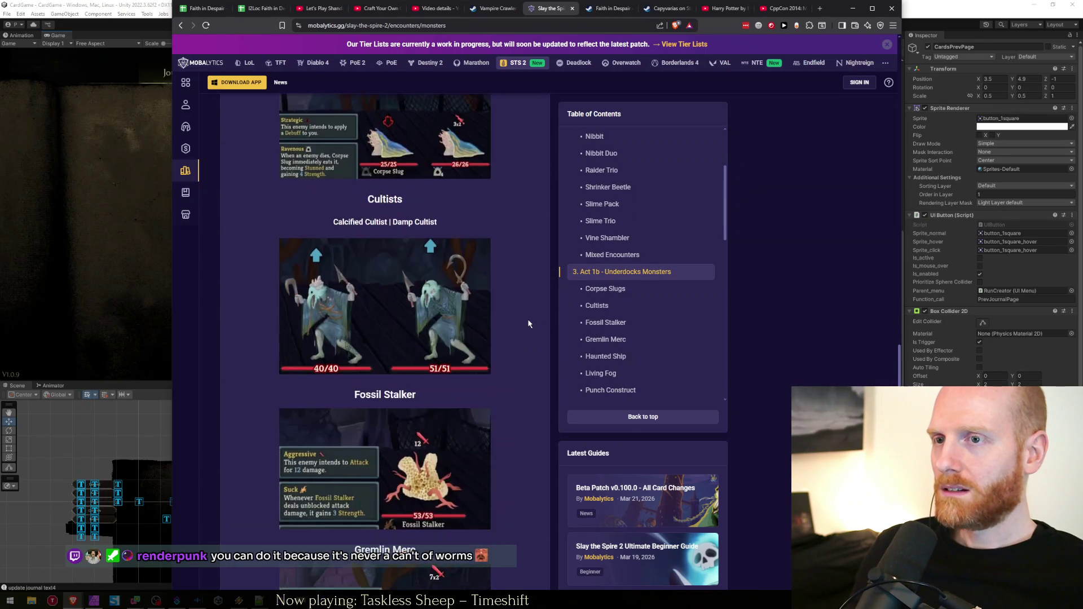
scroll(529, 324, down, 20)
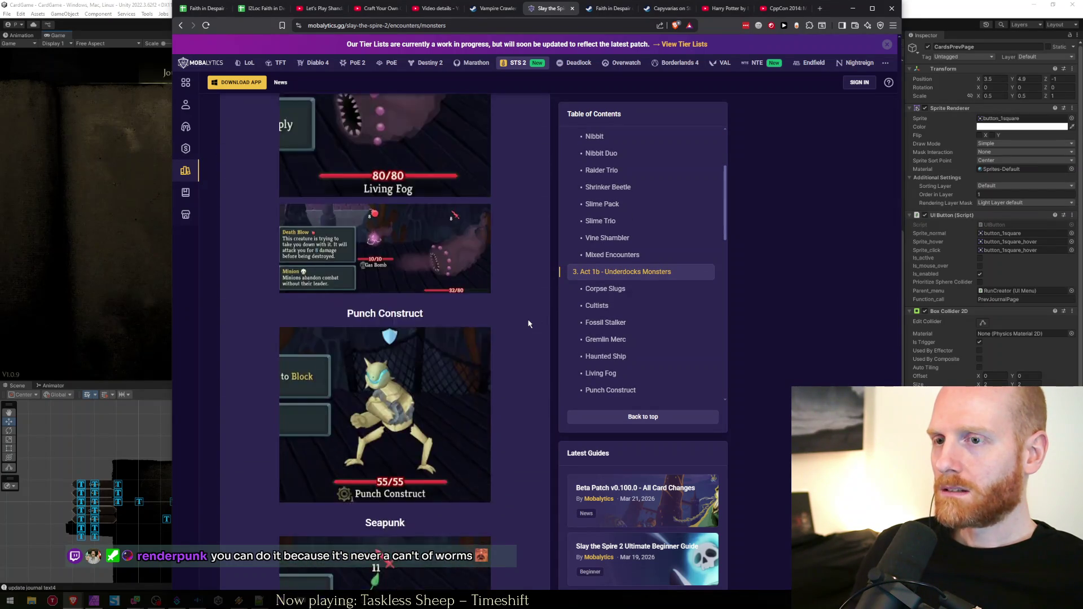
scroll(528, 324, down, 20)
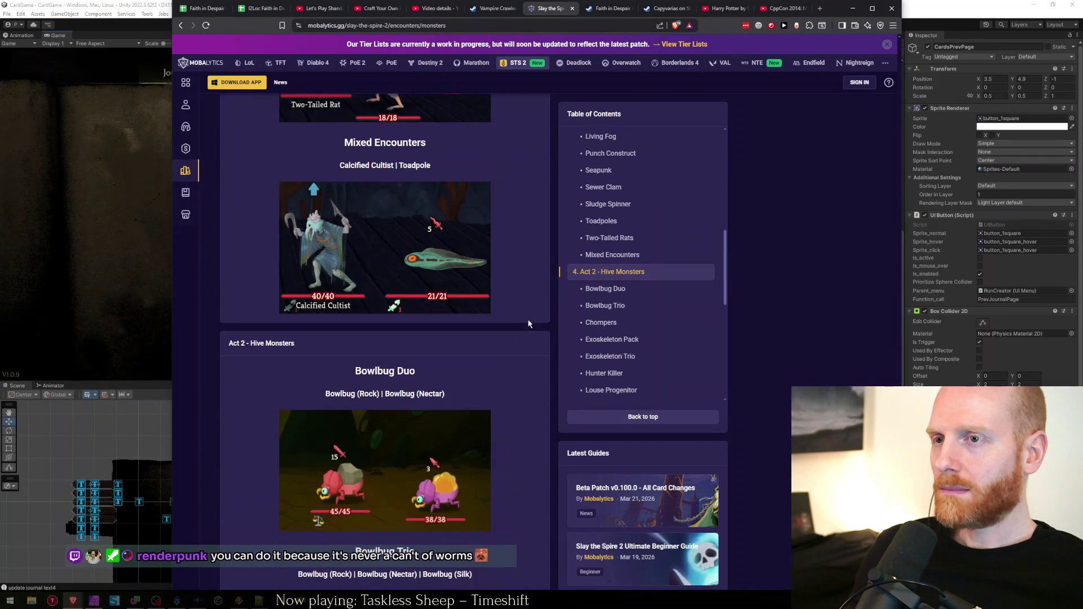
scroll(528, 324, down, 15)
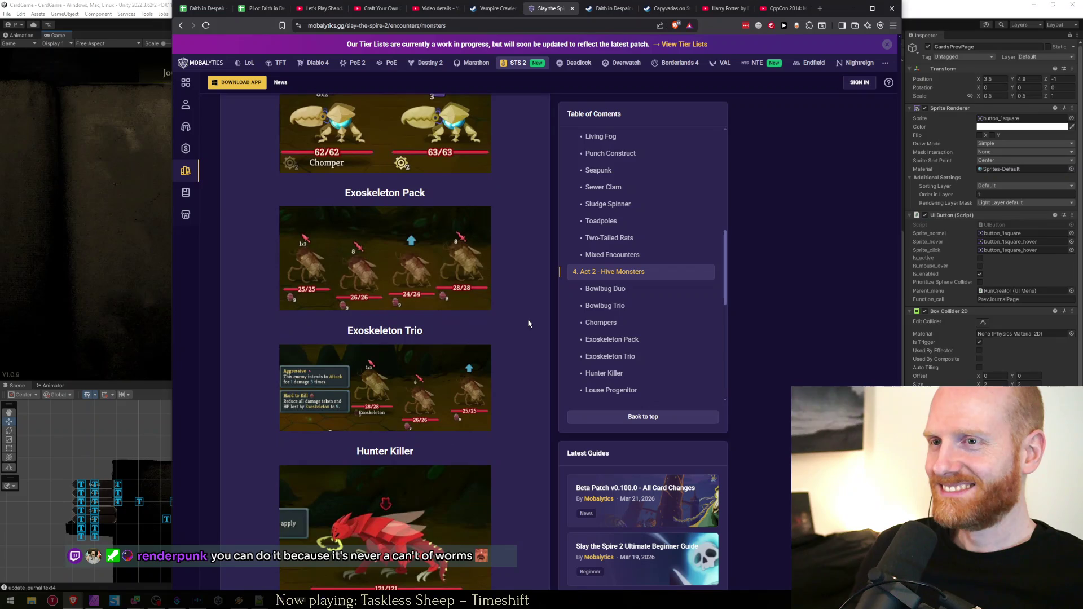
scroll(496, 322, up, 4)
scroll(495, 372, down, 7)
scroll(491, 344, down, 15)
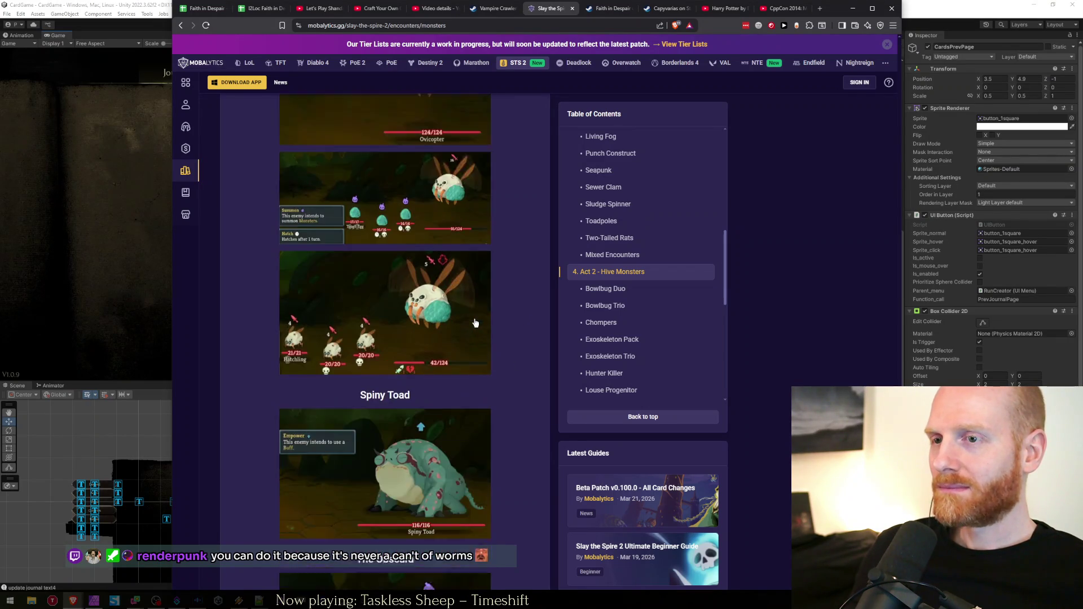
scroll(457, 276, down, 10)
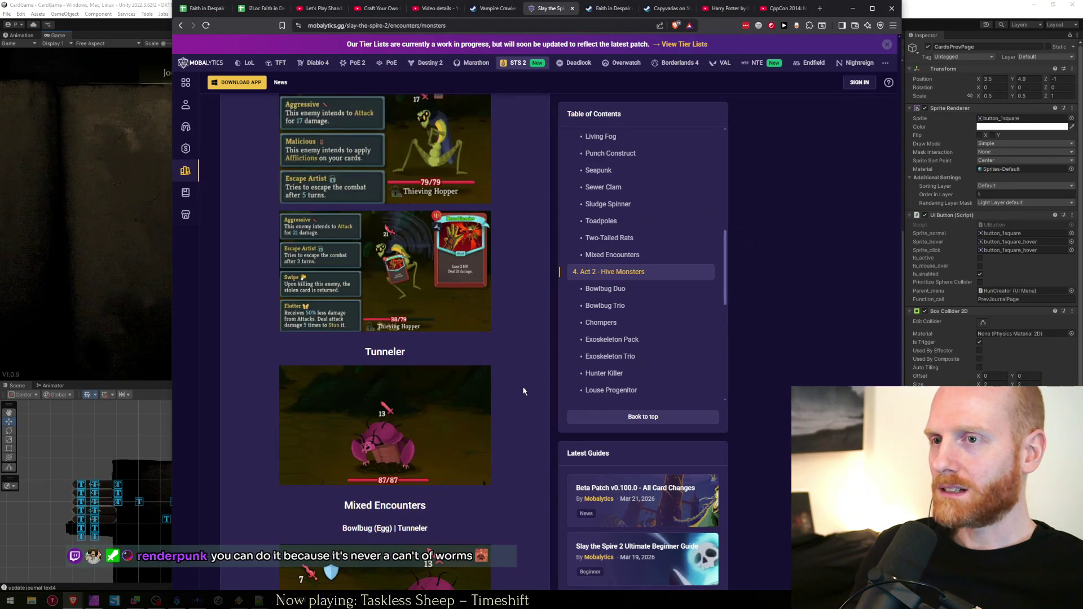
scroll(519, 389, down, 15)
scroll(518, 386, down, 20)
scroll(518, 386, down, 12)
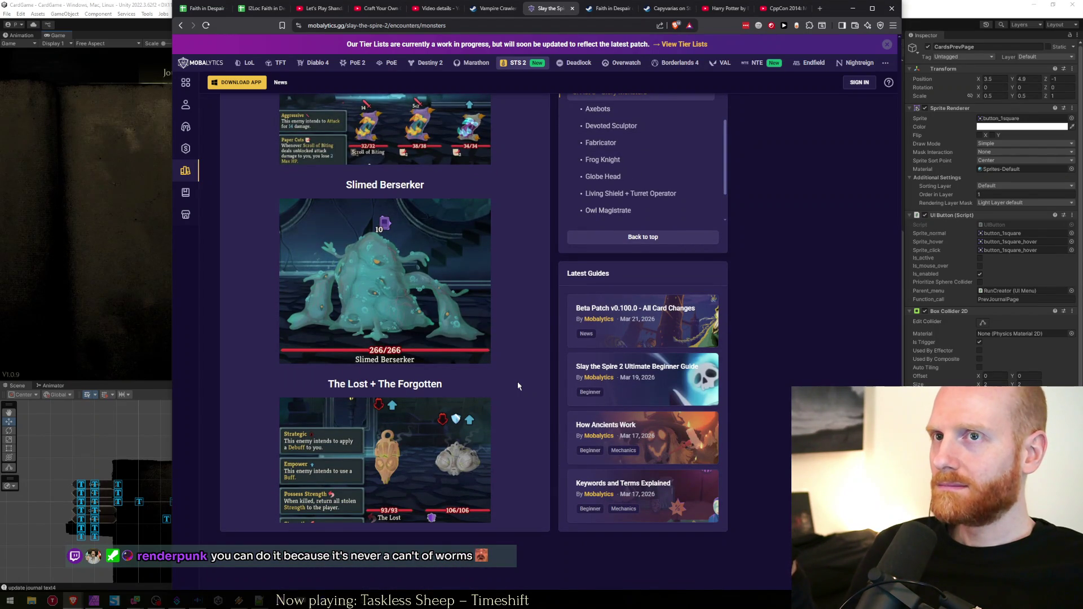
Return to the top of the monsters page and go back to the Slay the Spire 2 overview
right_click(518, 386)
key(Escape)
scroll(515, 315, up, 20)
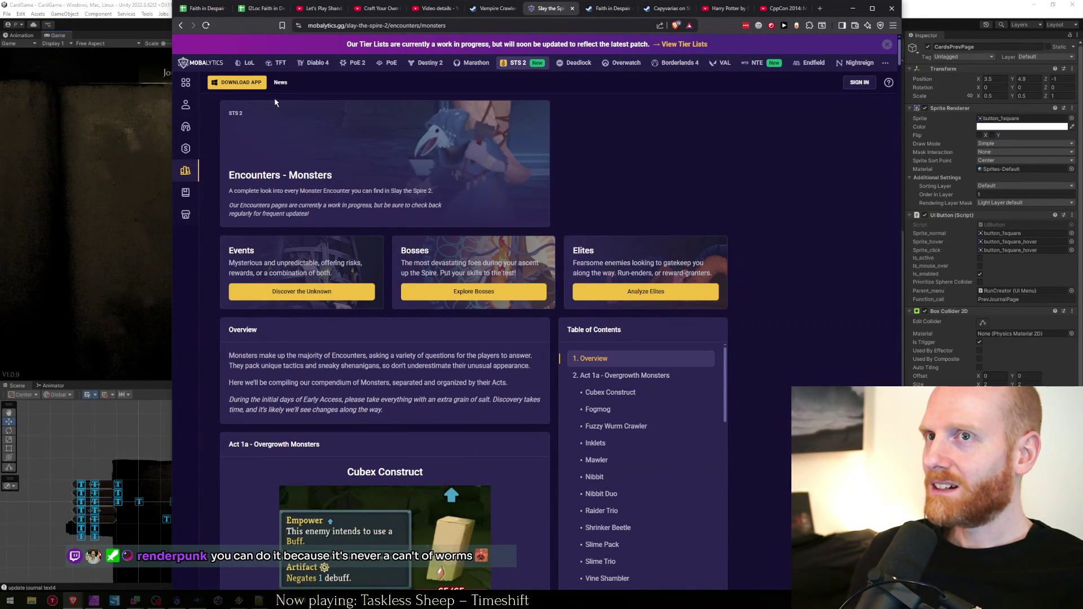
right_click(341, 150)
key(Escape)
scroll(440, 270, down, 5)
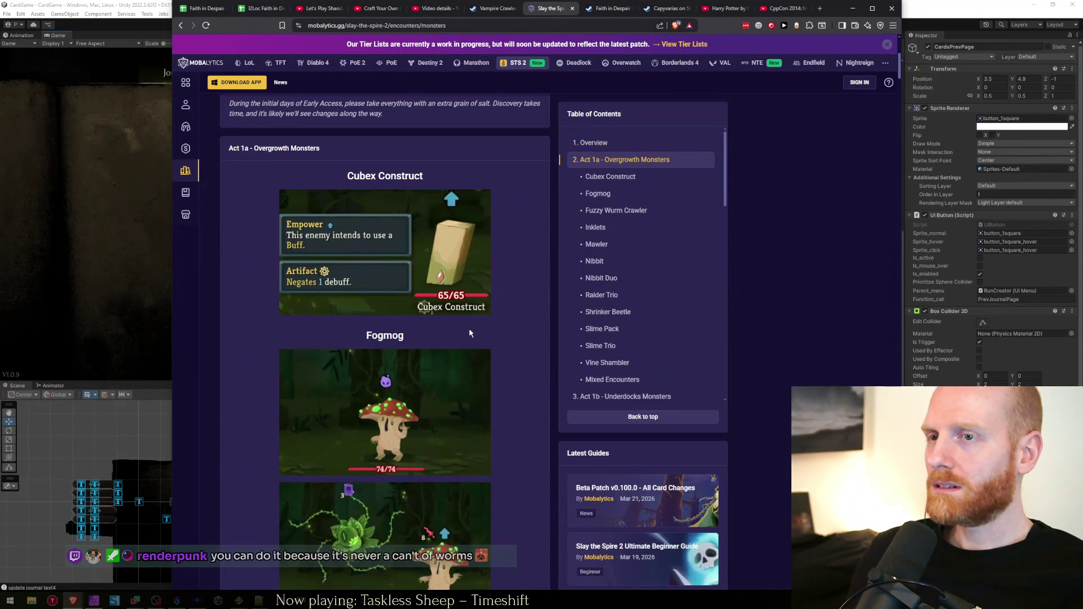
scroll(469, 334, down, 10)
key(alt+Left)
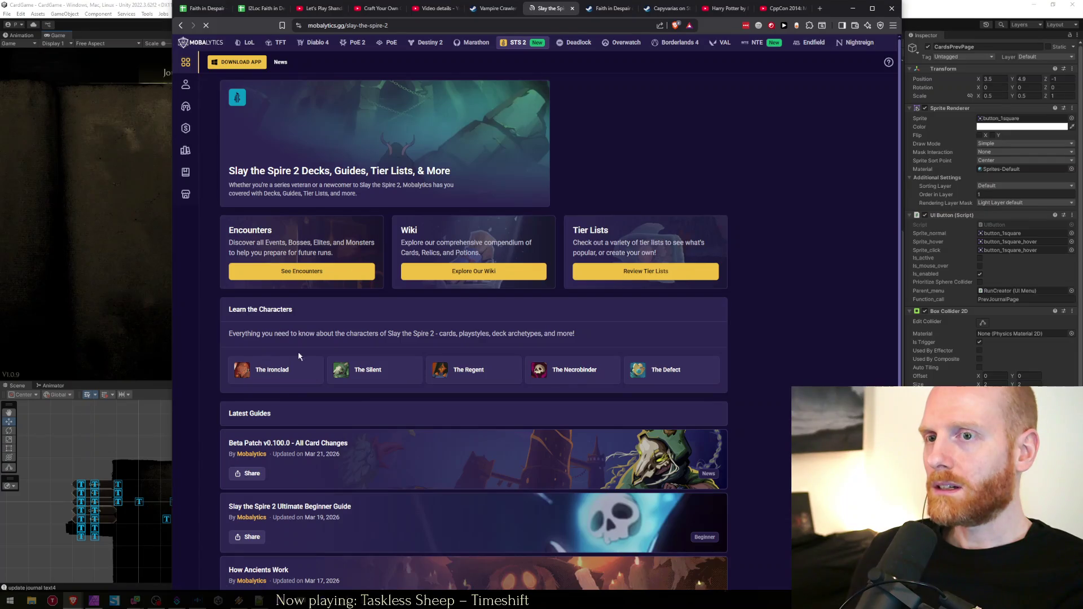
Open the Slay the Spire 2 encounters overview, then its Elites encounters list
scroll(338, 378, down, 5)
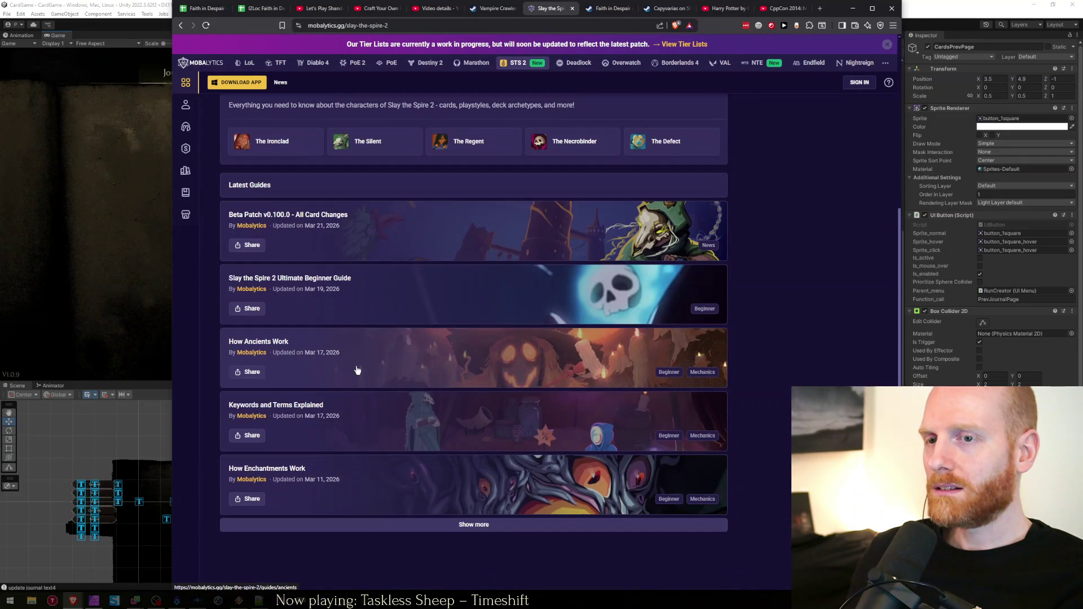
scroll(452, 441, up, 5)
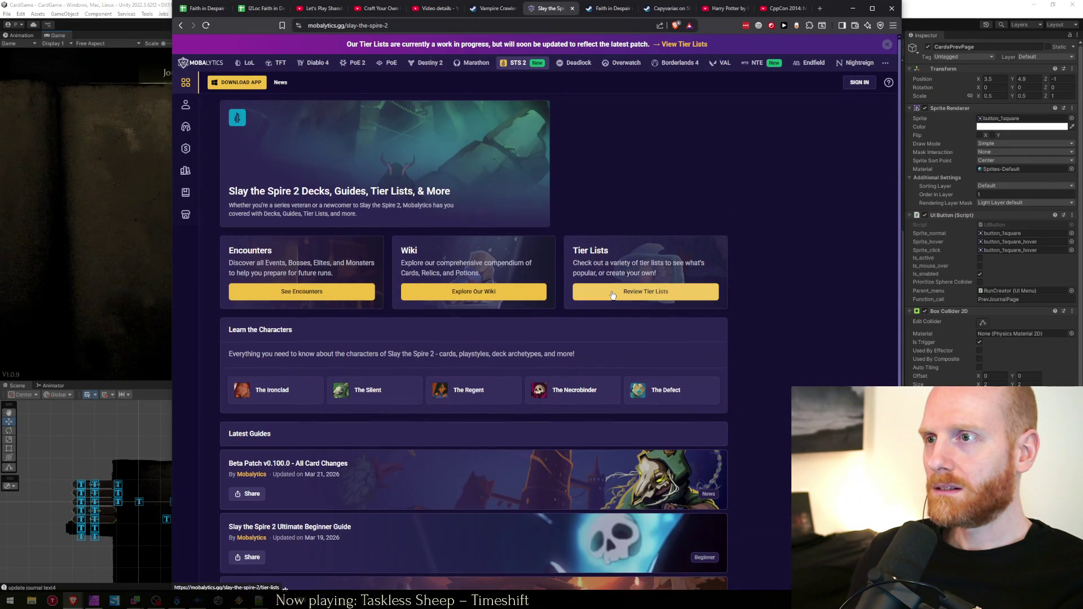
click(281, 274)
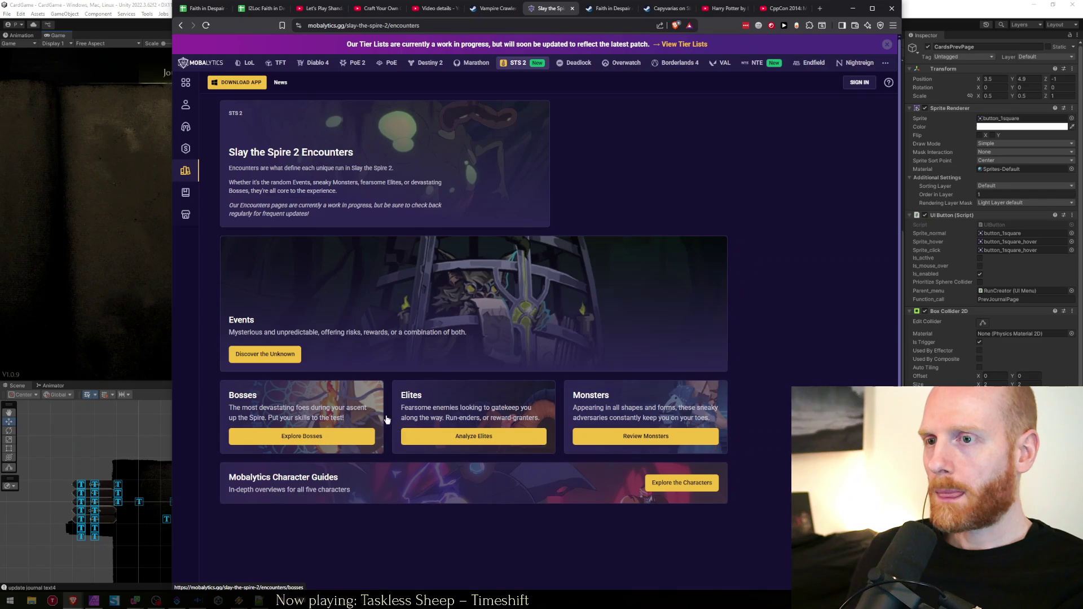
click(438, 418)
Scroll the elites list past the Phrog Parasite images, clearing an accidental selection on them
scroll(537, 367, down, 10)
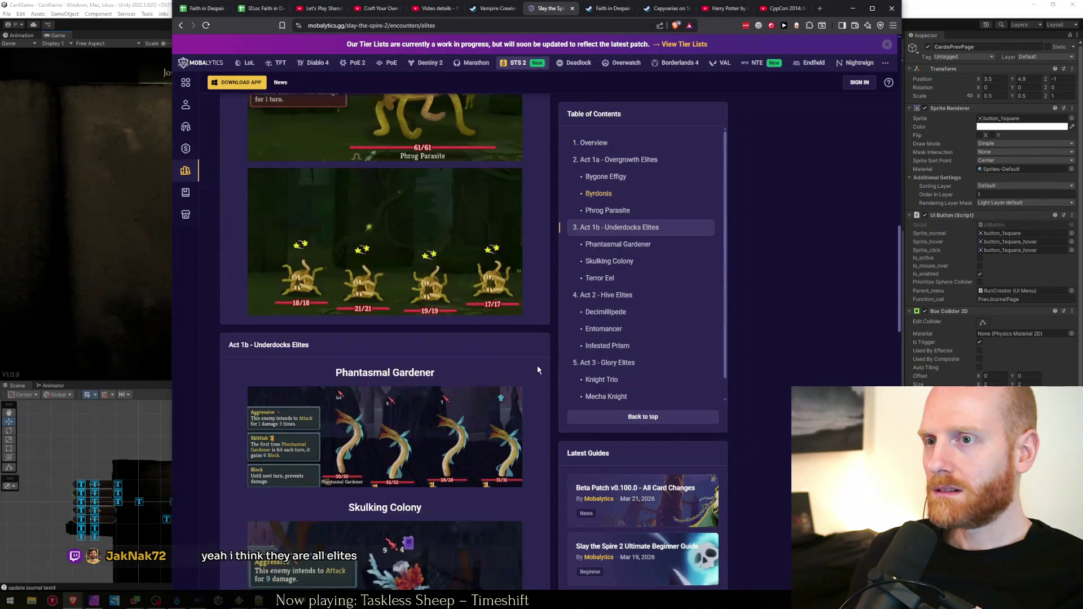
scroll(536, 370, up, 5)
scroll(538, 364, down, 3)
scroll(538, 362, up, 1)
scroll(538, 358, down, 1)
mouse_move(538, 359)
mouse_down()
mouse_move(233, 226)
mouse_move(547, 371)
mouse_move(252, 283)
mouse_move(450, 431)
mouse_up()
click(529, 374)
click(236, 274)
click(540, 394)
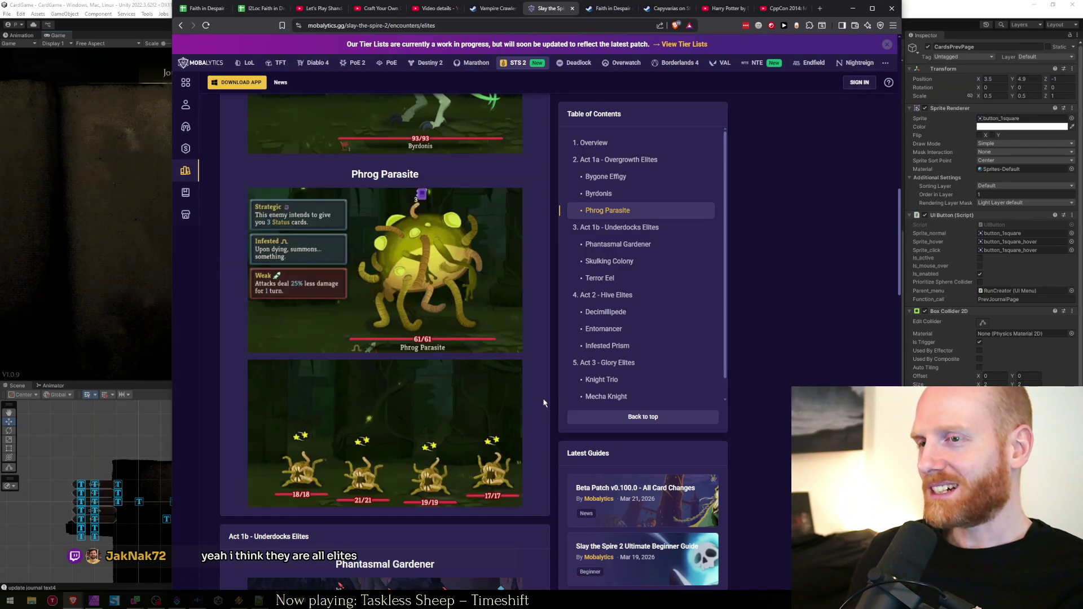
Scroll down to Decimillipede and open its image enlarged in the lightbox
scroll(541, 394, down, 15)
scroll(541, 396, down, 1)
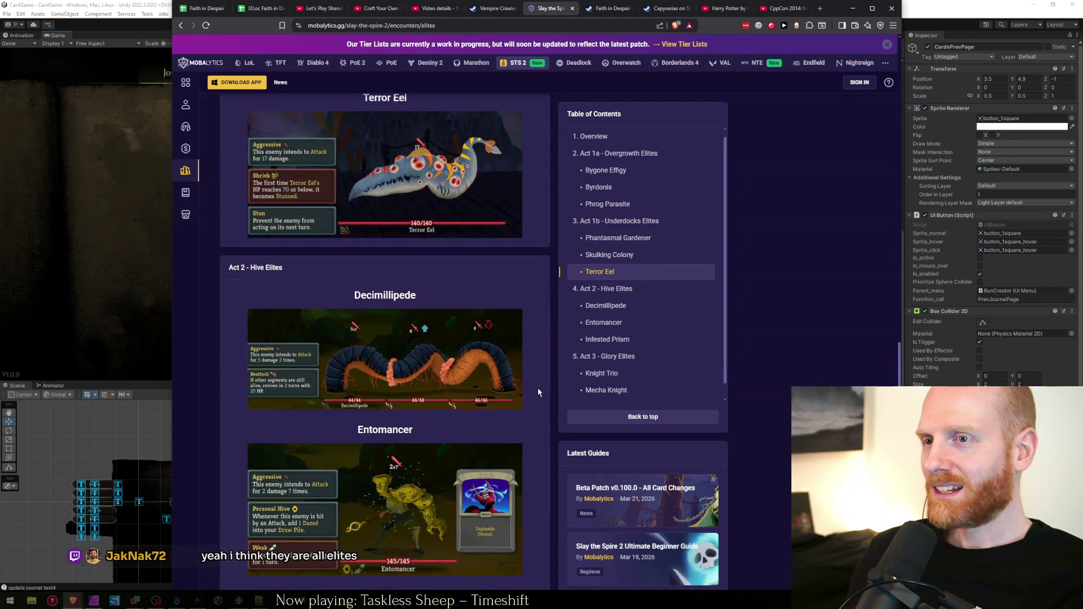
drag(395, 378, 243, 301)
click(242, 300)
click(364, 384)
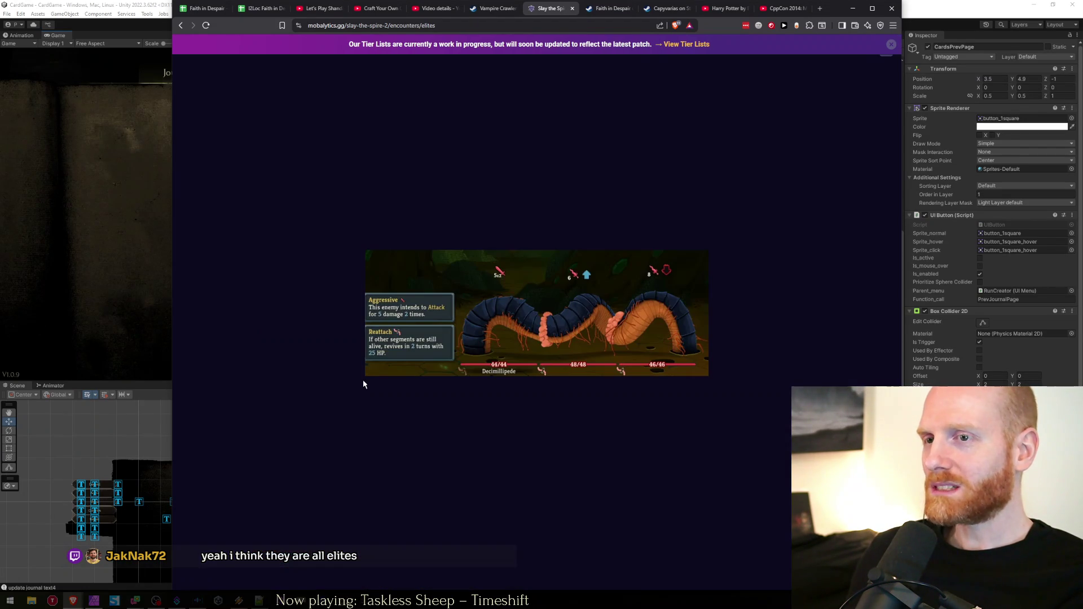
scroll(577, 344, up, 6)
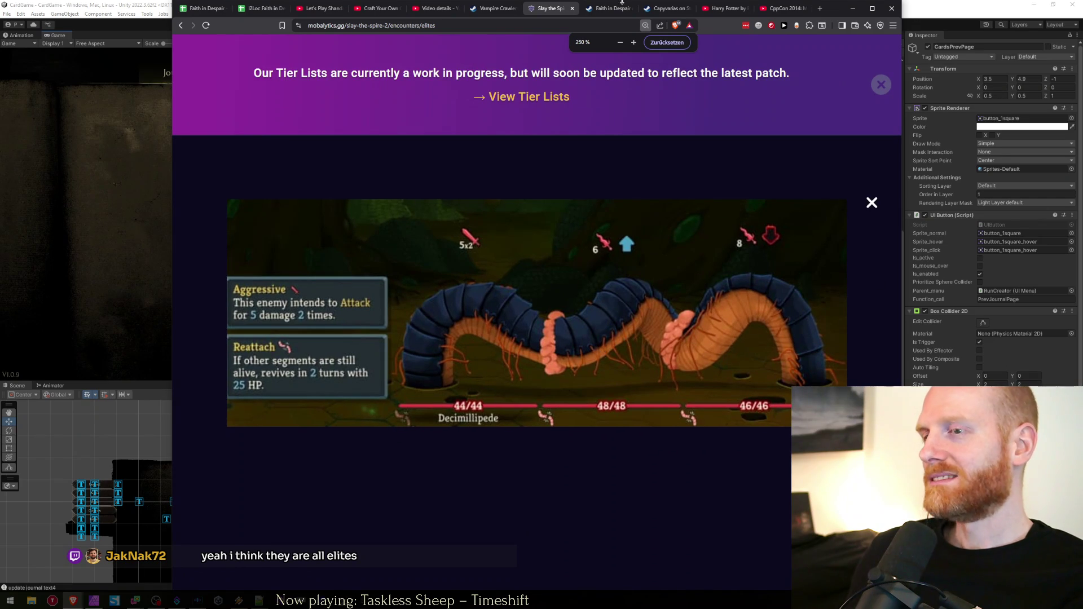
drag(839, 11, 766, 11)
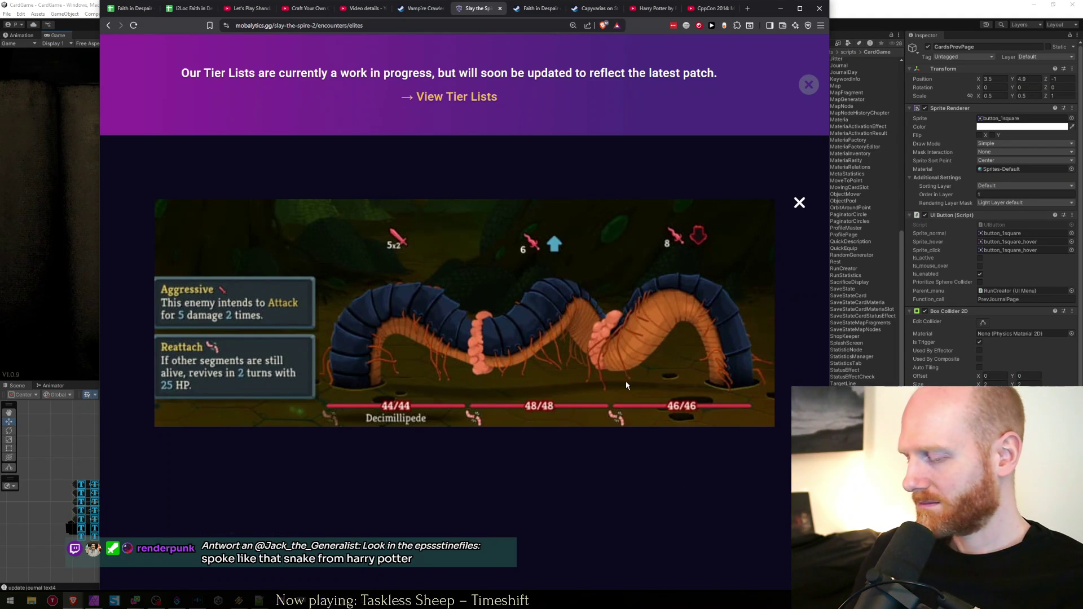
key(ctrl+0)
ctrl+scroll(439, 305, up, 5)
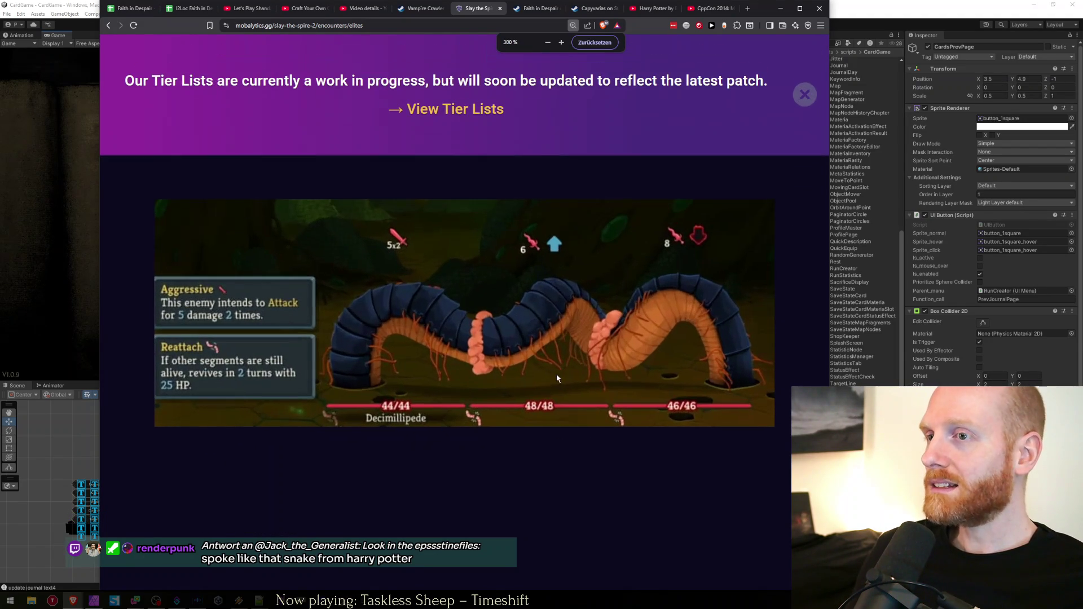
key(ctrl+0)
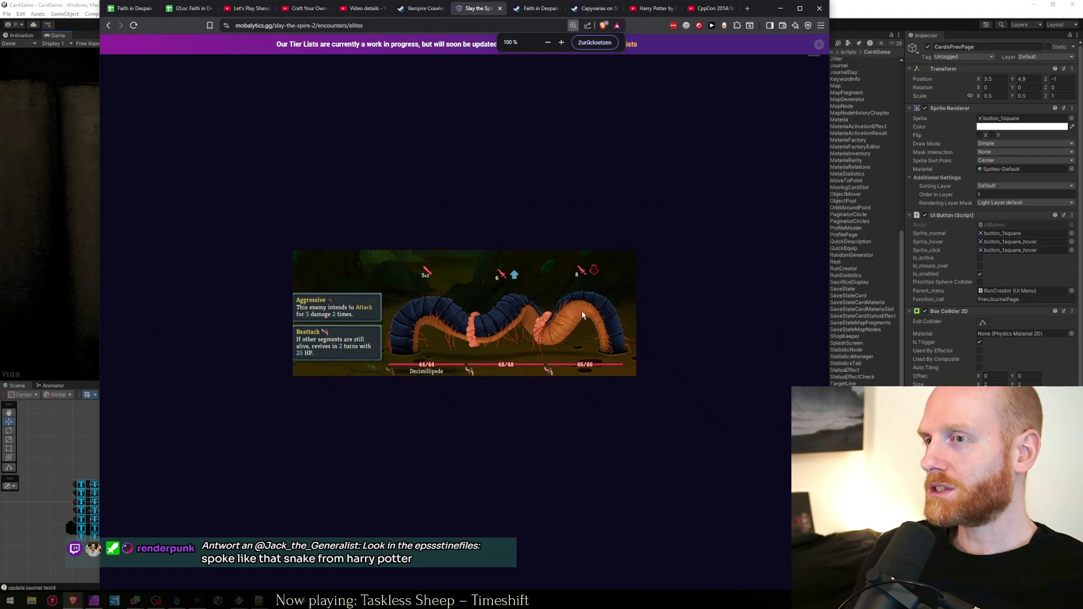
Return to the encounters overview and scroll through the Bosses encounters page
click(110, 27)
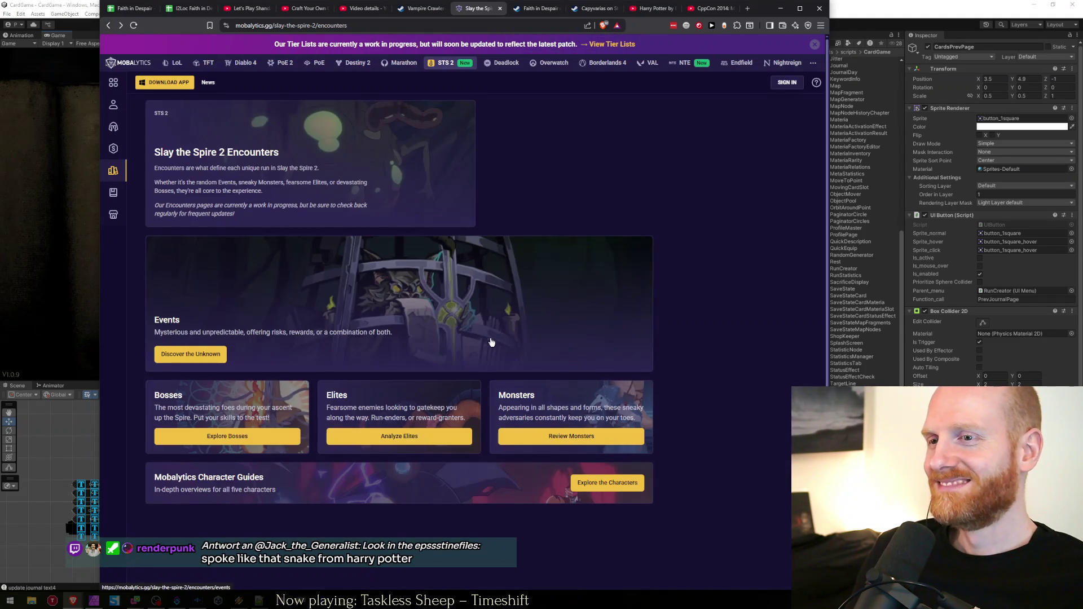
click(208, 393)
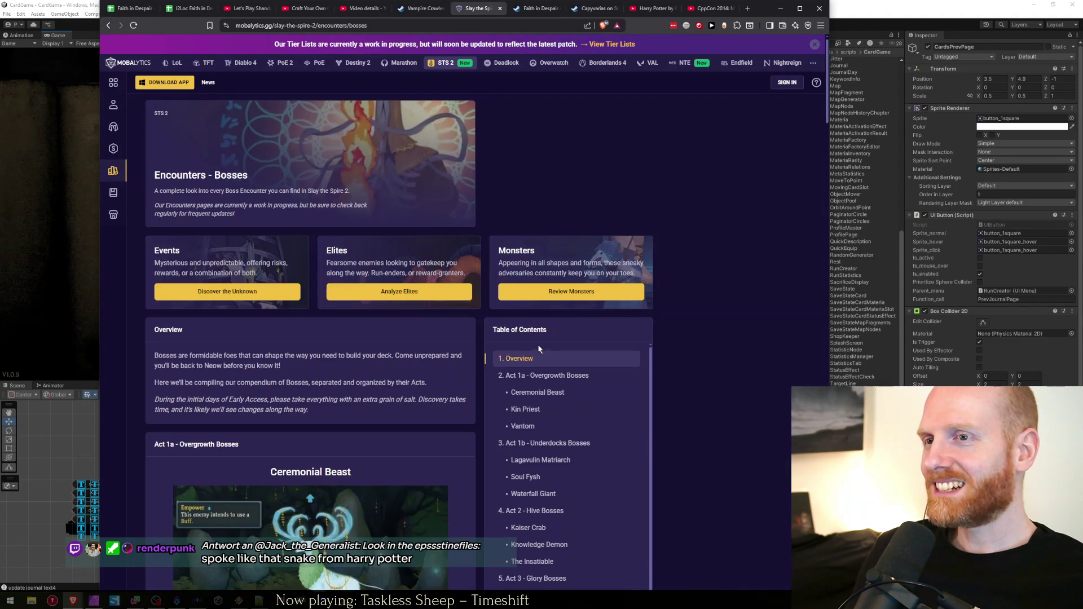
scroll(340, 392, down, 10)
scroll(340, 391, down, 20)
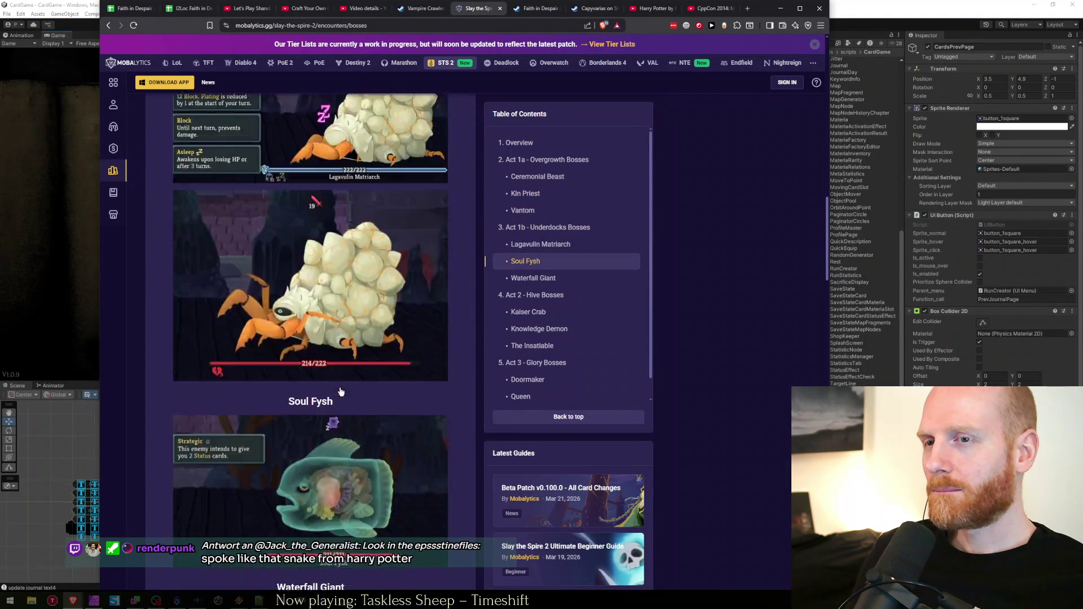
scroll(341, 391, down, 20)
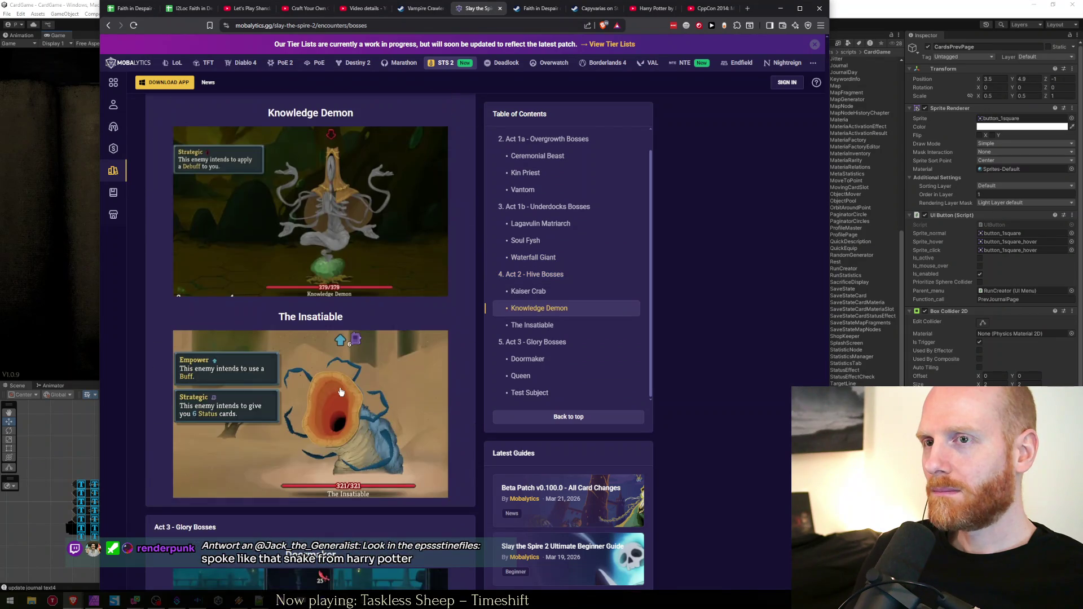
scroll(340, 392, down, 15)
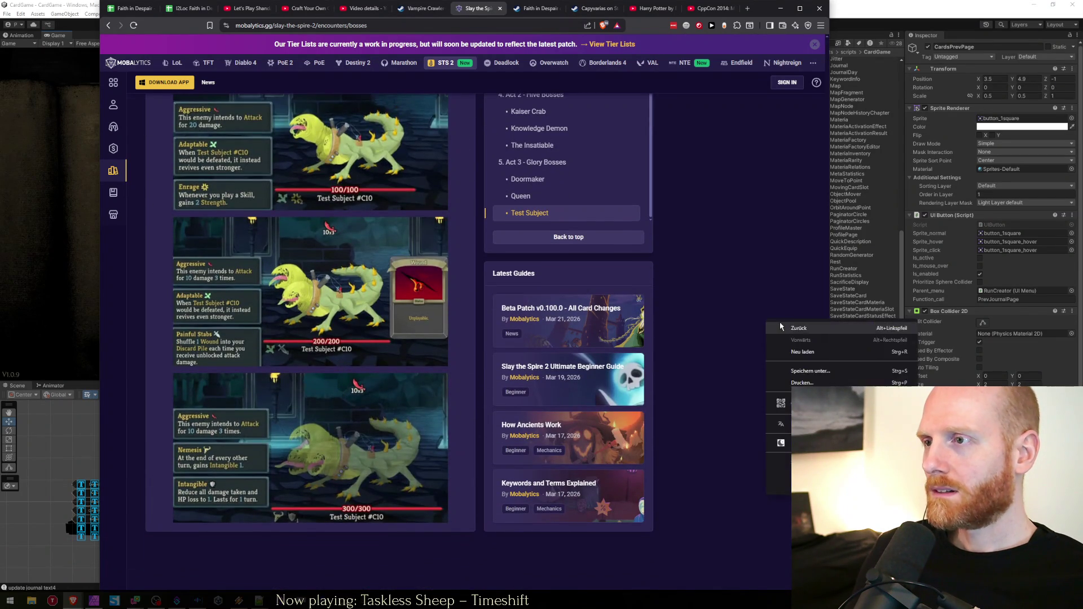
Go back to the overview and scroll through the Elites encounters page
key(alt+Left)
click(364, 384)
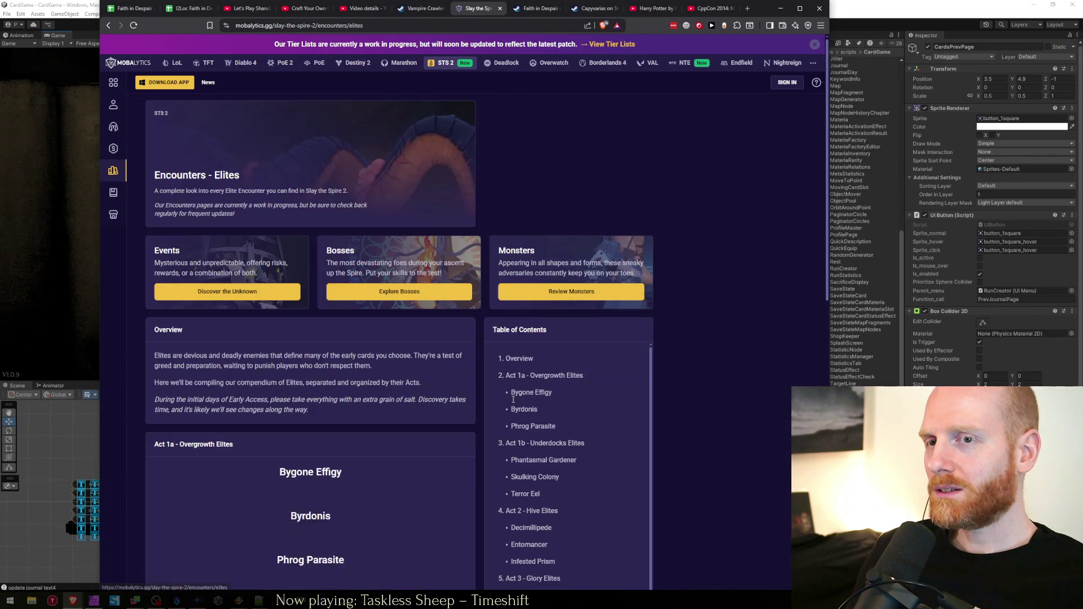
scroll(443, 417, down, 15)
scroll(444, 420, down, 20)
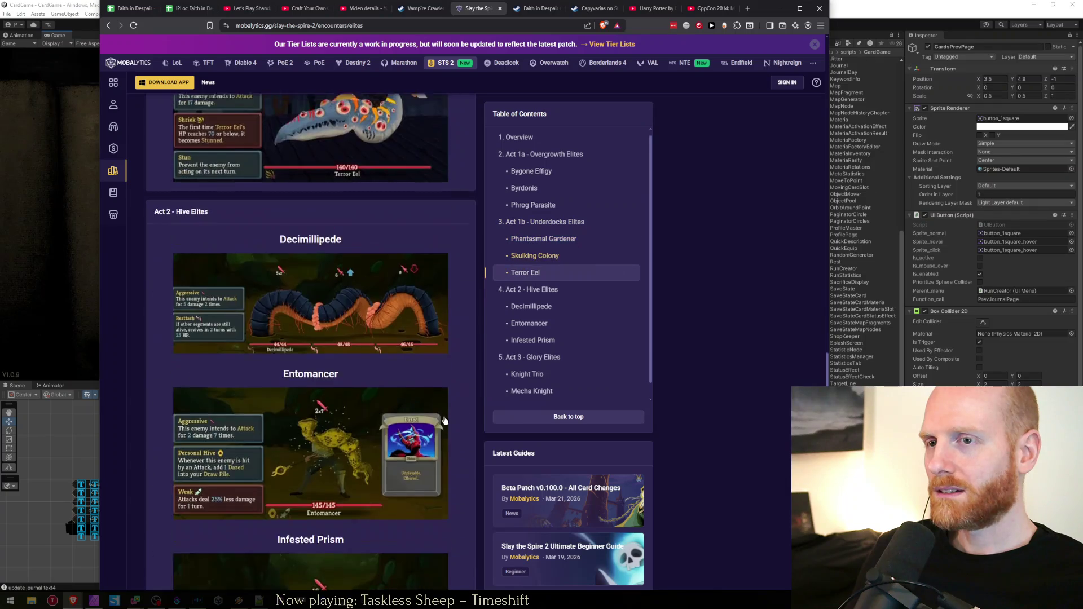
scroll(445, 420, down, 3)
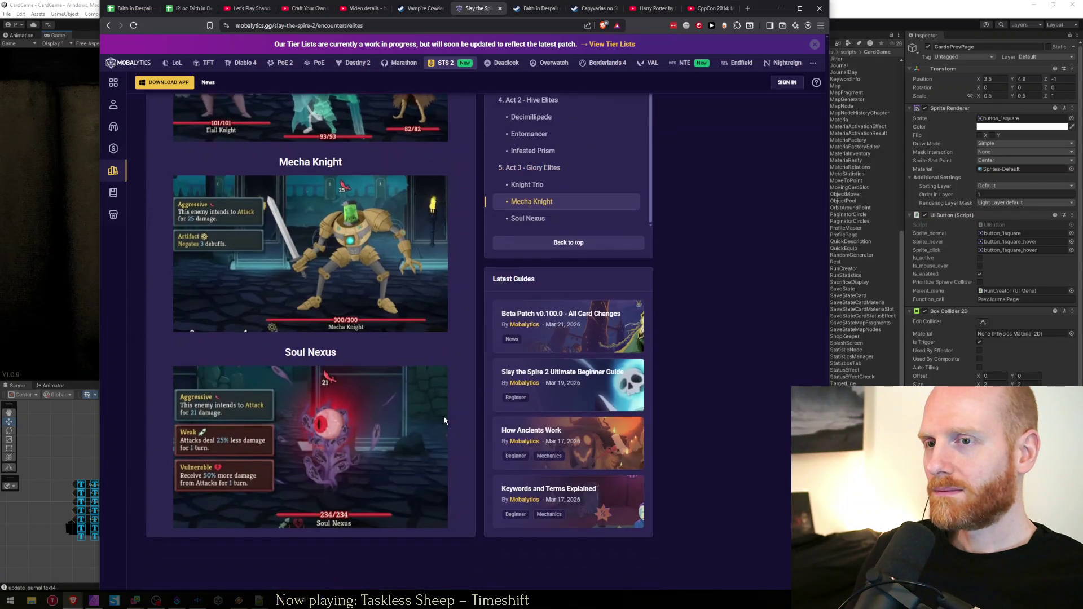
scroll(444, 421, up, 20)
scroll(444, 421, up, 20)
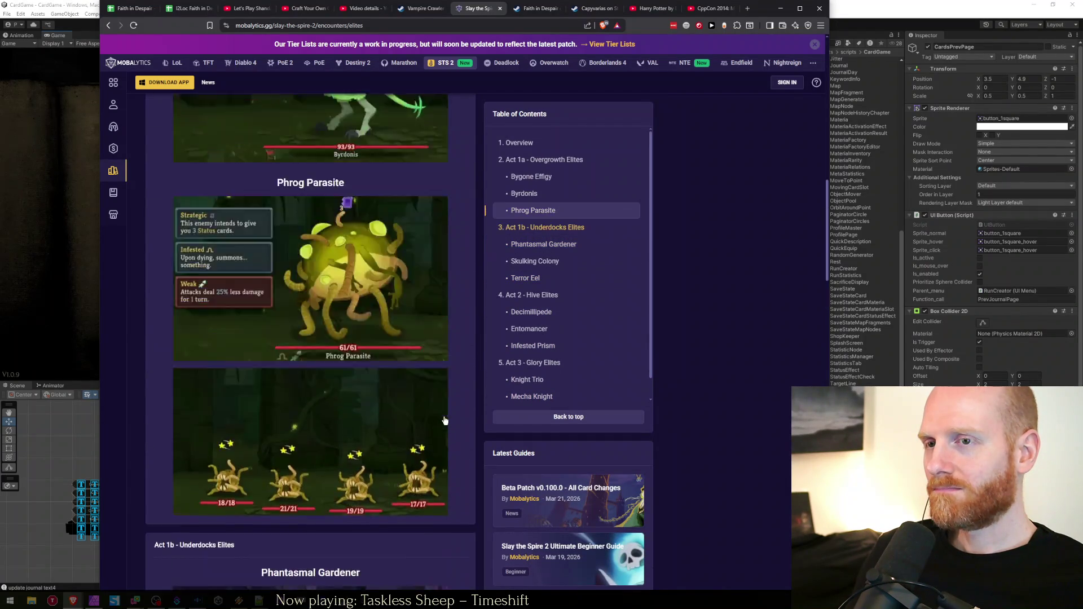
key(alt+Tab)
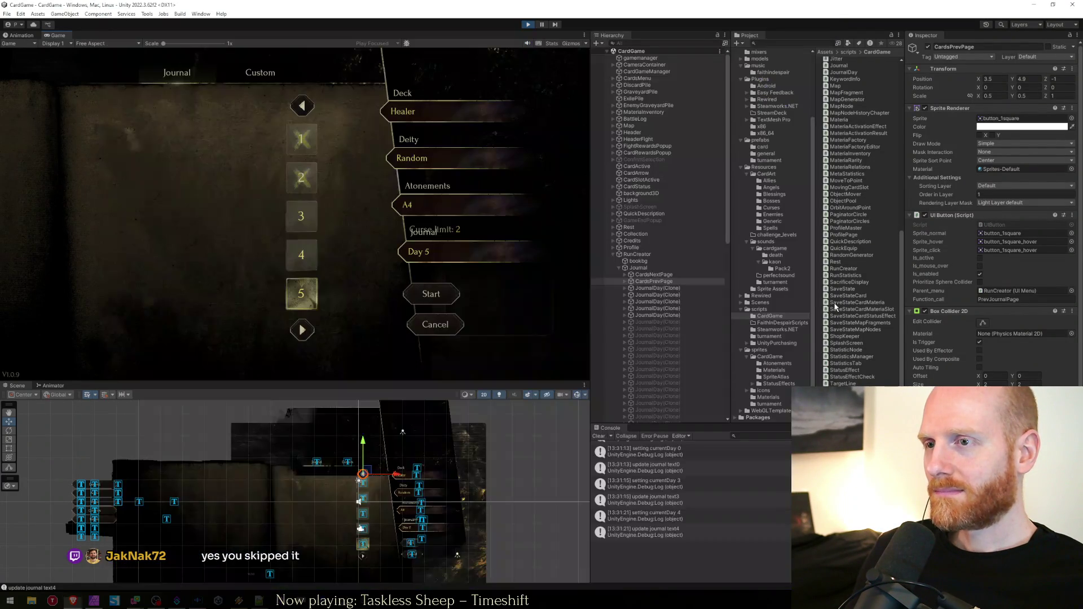
Select the SaveStateCardMateria script in Unity's Project panel, then return to the elites page
click(205, 274)
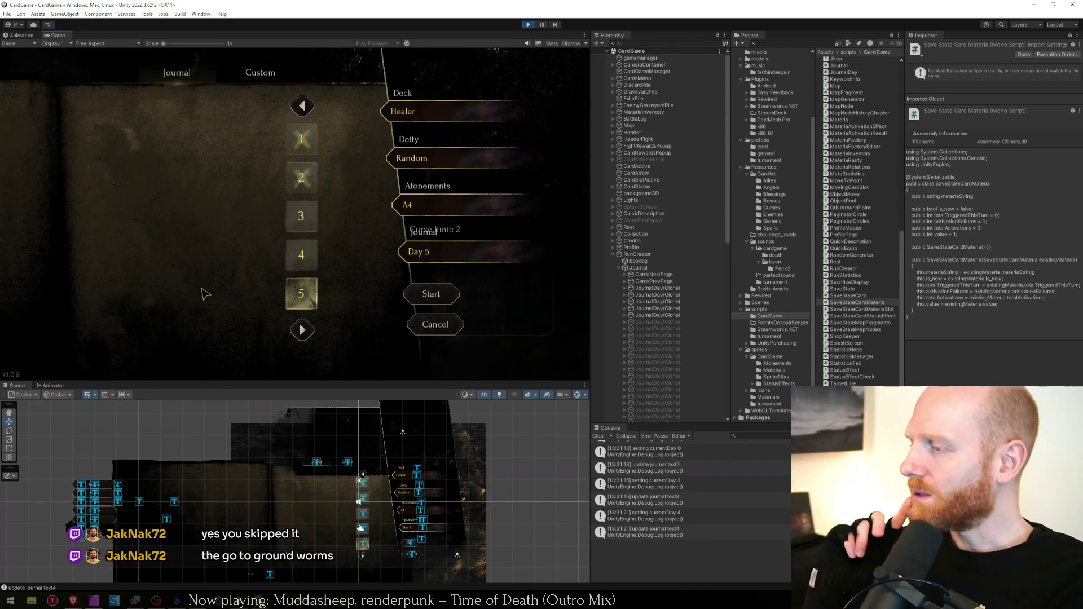
key(alt+Tab)
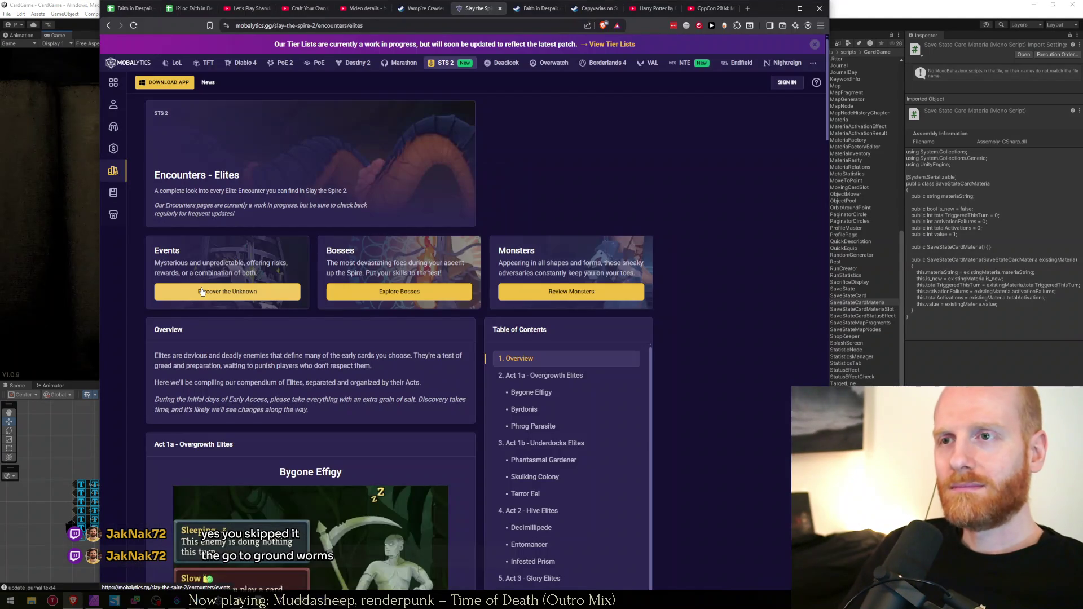
Scroll through the elites page, clearing stray selections on the Phrog Parasite images
scroll(434, 282, down, 15)
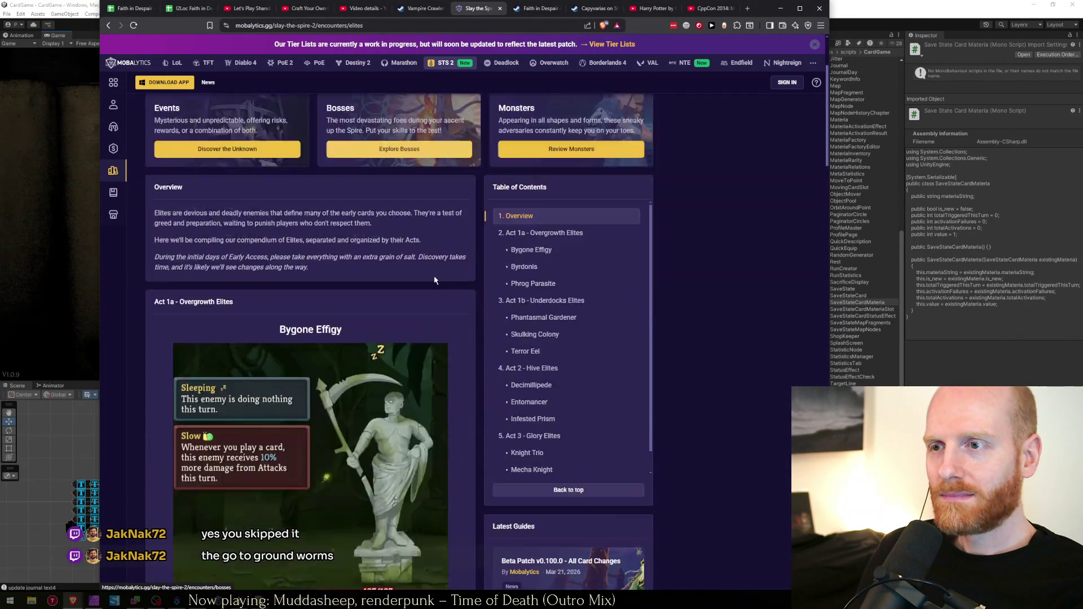
scroll(434, 317, up, 2)
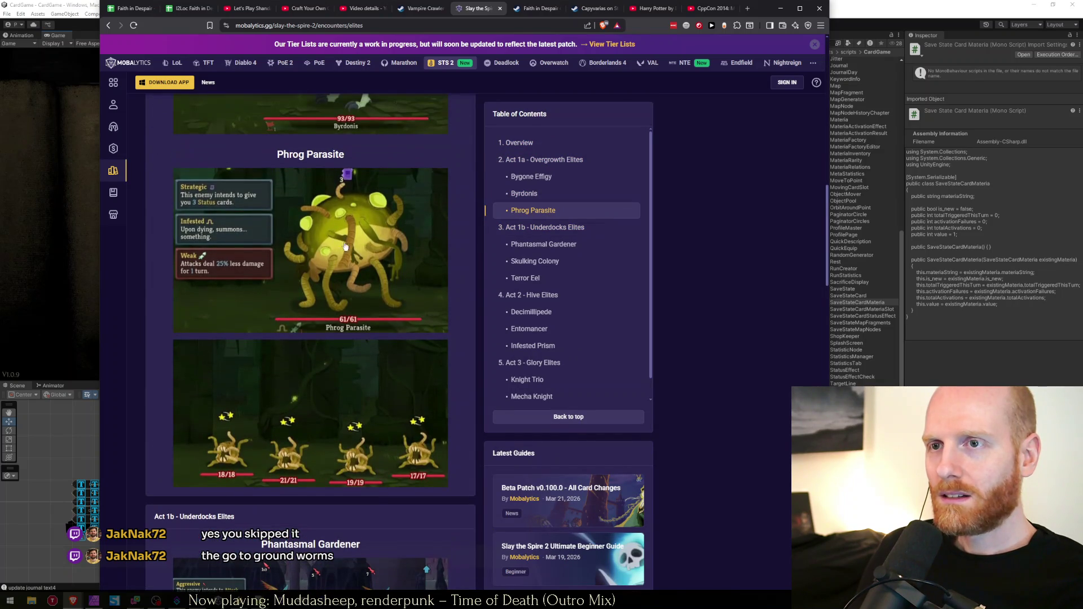
drag(433, 316, 426, 439)
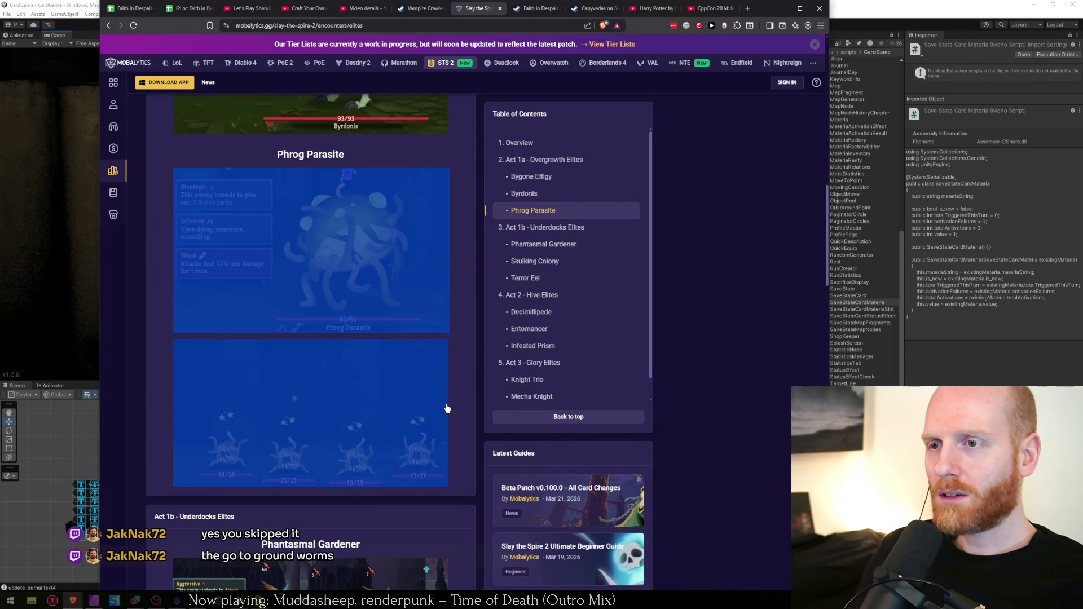
click(455, 399)
scroll(455, 389, down, 6)
mouse_move(191, 266)
mouse_down()
mouse_move(374, 271)
mouse_move(426, 291)
mouse_move(395, 254)
mouse_move(209, 273)
mouse_move(474, 295)
mouse_move(239, 295)
mouse_move(172, 284)
mouse_move(401, 287)
mouse_move(472, 274)
mouse_move(459, 265)
mouse_move(459, 278)
mouse_move(334, 298)
mouse_move(452, 303)
mouse_move(406, 310)
mouse_move(451, 284)
mouse_up()
scroll(459, 265, down, 4)
scroll(460, 271, up, 5)
scroll(451, 284, down, 4)
scroll(451, 284, down, 8)
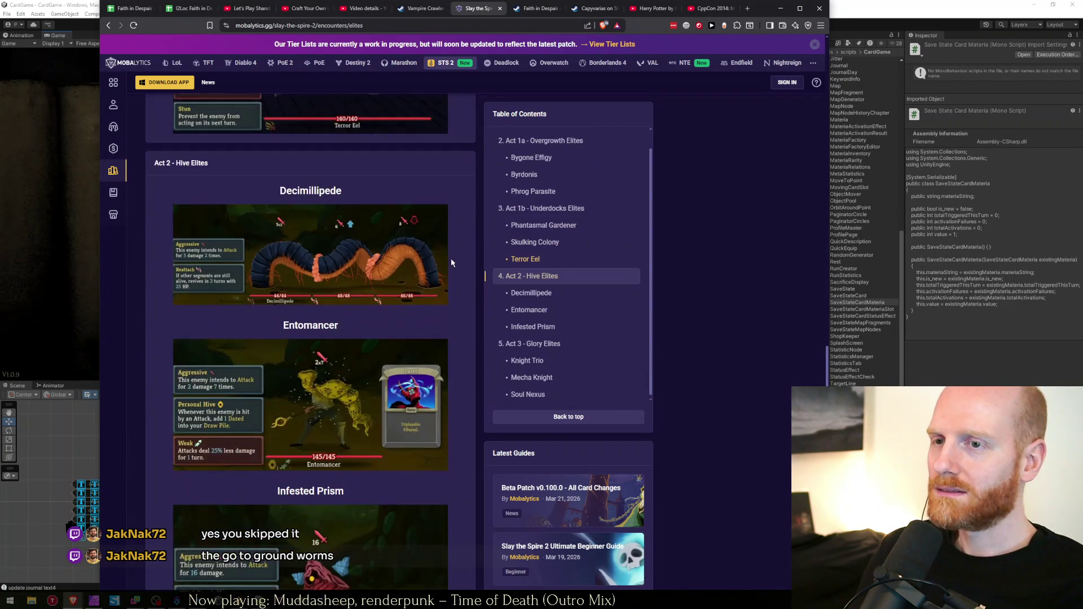
scroll(451, 263, down, 3)
scroll(451, 264, up, 1)
Open the Entomancer image enlarged, inspect it, then close the lightbox
drag(462, 322, 166, 317)
click(166, 317)
mouse_move(239, 317)
mouse_down()
mouse_move(423, 315)
mouse_move(167, 316)
mouse_up()
click(457, 302)
click(168, 316)
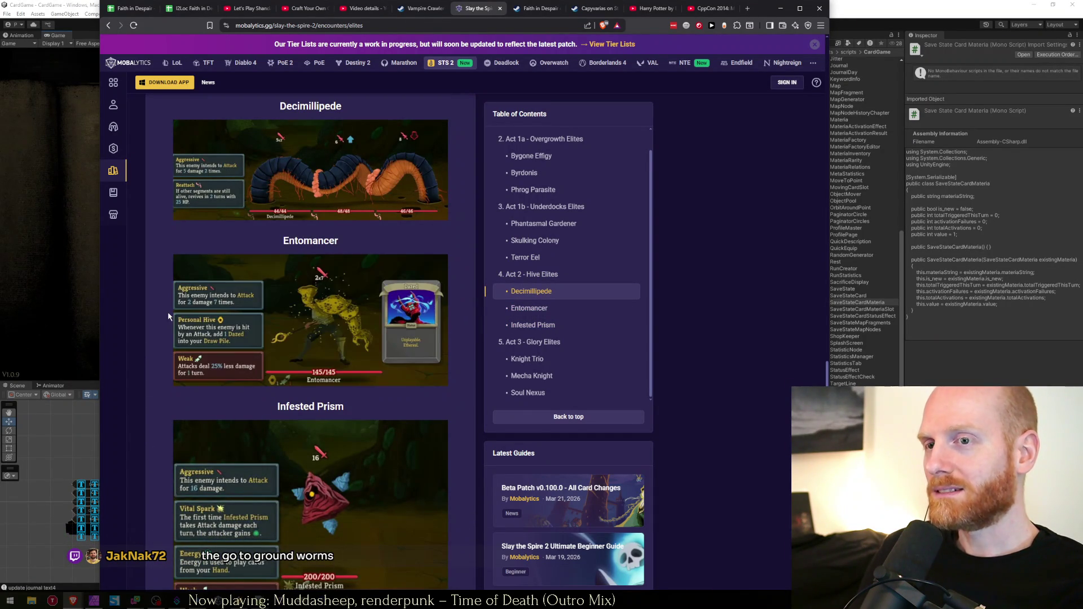
click(331, 314)
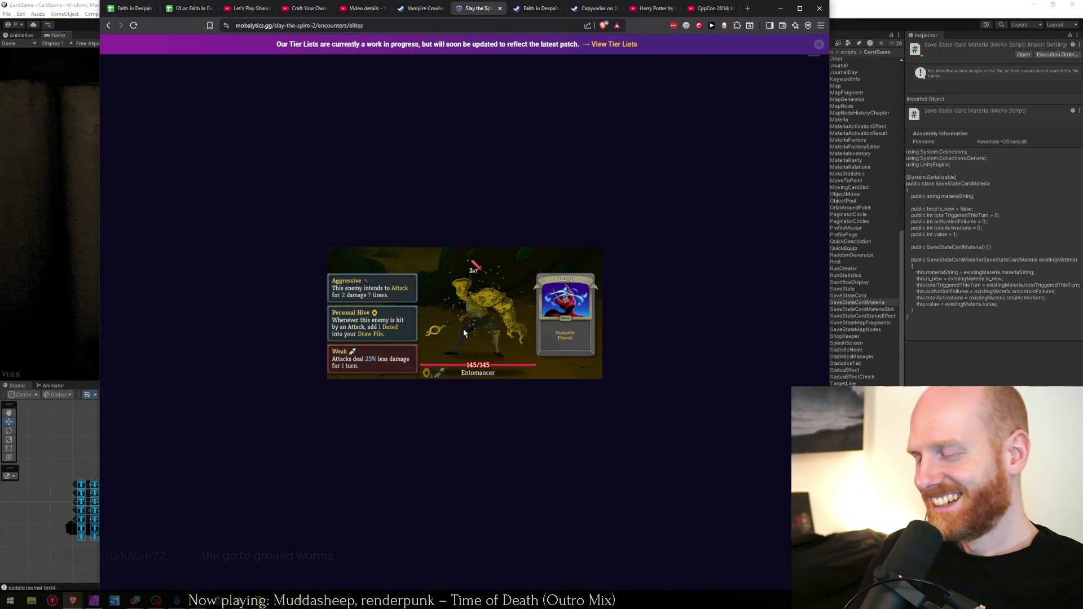
scroll(522, 382, up, 5)
scroll(523, 381, down, 4)
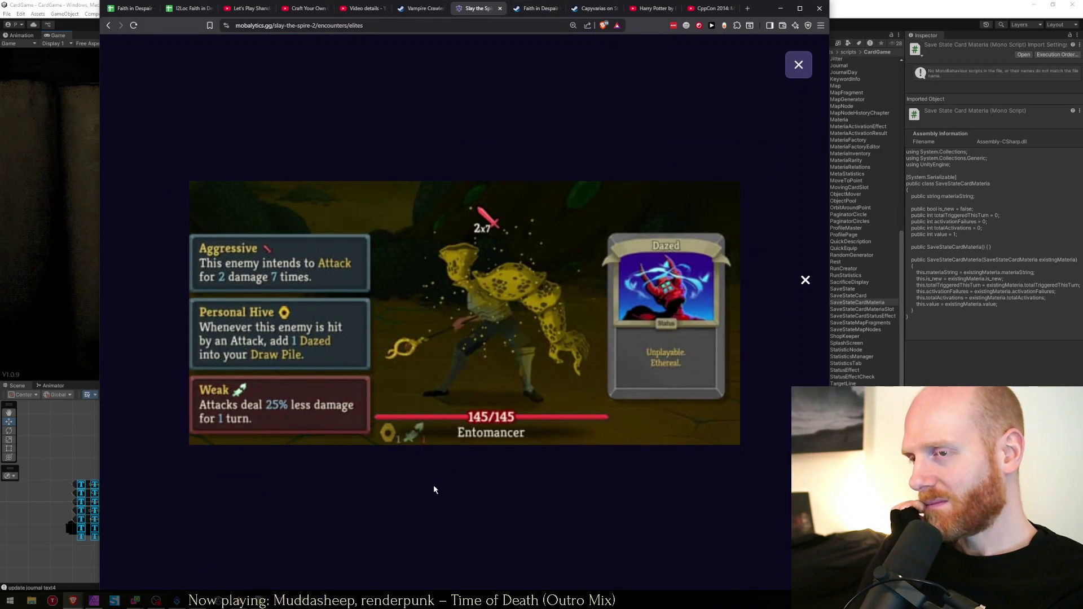
click(799, 64)
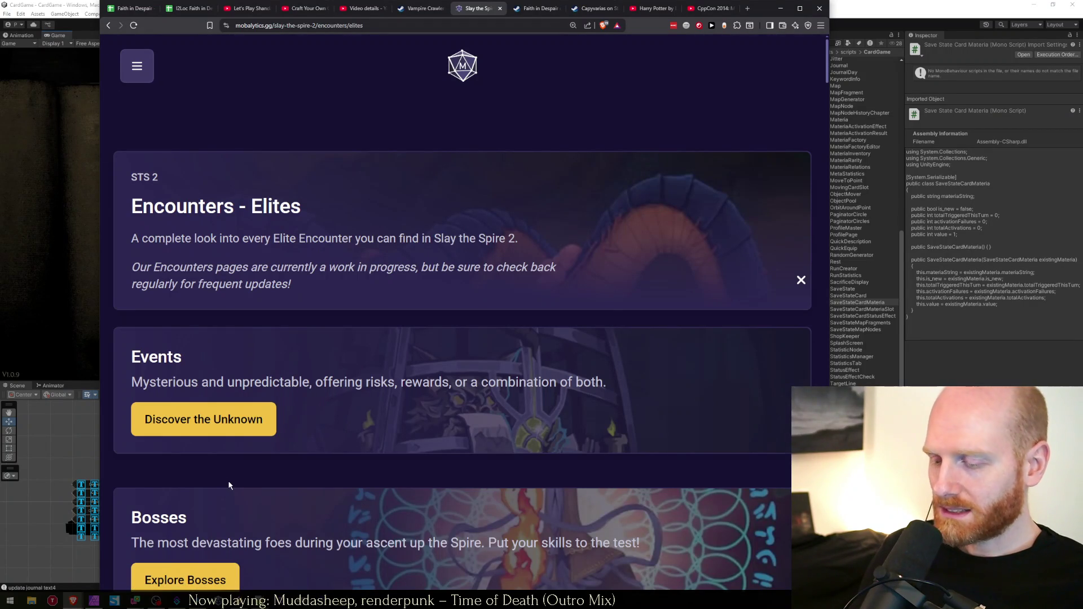
Reset the page zoom to 100%, switch to the Google Sheet tab, then return to Unity
key(ctrl+0)
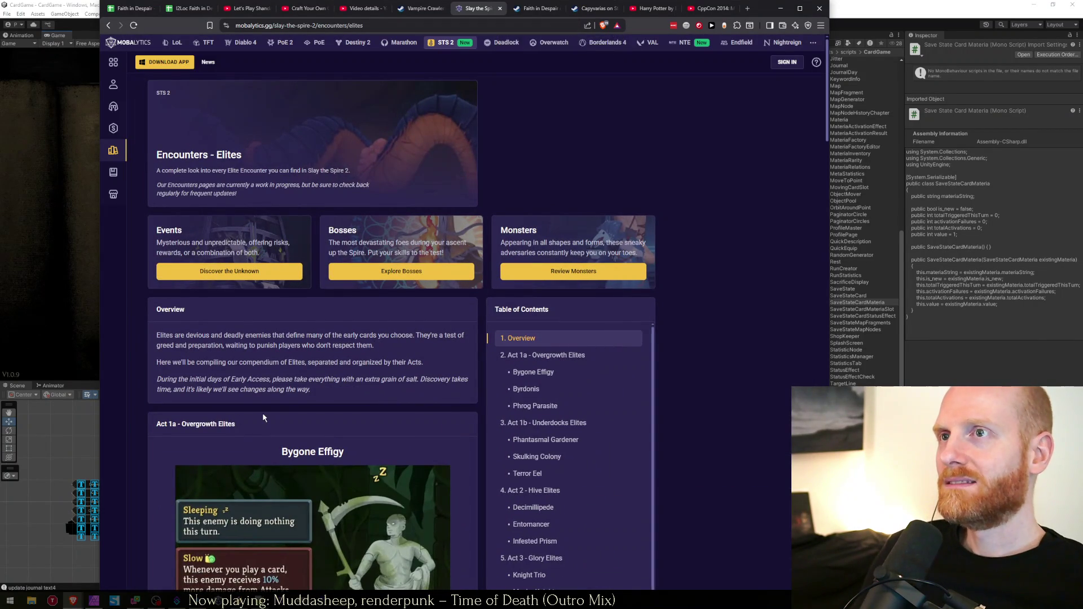
key(ctrl+Tab)
click(131, 14)
click(65, 3)
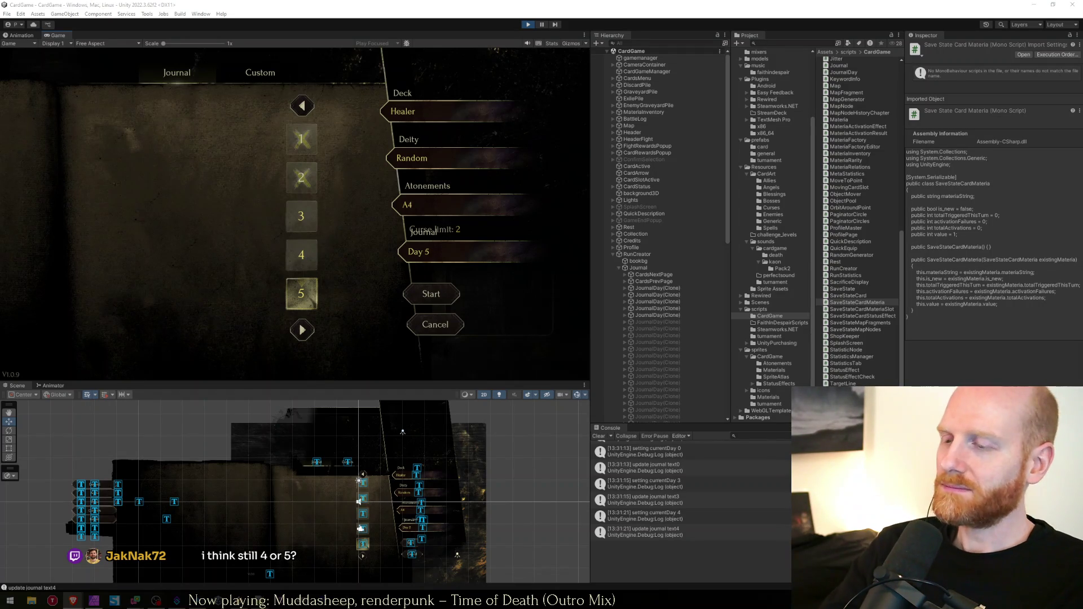
Check the Day 5 journal button, then go to GetTotalDebuffsOnBoard in CardGameManager.cs in Visual Studio
mouse_move(323, 294)
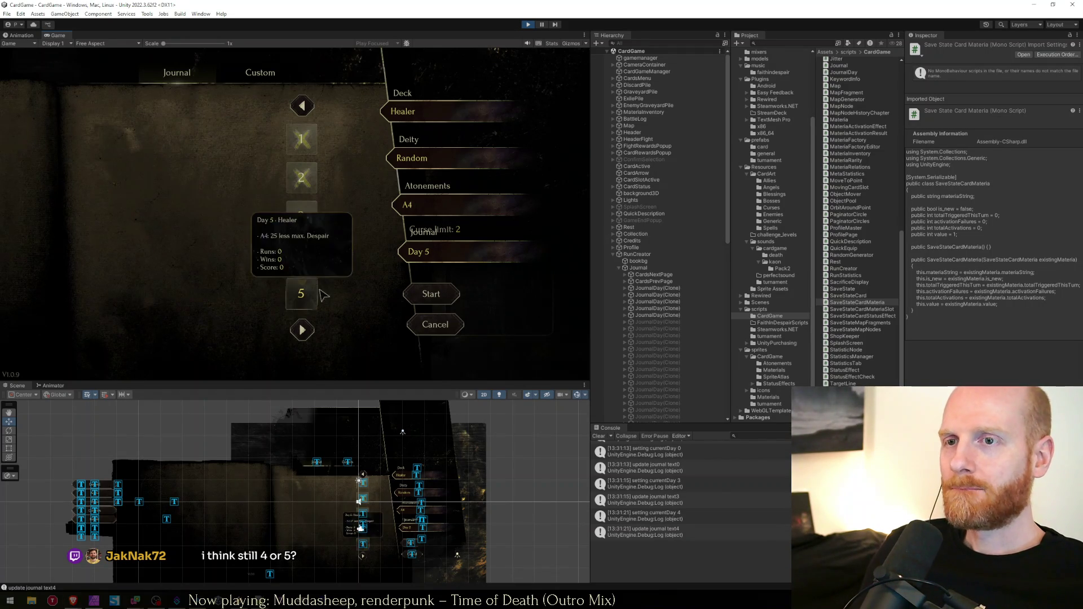
key(alt+Tab)
click(385, 432)
Bring the Faith in Despair spreadsheet to the front and scroll down its Concept tab
mouse_move(77, 604)
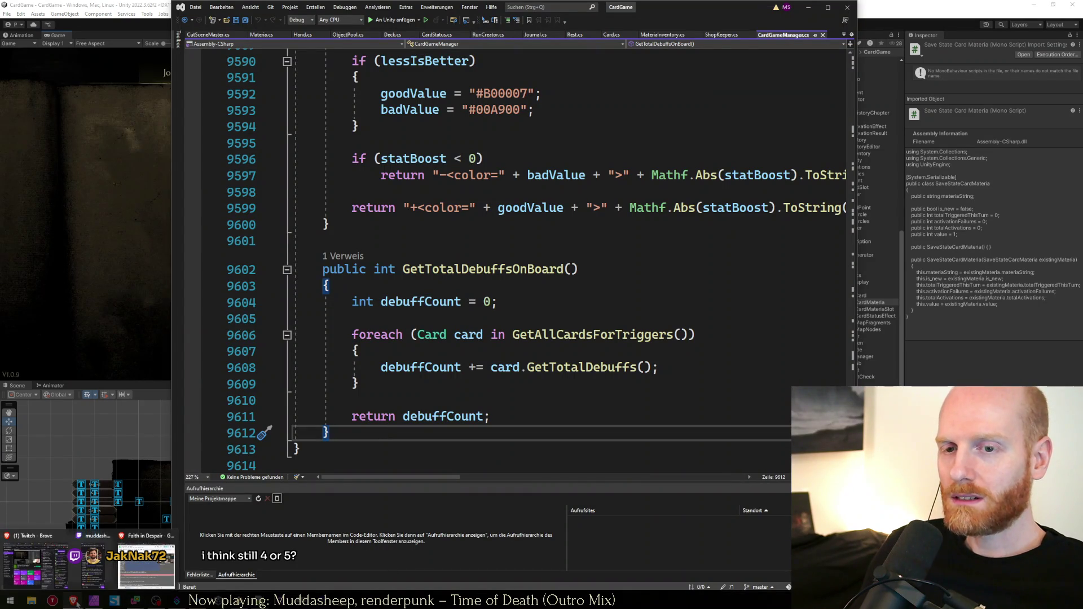
click(147, 574)
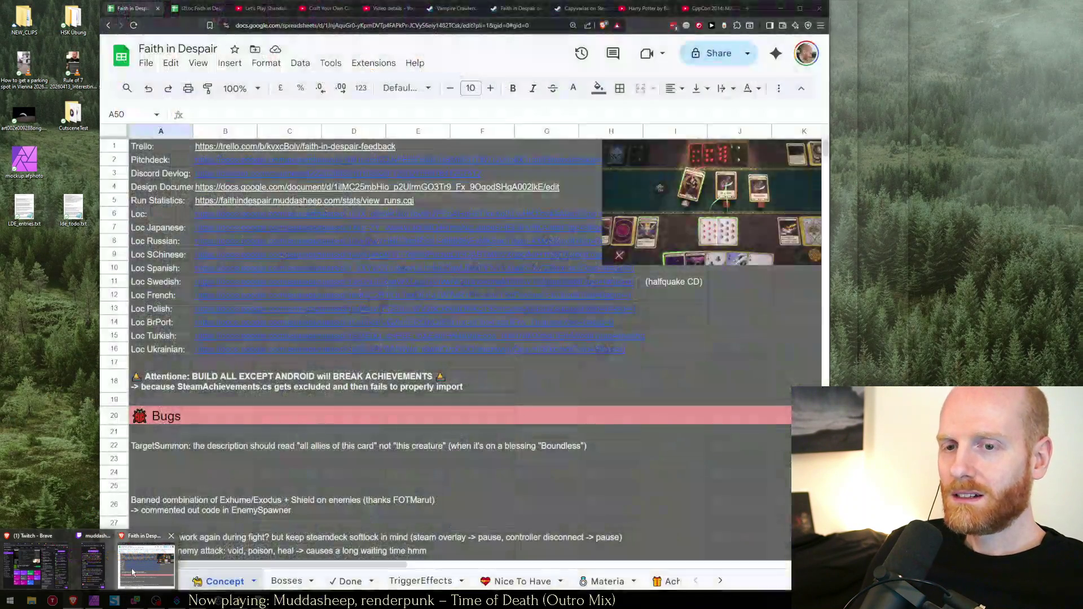
click(148, 575)
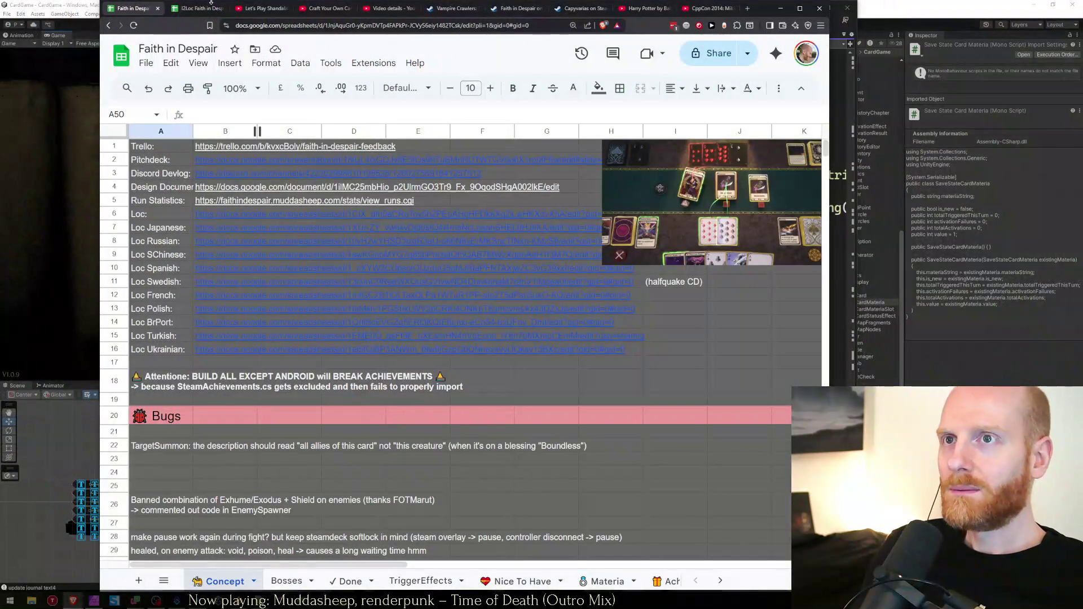
scroll(167, 473, down, 3)
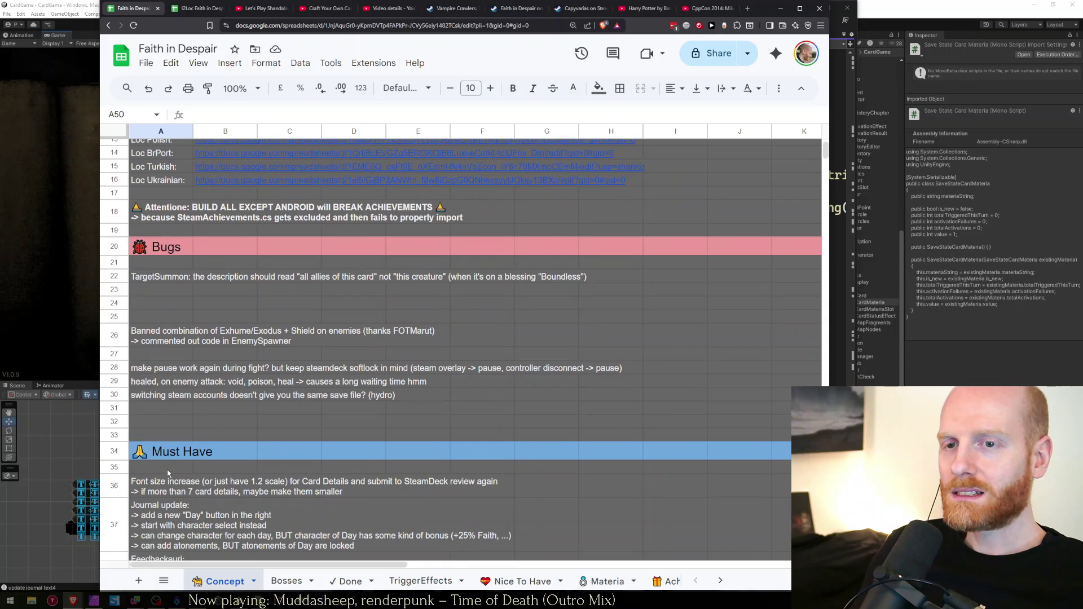
scroll(168, 472, down, 3)
Select the Quick Play / Boss Rush note, then cells E40 and A50 under Must Have
click(168, 470)
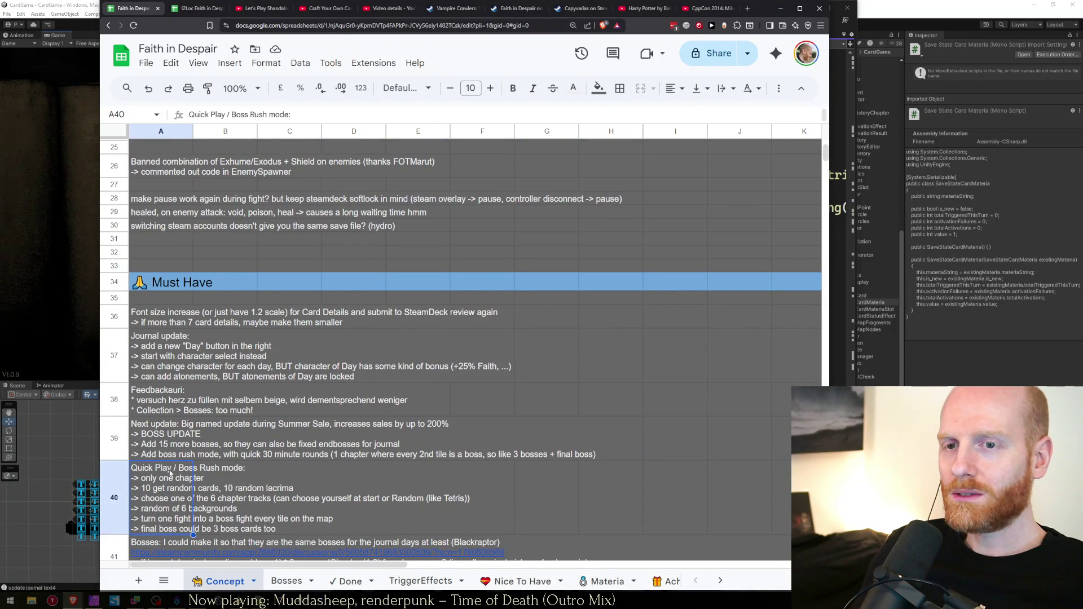
scroll(167, 469, down, 2)
scroll(165, 461, down, 1)
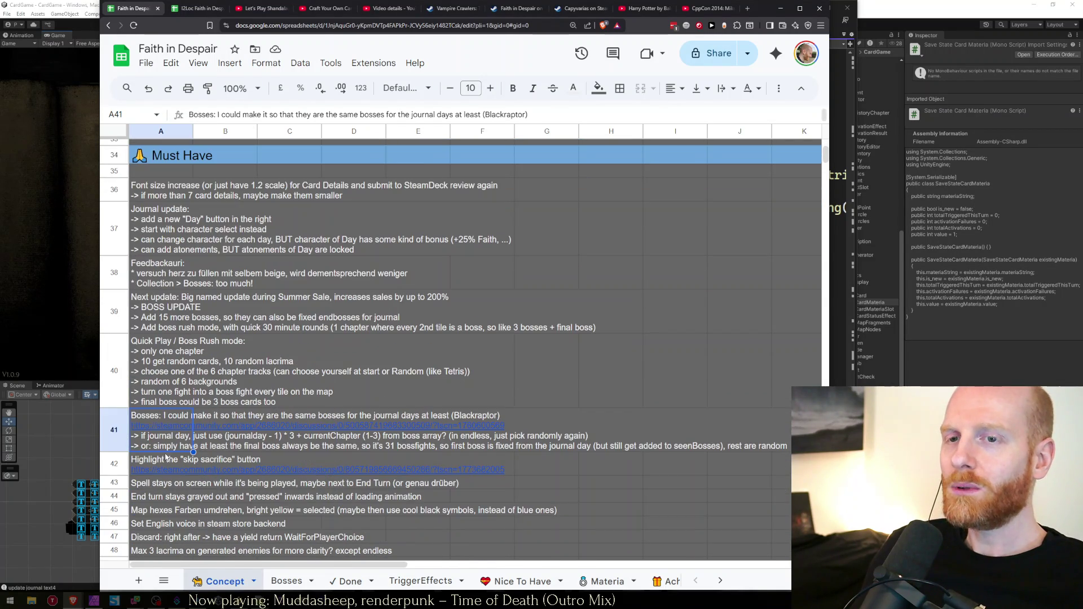
scroll(168, 406, down, 2)
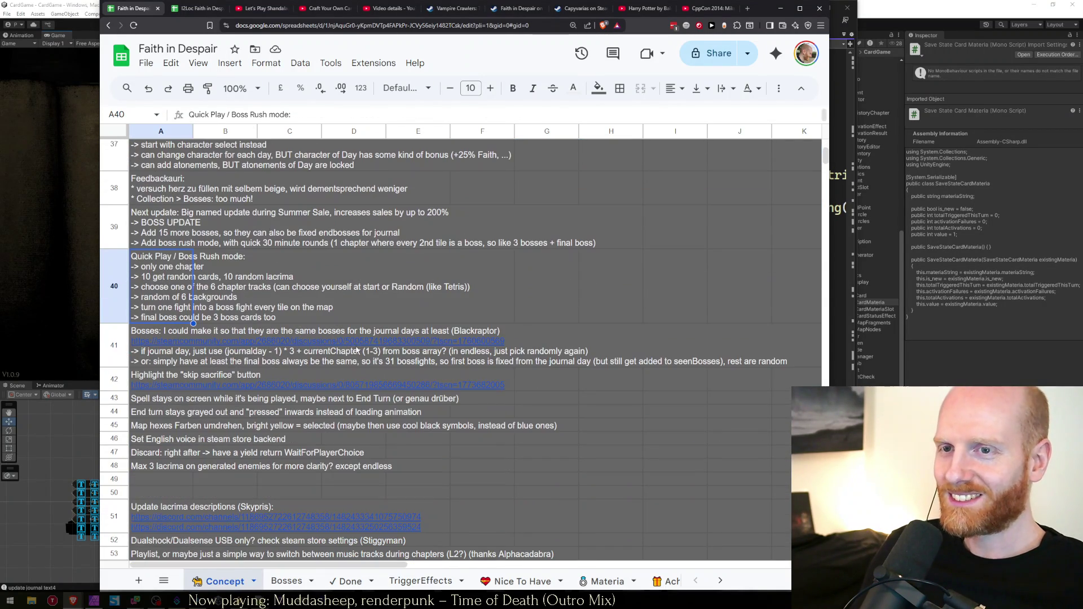
click(420, 321)
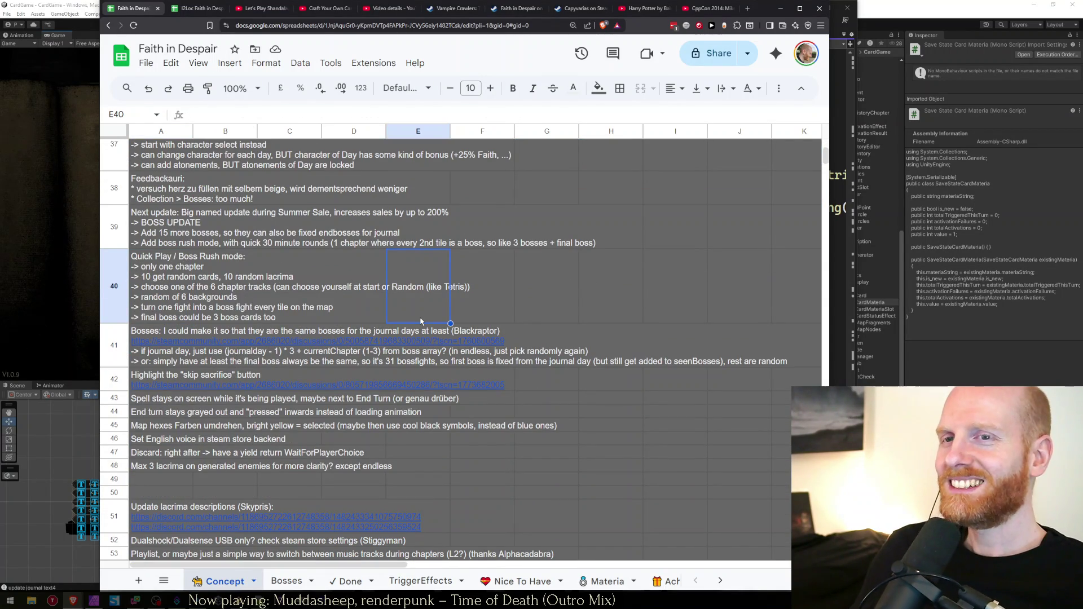
click(148, 494)
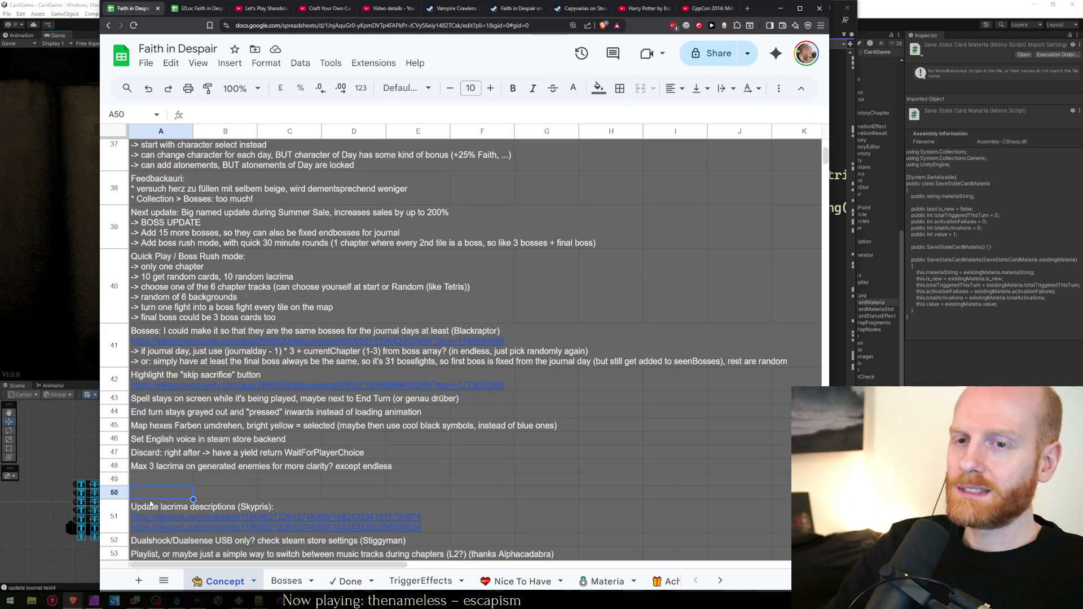
scroll(202, 401, up, 15)
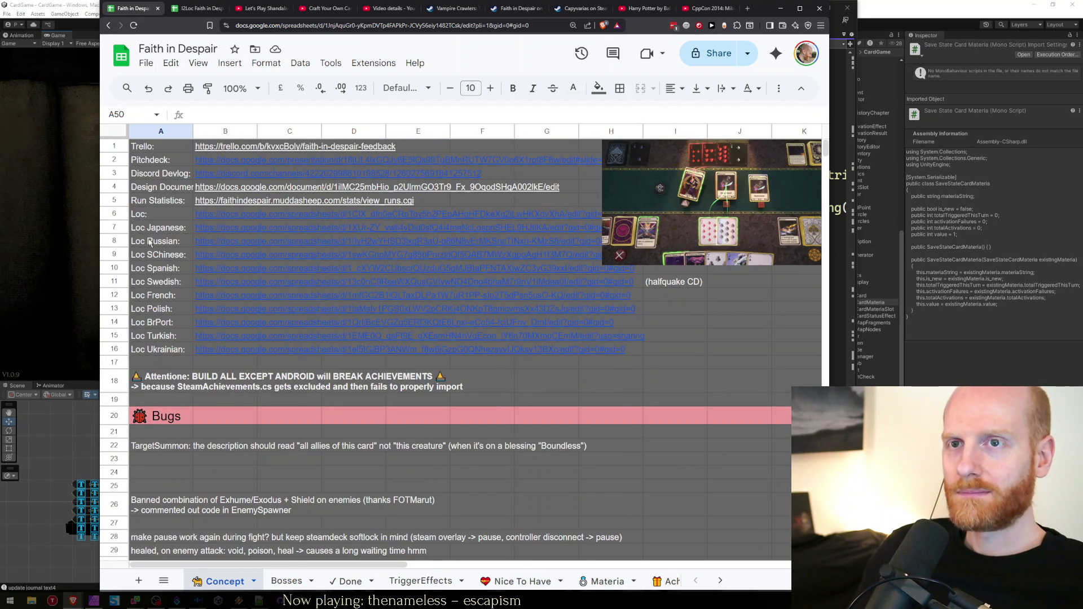
click(69, 5)
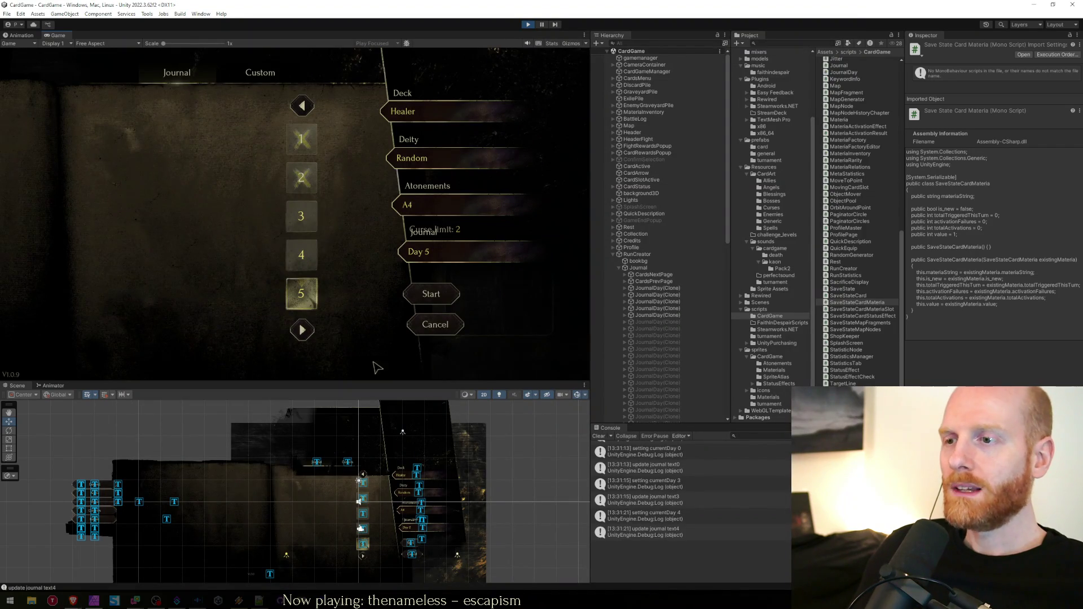
Delete the prev/next Vector3 position lines (9–17) from worksheet.txt and save it
click(272, 602)
click(356, 447)
click(326, 313)
key(shift+Up)
key(shift+Up)
key(shift+Up)
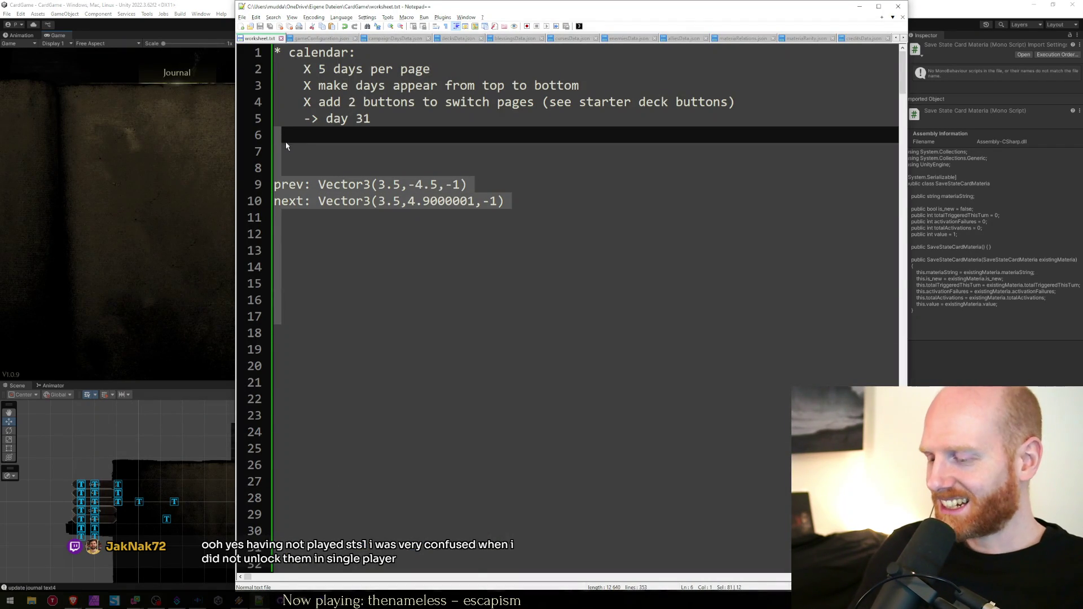
key(Delete)
key(Return)
key(Up)
key(Up)
key(ctrl+s)
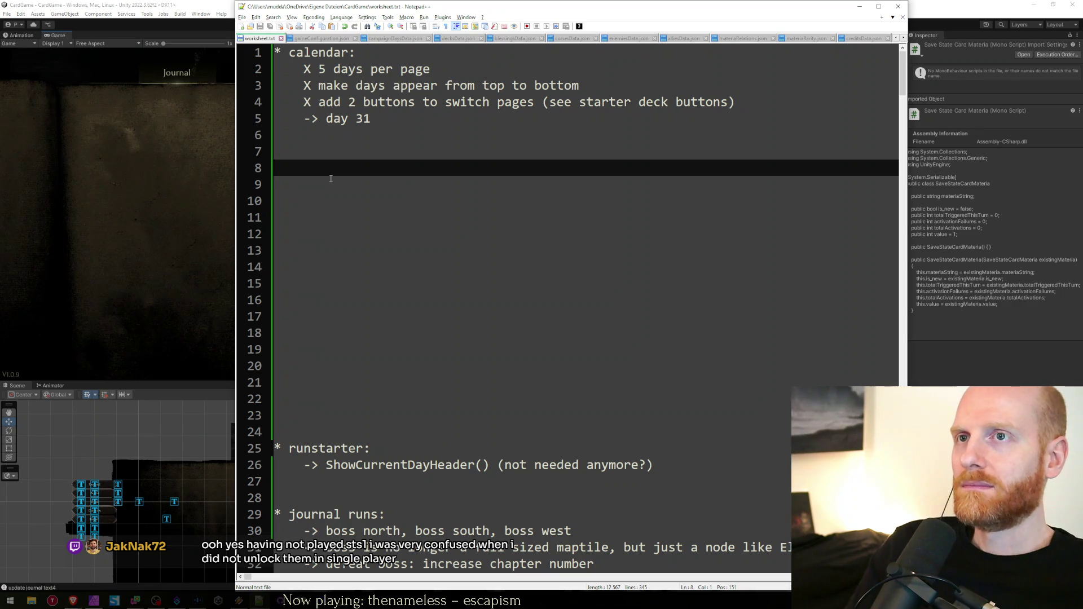
Add blank lines below the calendar notes, then return to Unity
key(Return)
key(Return)
key(Return)
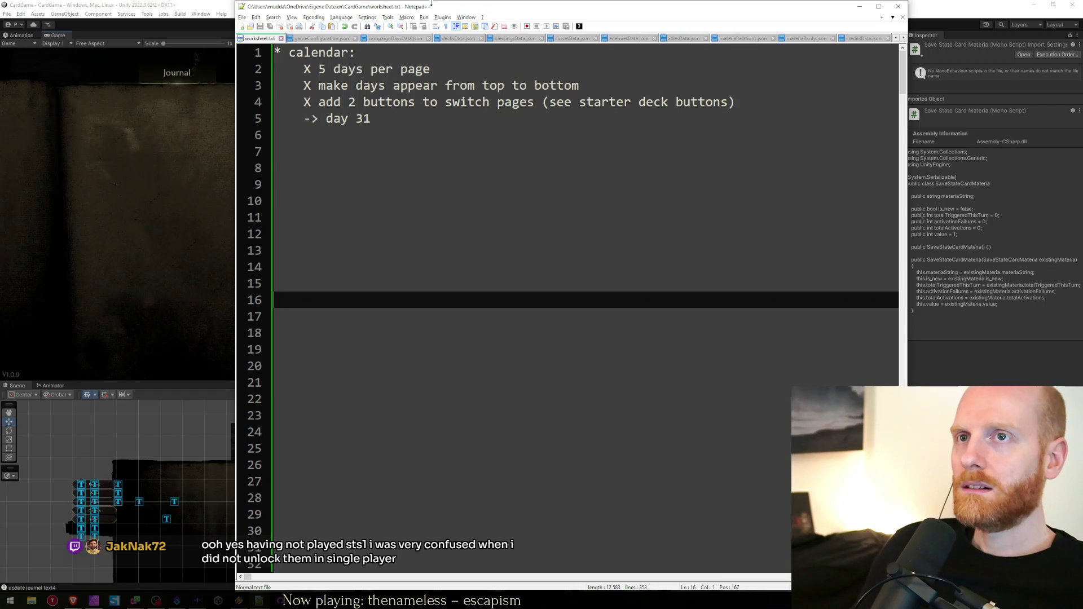
click(322, 232)
click(332, 137)
click(186, 156)
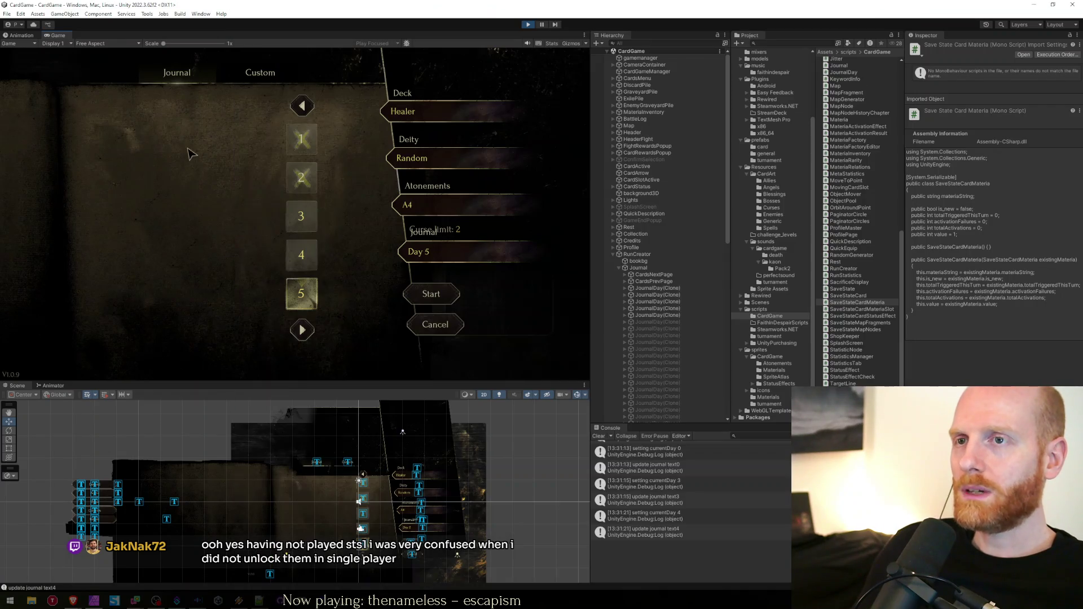
Page the running journal forward to its last page, days 26–30
click(302, 332)
double_click(302, 332)
click(302, 332)
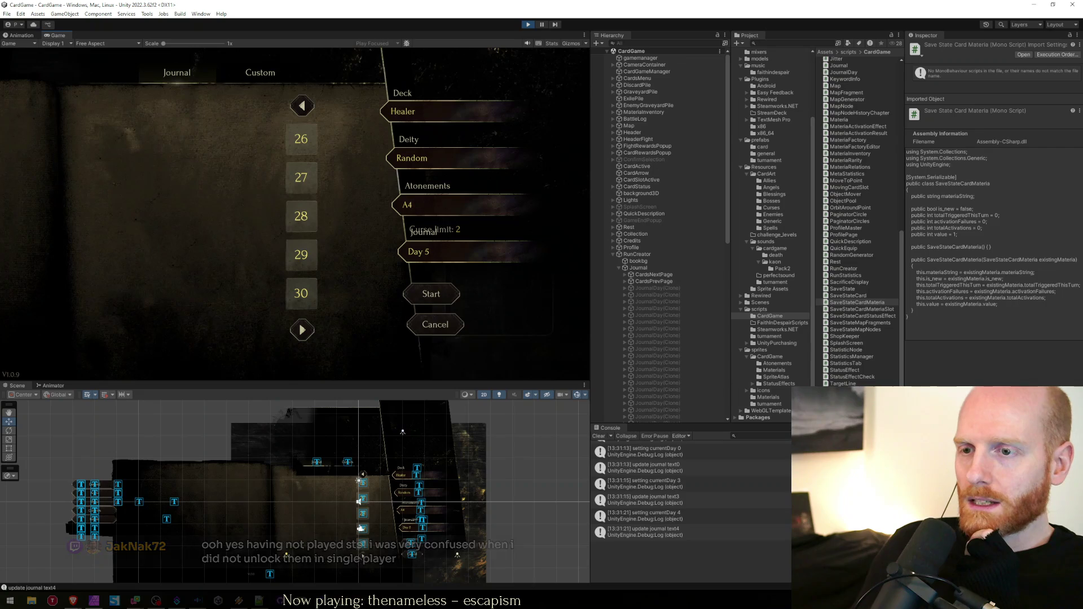
Select RunCreator in the Hierarchy to inspect its components, then switch to the worksheet notes
mouse_move(404, 600)
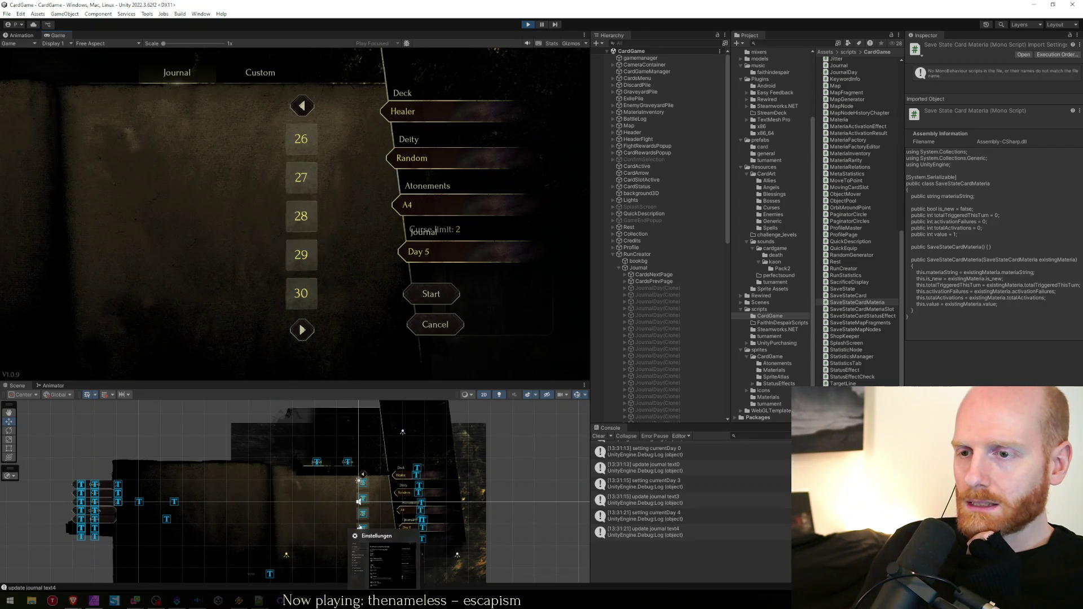
click(638, 254)
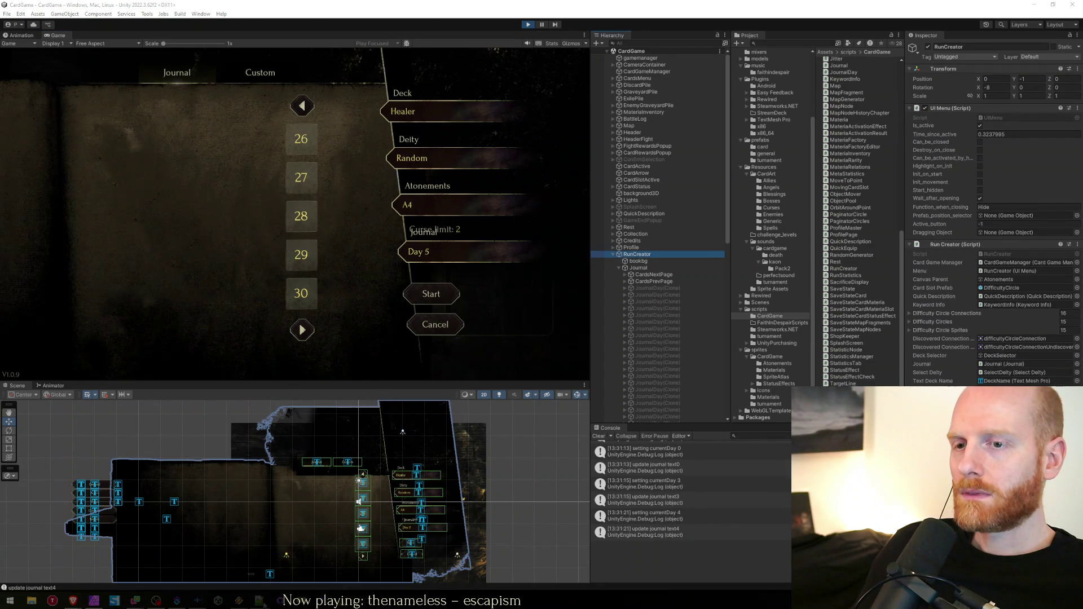
key(alt+Tab)
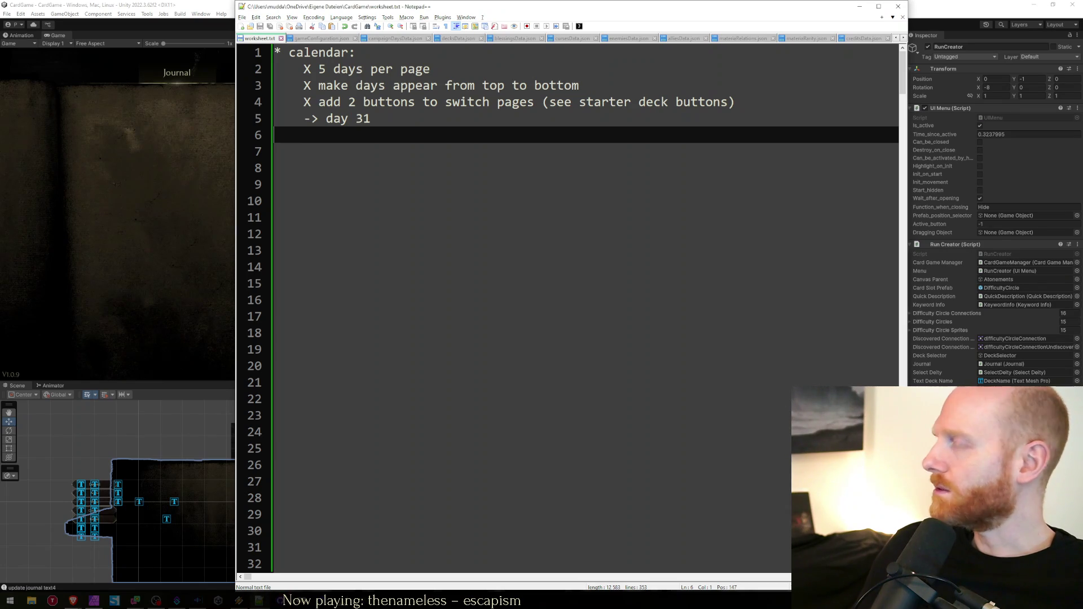
Add the worksheet note '-> hide buttons on first / last page' below the add-buttons item
click(310, 294)
key(Up)
key(Up)
key(Up)
key(End)
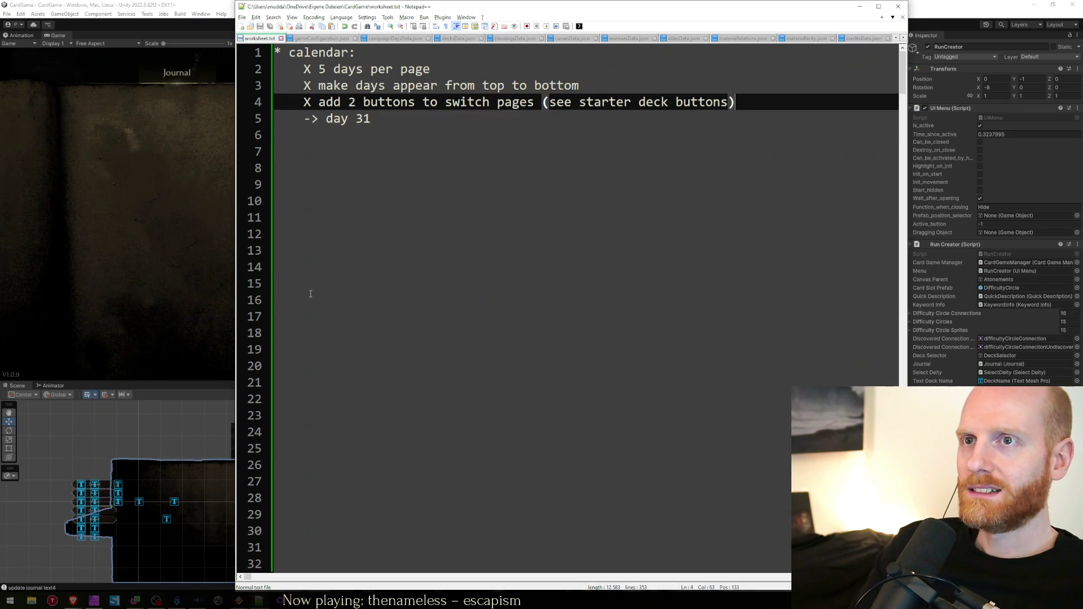
key(Return)
text(-> hide )
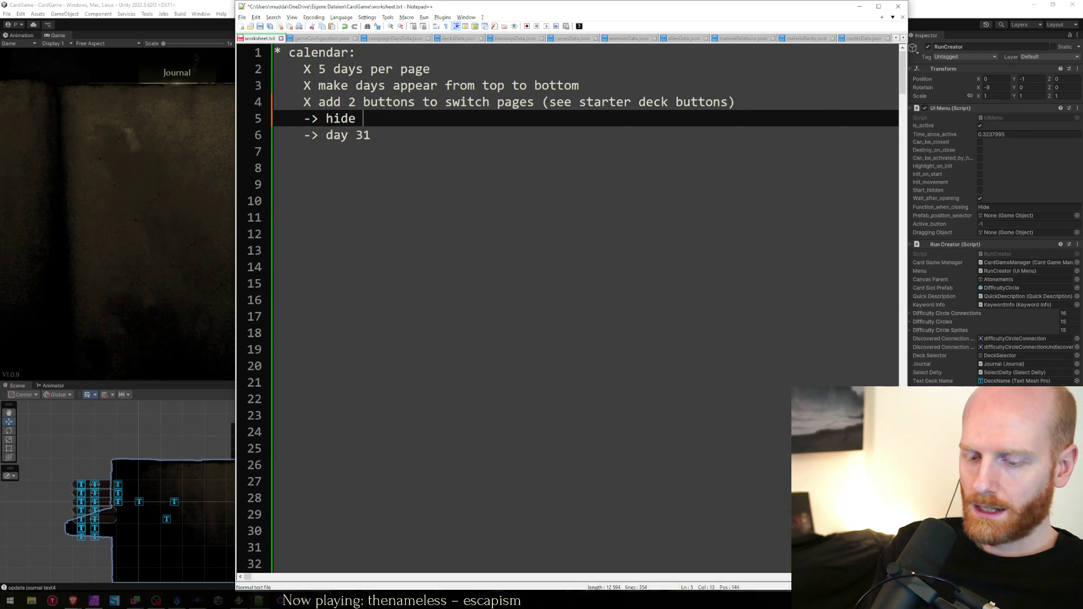
text(buttons )
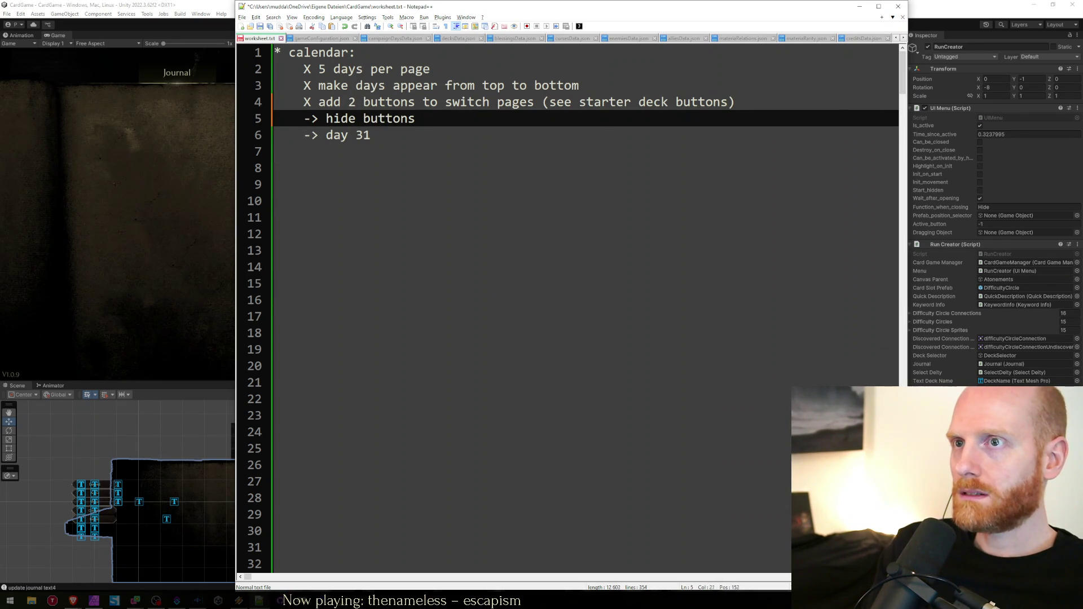
text(at end /)
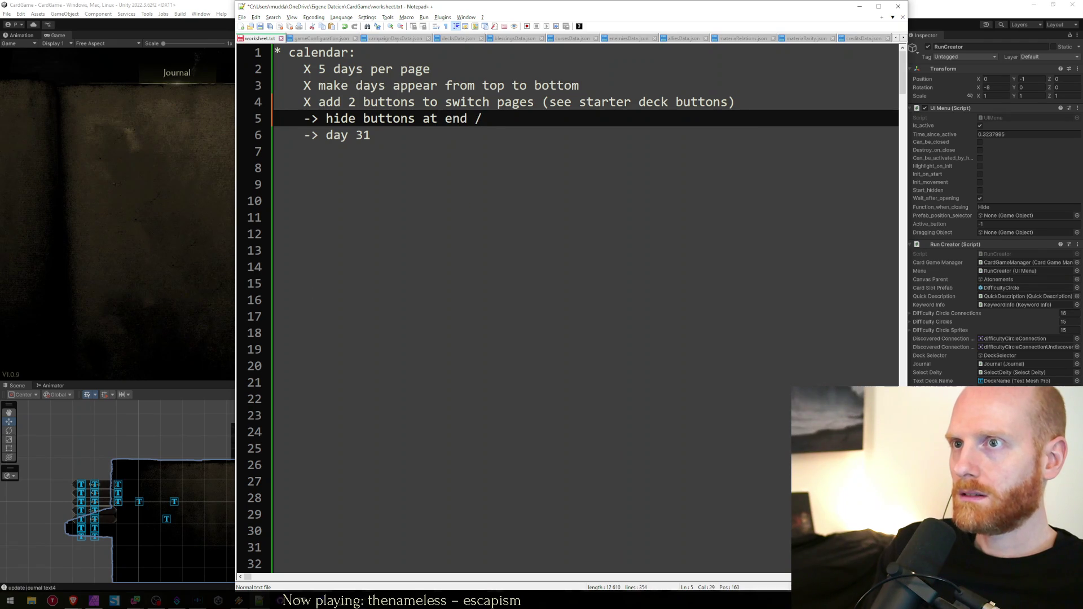
key(BackSpace)
key(BackSpace)
key(BackSpace)
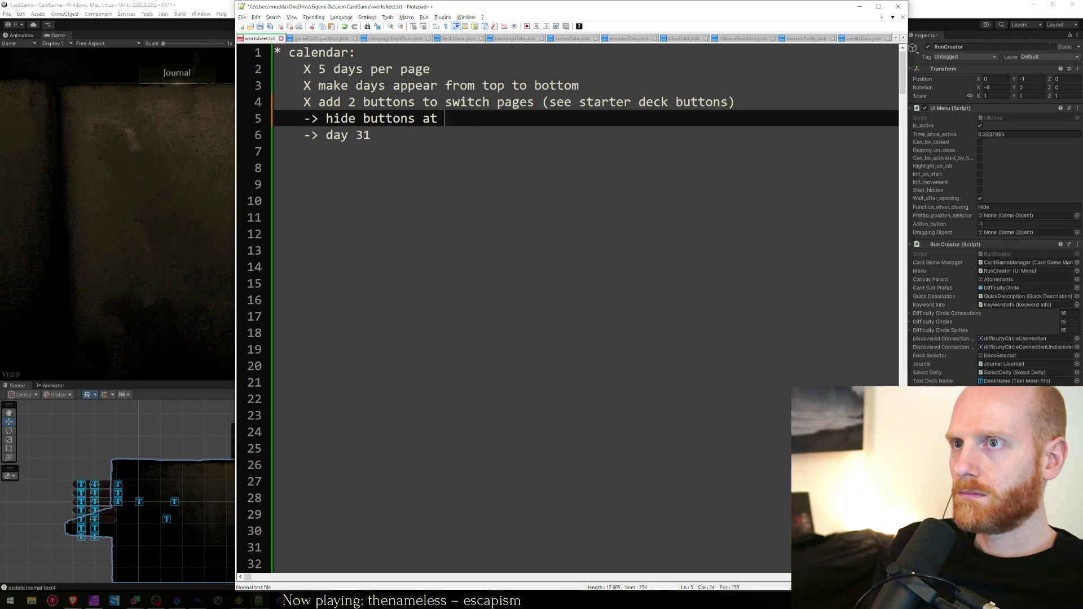
key(BackSpace)
key(BackSpace)
key(BackSpace)
text(on f)
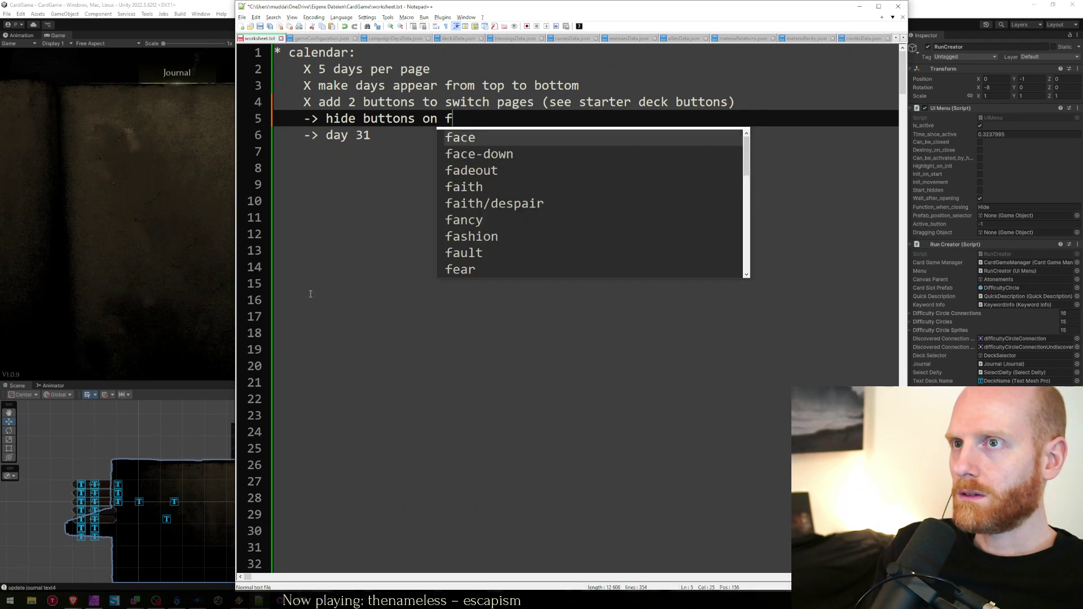
text(irst / last page)
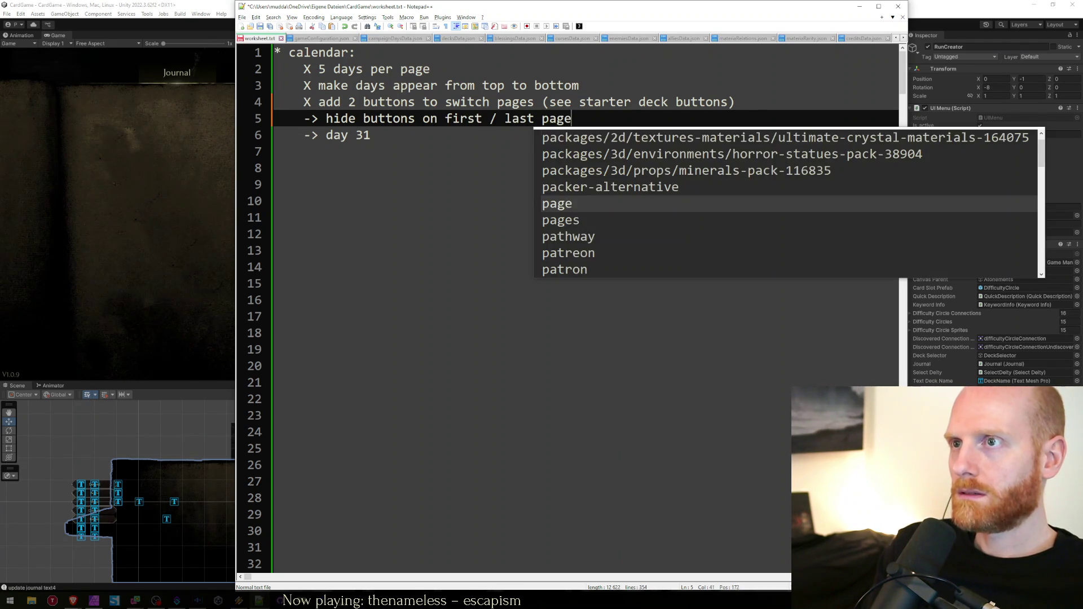
key(Escape)
key(Down)
key(Down)
key(alt+Tab)
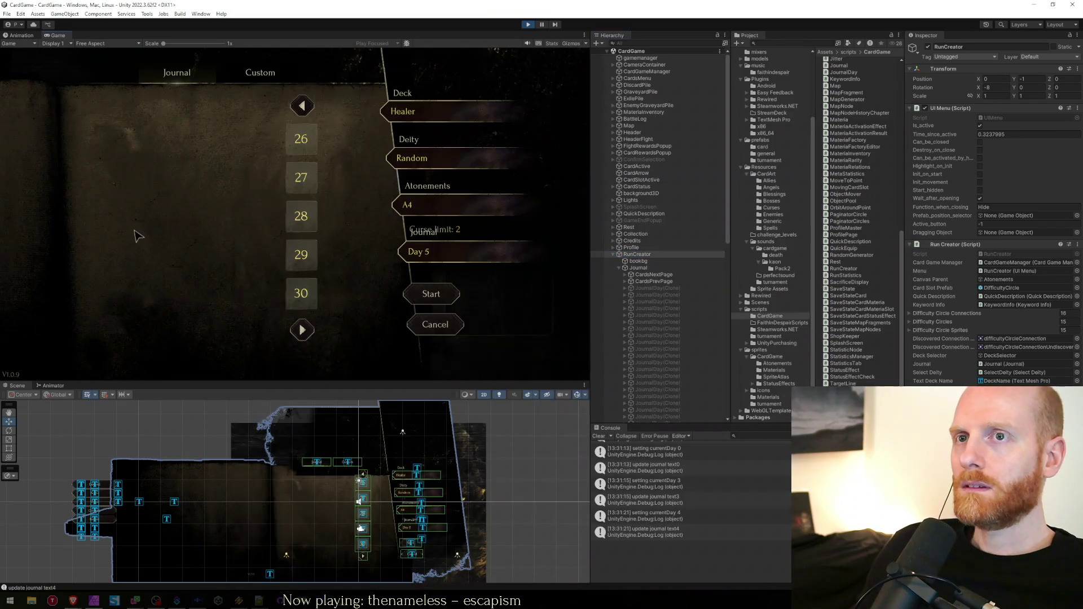
Stop play mode and select the Journal object in the Hierarchy to inspect it
click(528, 25)
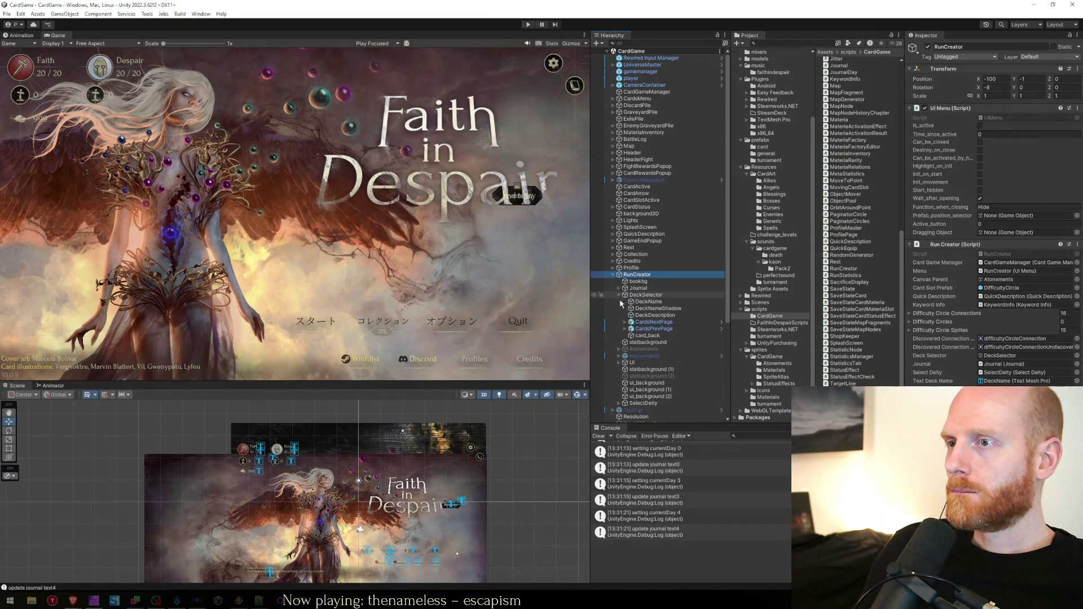
click(619, 295)
click(623, 288)
click(619, 289)
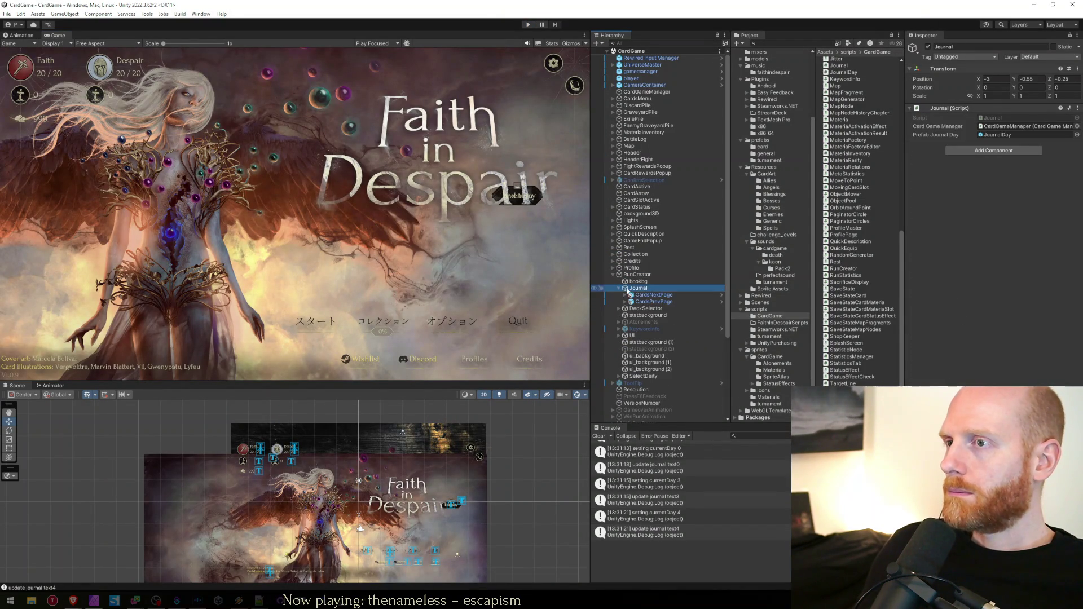
View CardGameManager.cs in Visual Studio from the top of the file
key(alt+Tab)
click(551, 326)
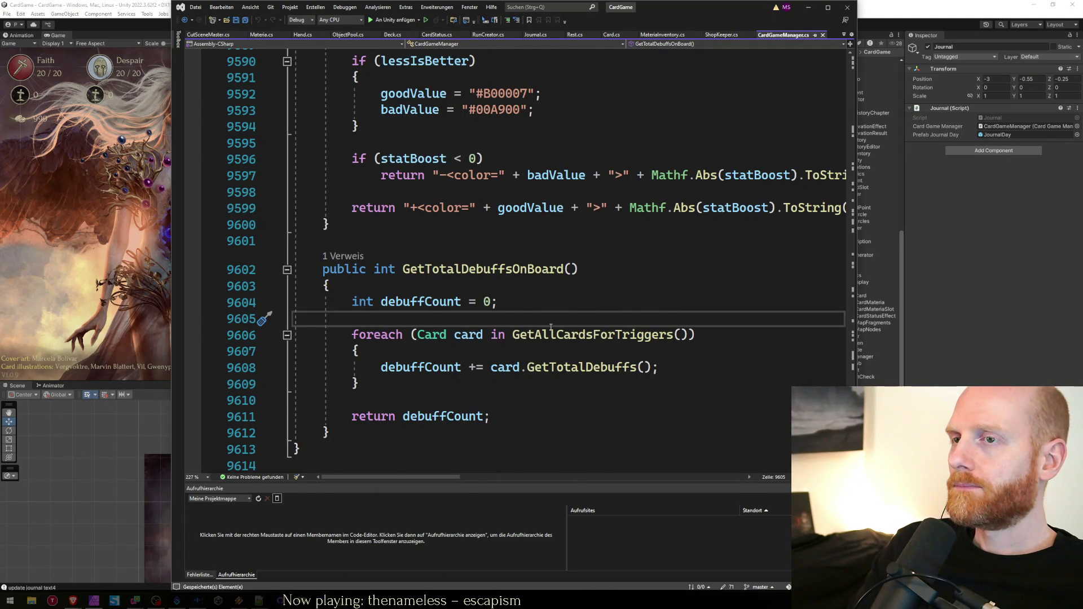
key(ctrl+minus)
click(551, 330)
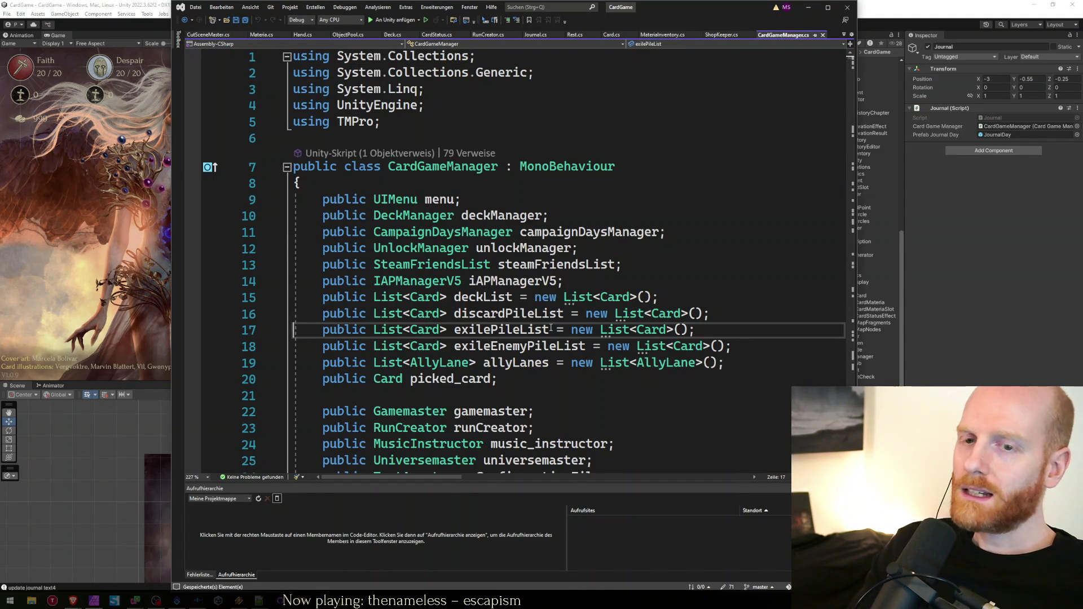
Bring the browser forward on the CppCon 2014 'Data-Oriented Design and C++' talk
key(alt+Tab)
key(Tab)
key(alt+Tab)
key(ctrl+9)
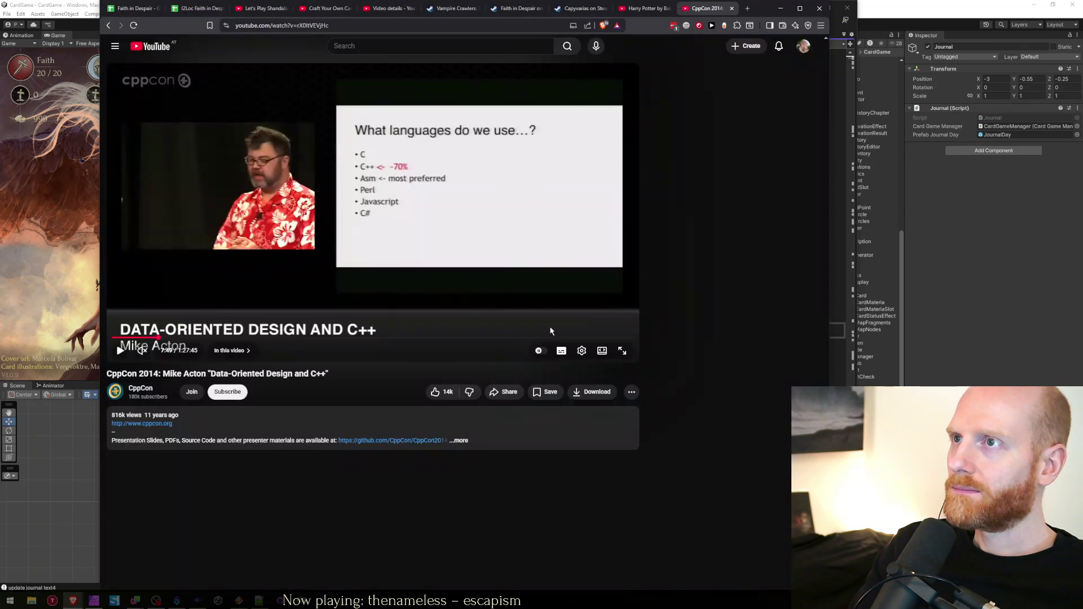
Browse the Vampire Crawlers Steam store page and its bundles, then return to Unity
key(ctrl+shift+Tab)
key(ctrl+shift+Tab)
key(ctrl+shift+Tab)
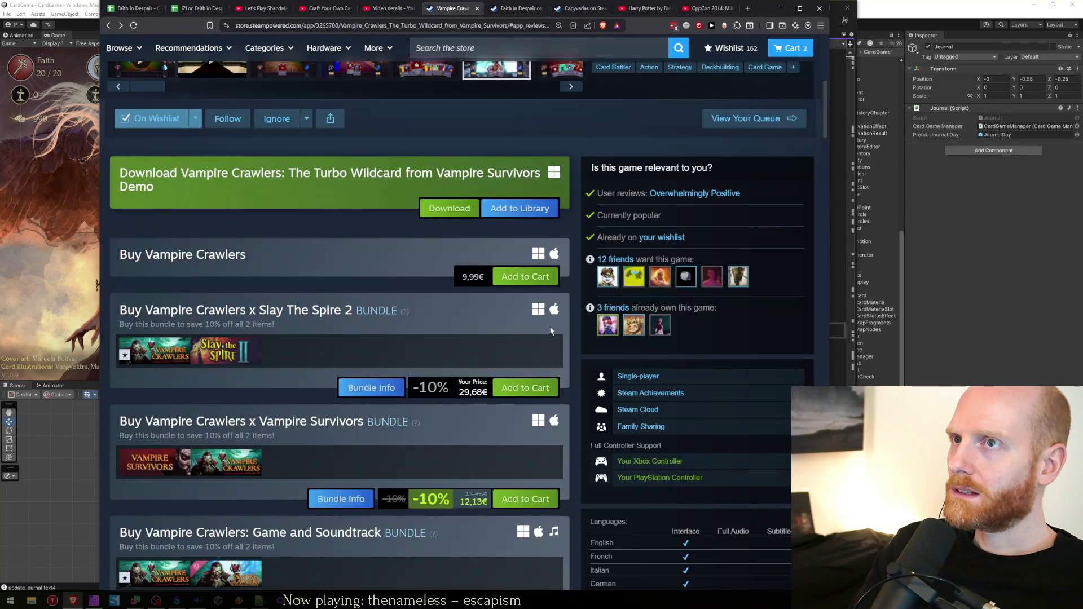
scroll(551, 331, up, 6)
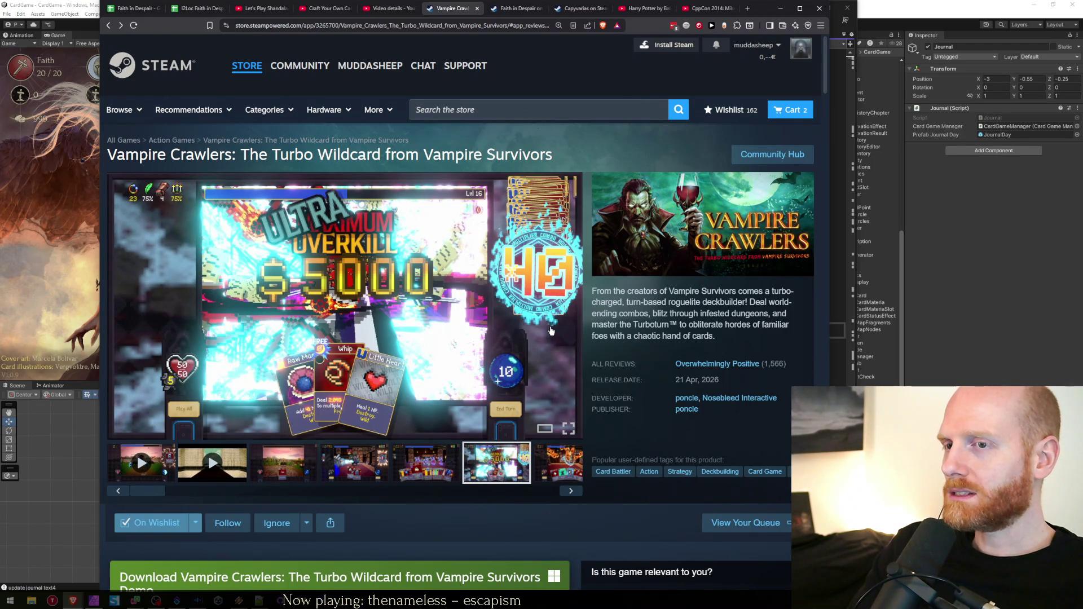
scroll(424, 361, down, 8)
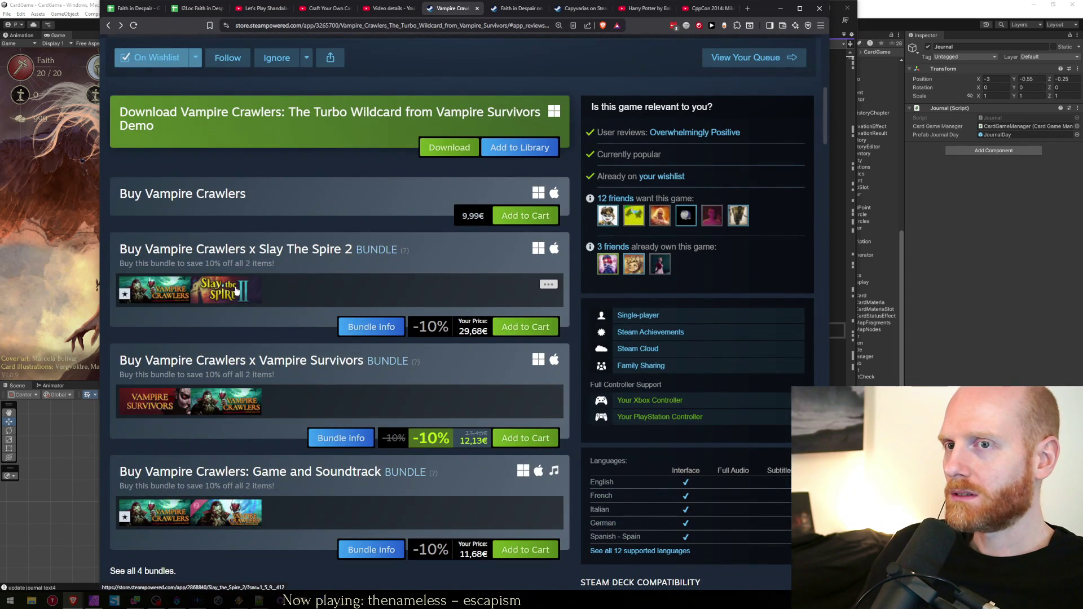
mouse_move(237, 290)
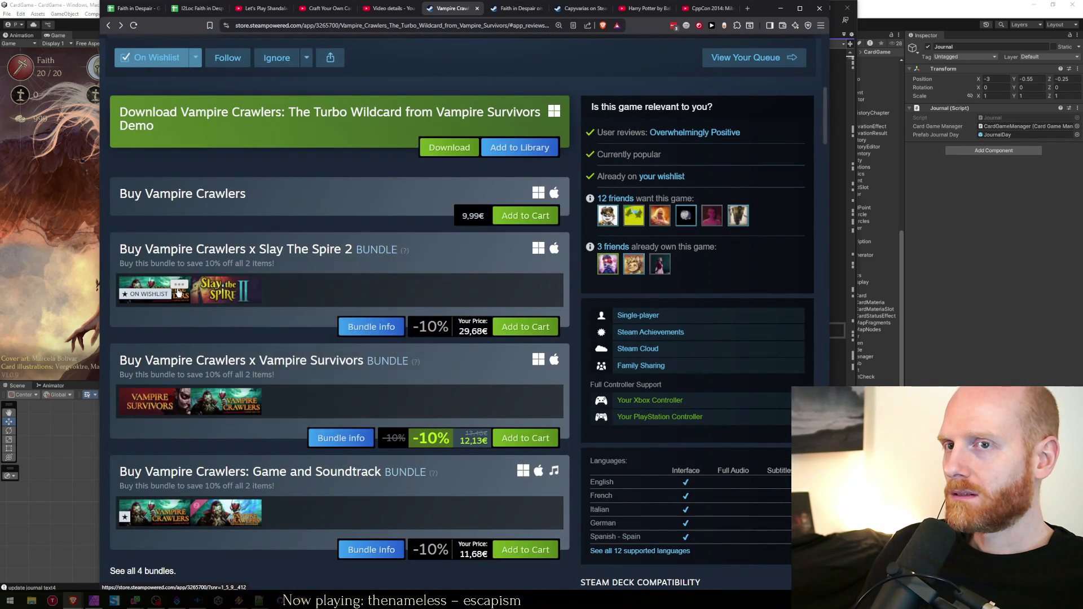
mouse_move(177, 296)
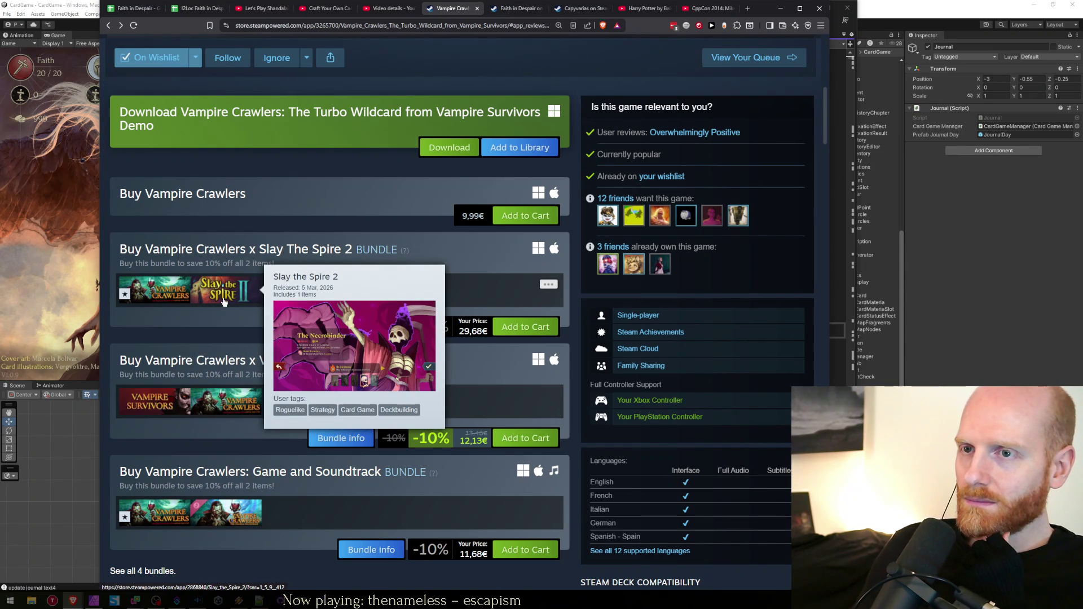
scroll(353, 297, up, 4)
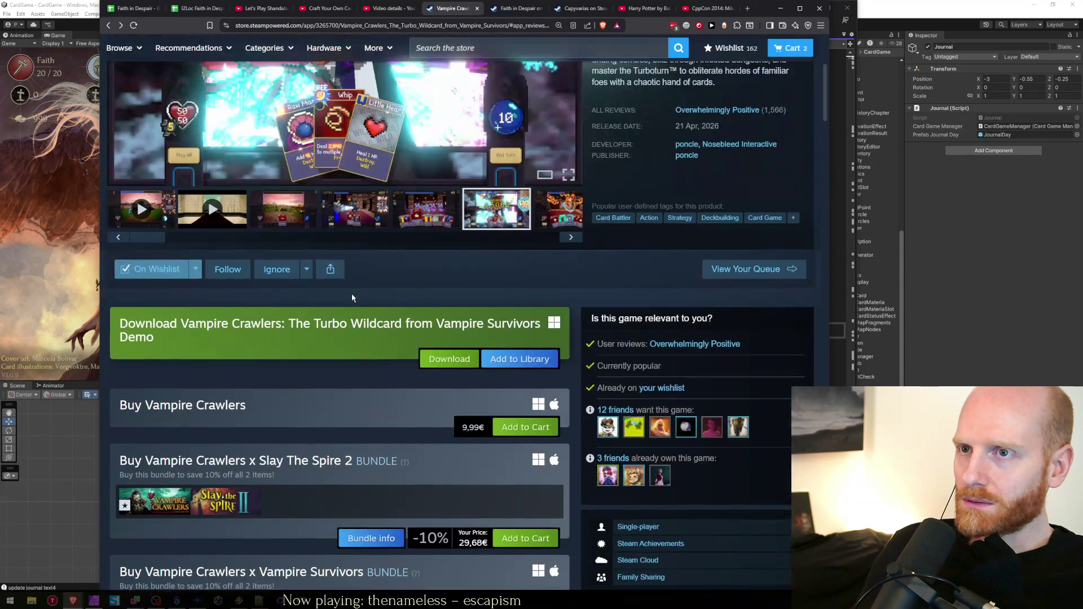
scroll(352, 297, up, 5)
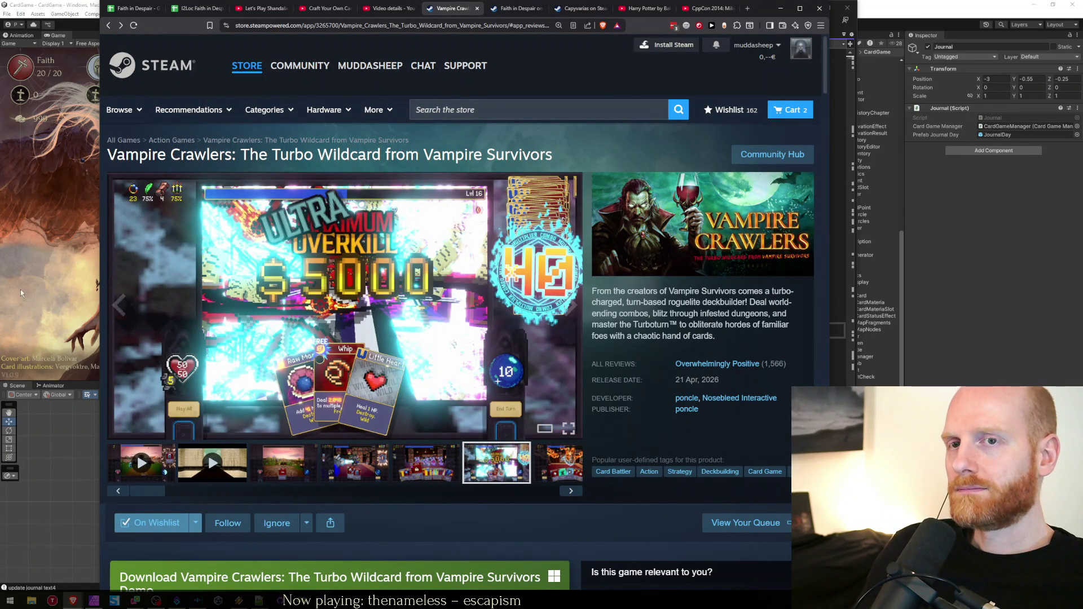
click(39, 294)
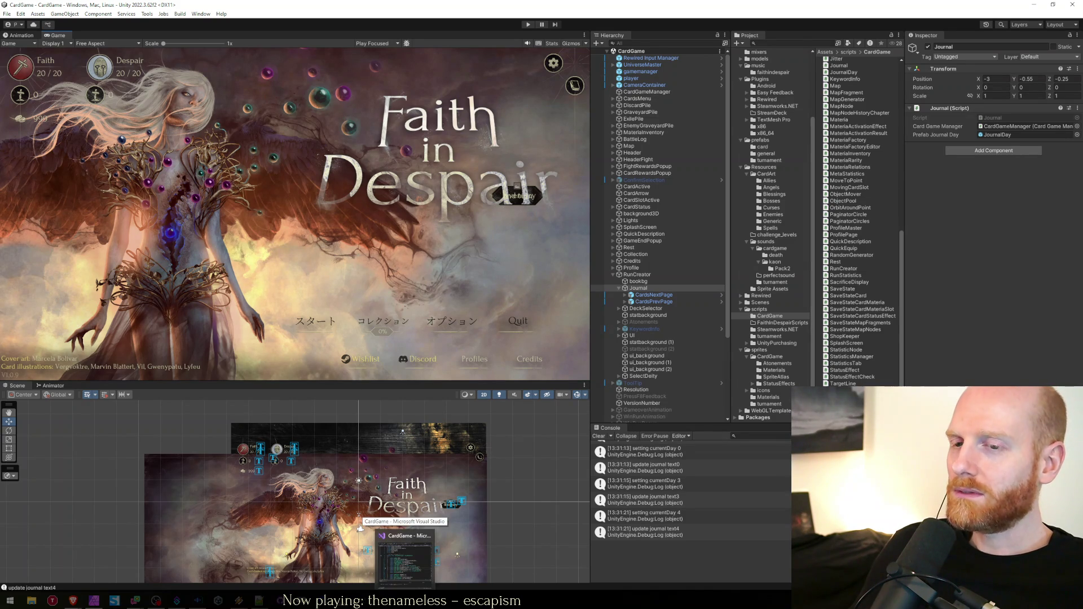
Check the worksheet.txt to-do list in Notepad++, then bring up CardGameManager.cs in Visual Studio
mouse_move(267, 600)
click(262, 556)
click(392, 268)
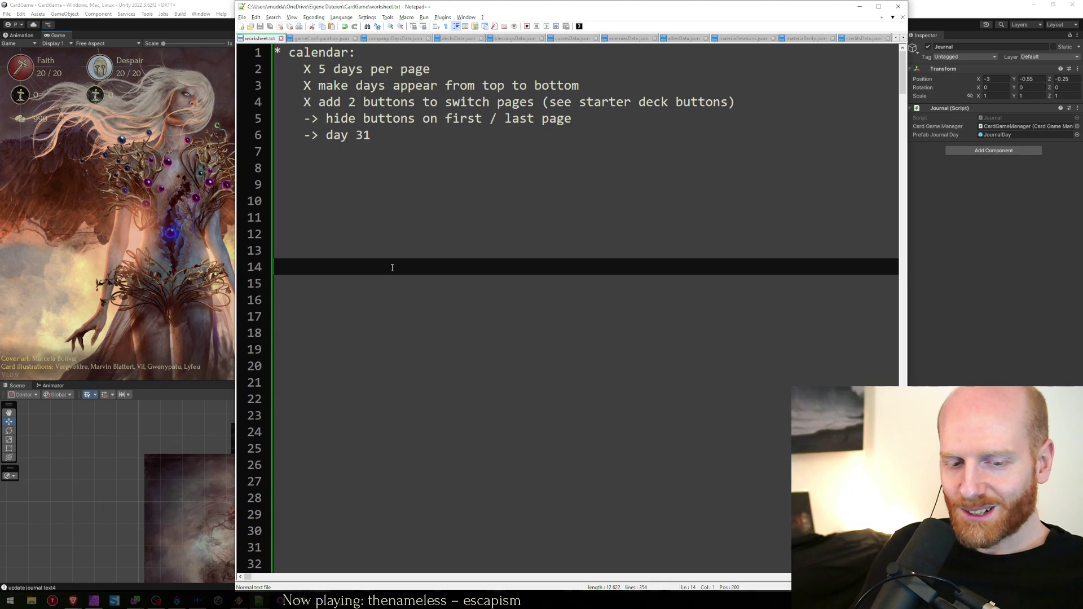
click(357, 147)
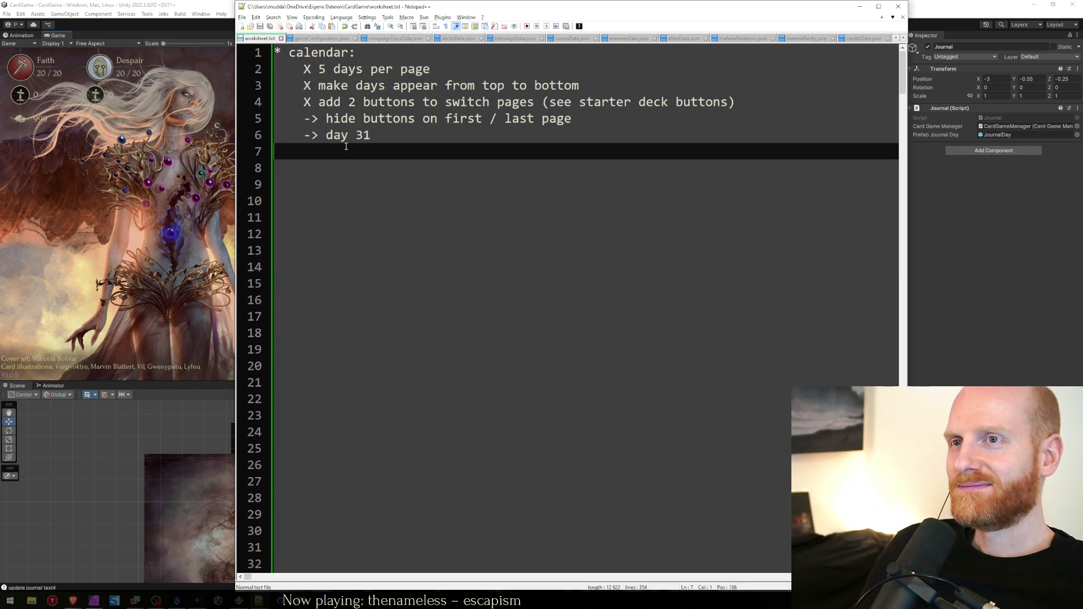
click(128, 261)
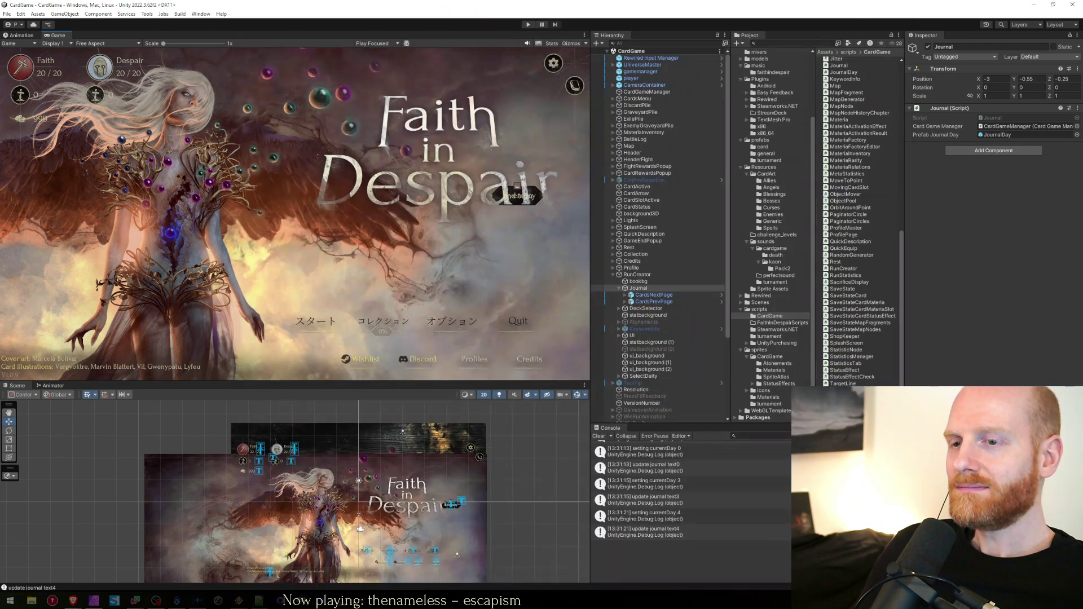
key(alt+Tab)
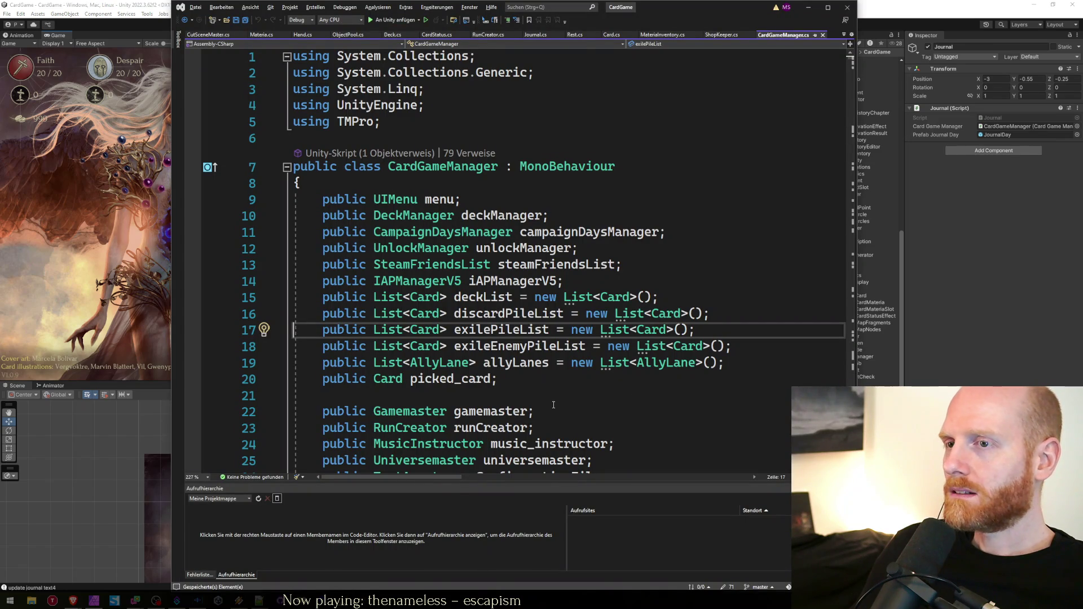
click(545, 393)
Switch to RunCreator.cs and locate its UIButton field declarations
scroll(545, 394, down, 5)
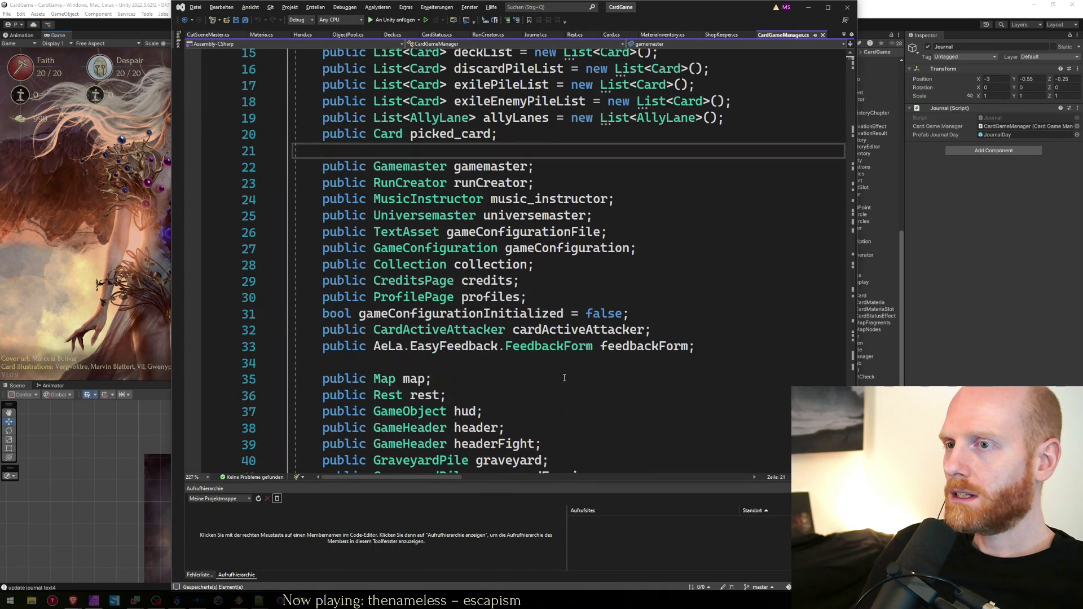
key(ctrl+Tab)
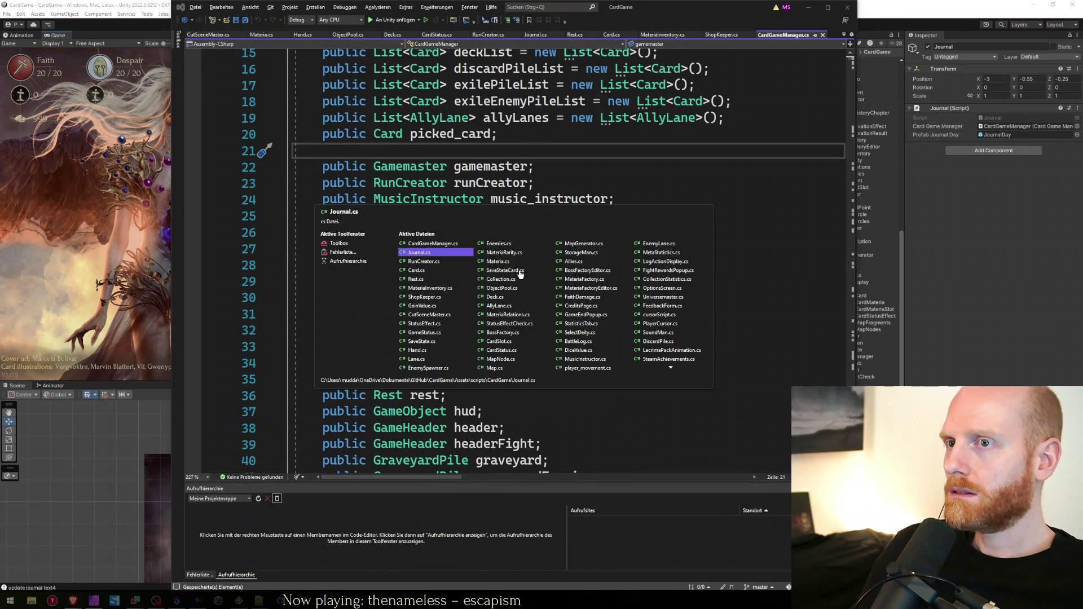
key(ctrl+Tab)
key(ctrl+Home)
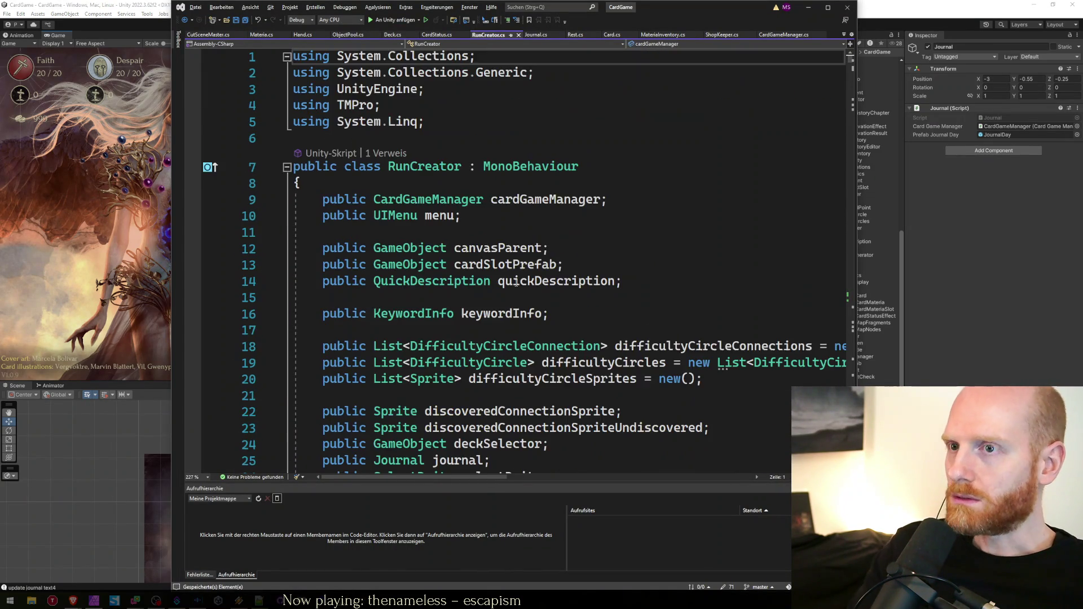
scroll(570, 386, down, 5)
scroll(570, 385, down, 3)
click(650, 363)
key(Down)
key(Down)
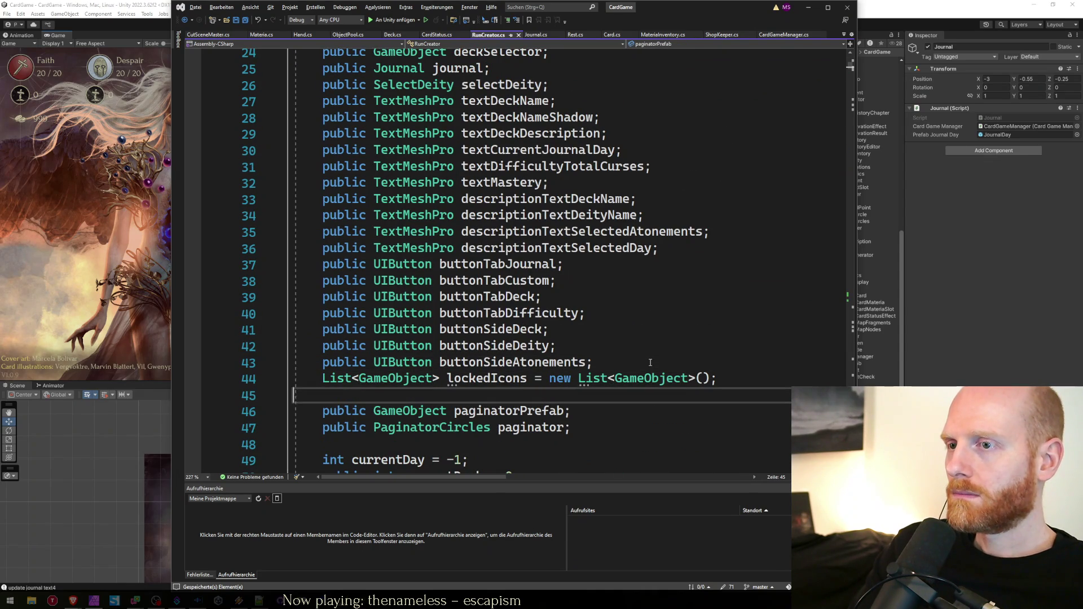
scroll(605, 340, up, 5)
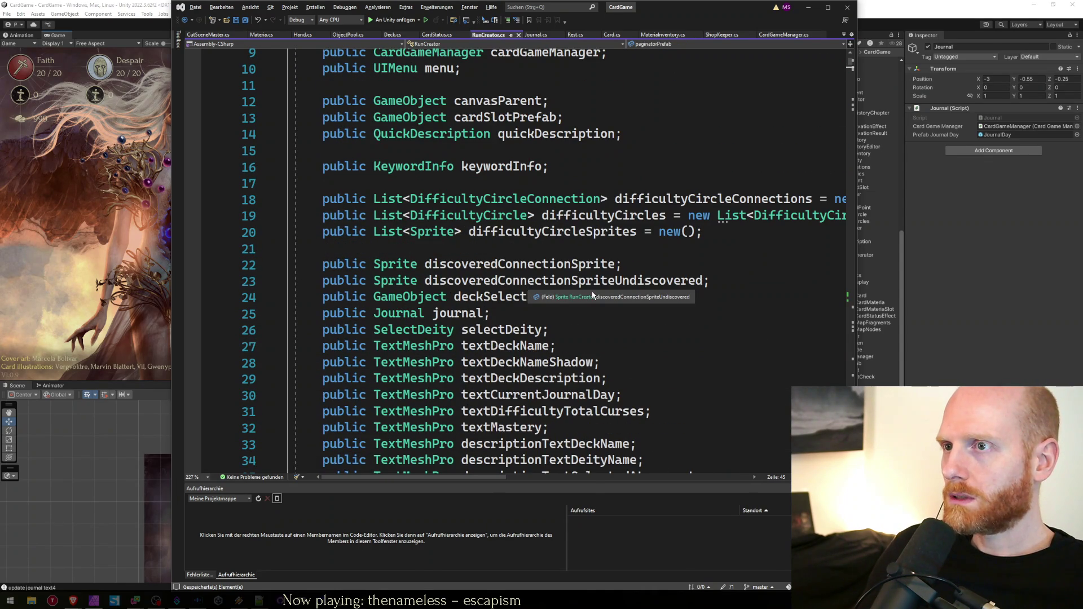
scroll(603, 288, down, 7)
Declare 'public UIButton nextJournalDay;' below the buttonSideAtonements field
click(742, 249)
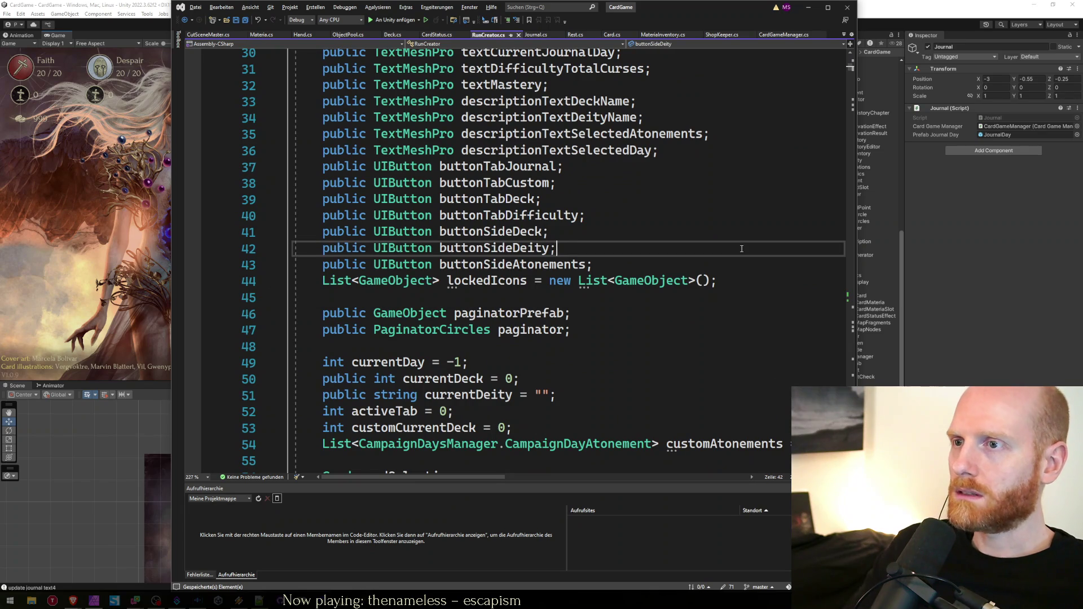
key(Down)
key(End)
key(Return)
text(public)
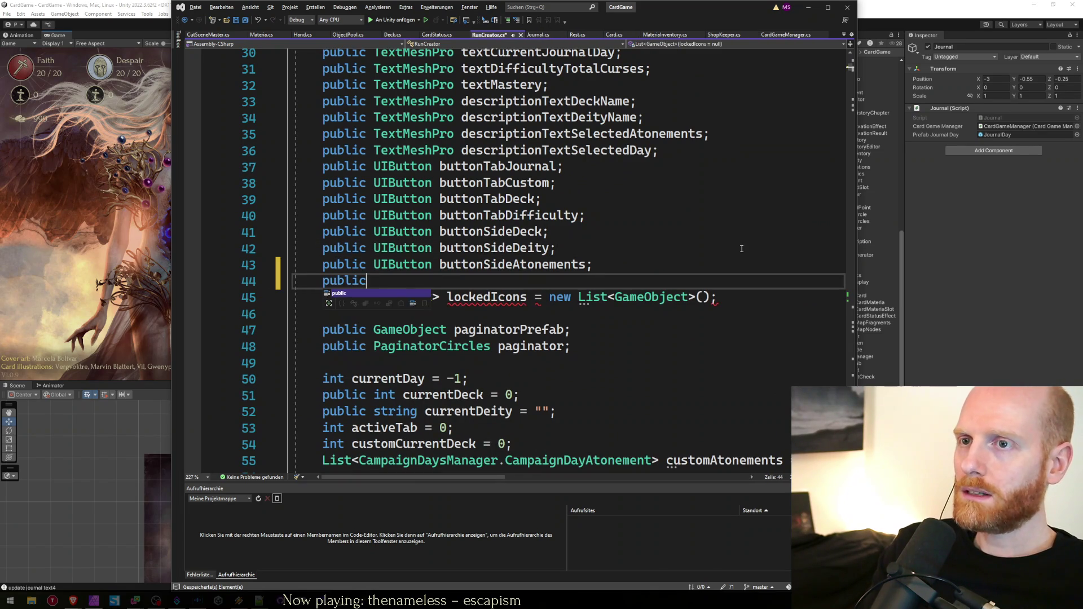
text( UIB)
key(Tab)
text(n)
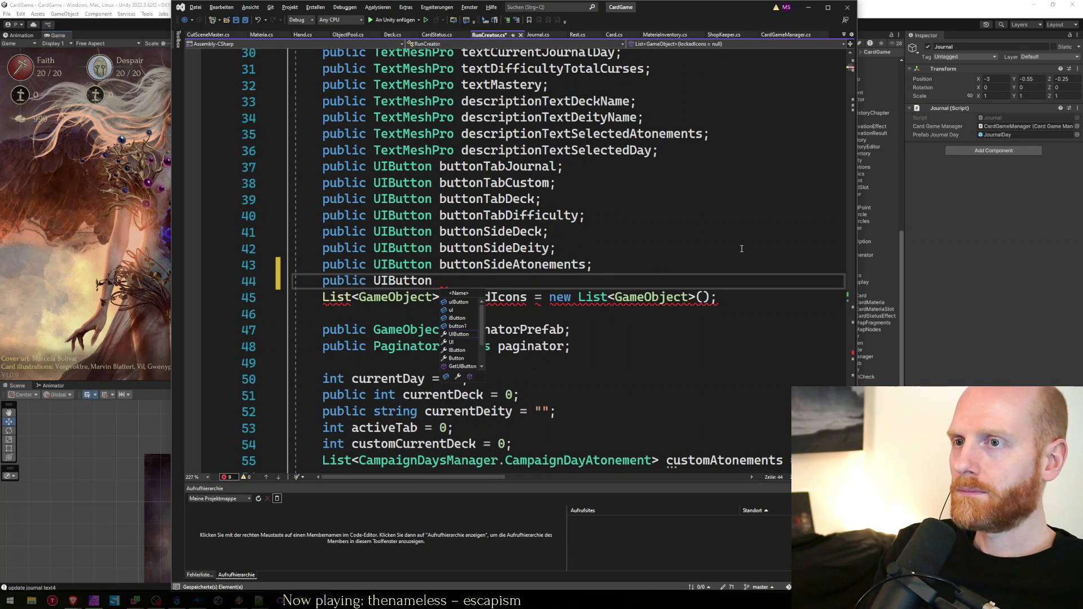
text( nextJounr)
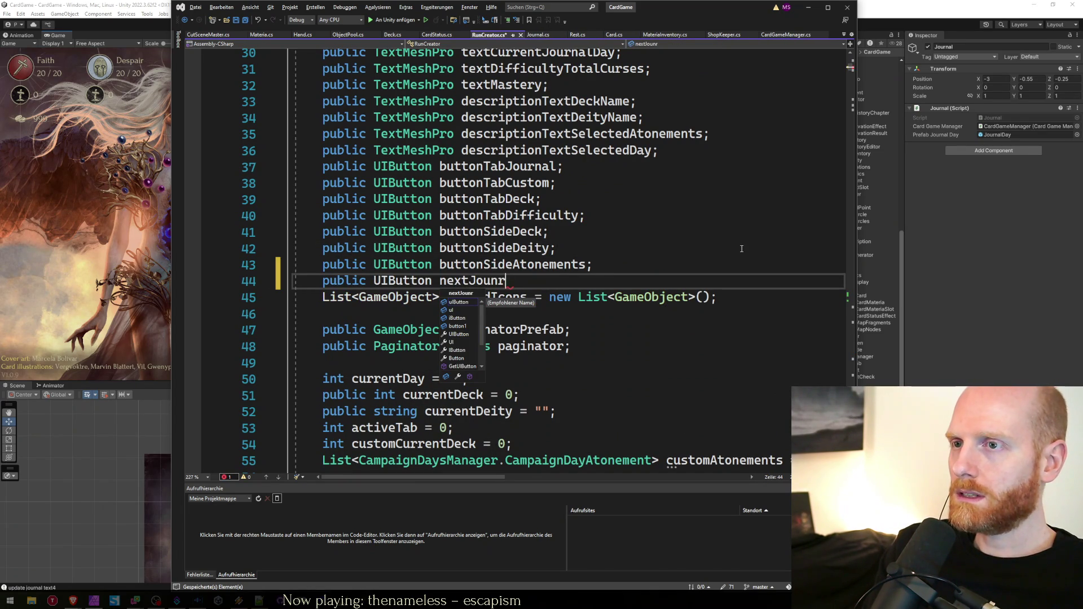
text(nalDay;)
key(Down)
Duplicate the declaration and rename the copy's field to buttonPrevJournalDay
key(Up)
key(ctrl+d)
key(ctrl+Left)
key(ctrl+Left)
key(Delete)
key(Delete)
key(Delete)
text(previous)
key(BackSpace)
key(BackSpace)
key(BackSpace)
text(Button)
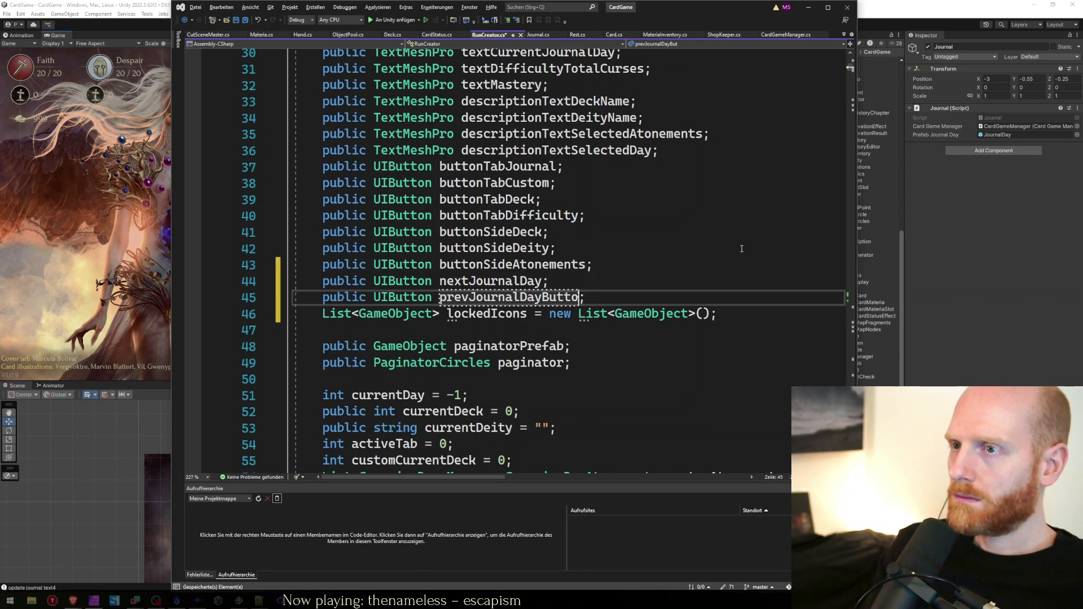
key(shift+Left)
key(shift+Left)
key(shift+Left)
key(BackSpace)
key(BackSpace)
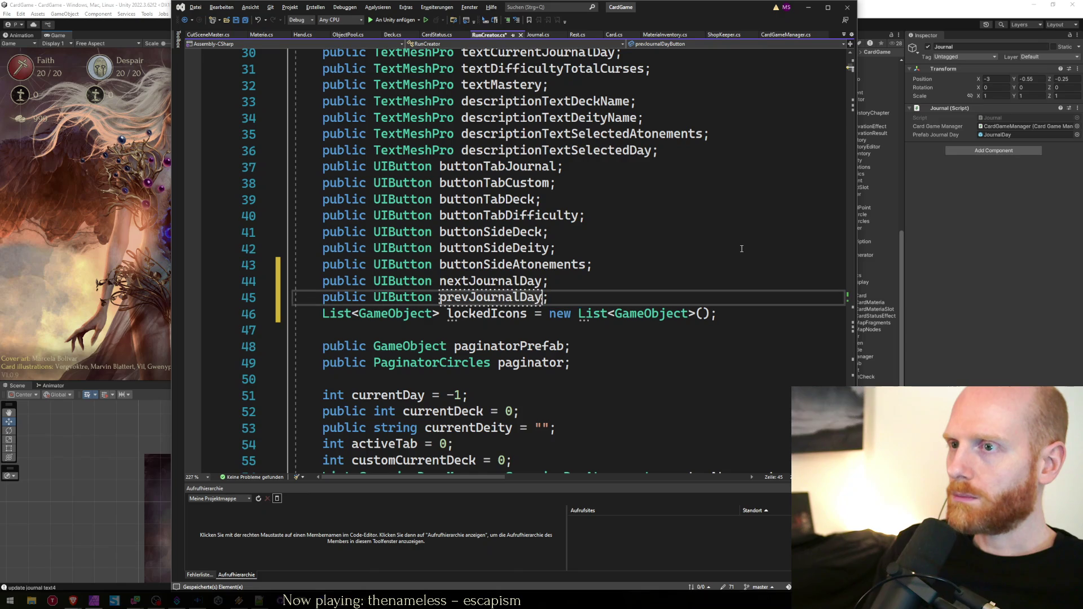
key(ctrl+Left)
text(button)
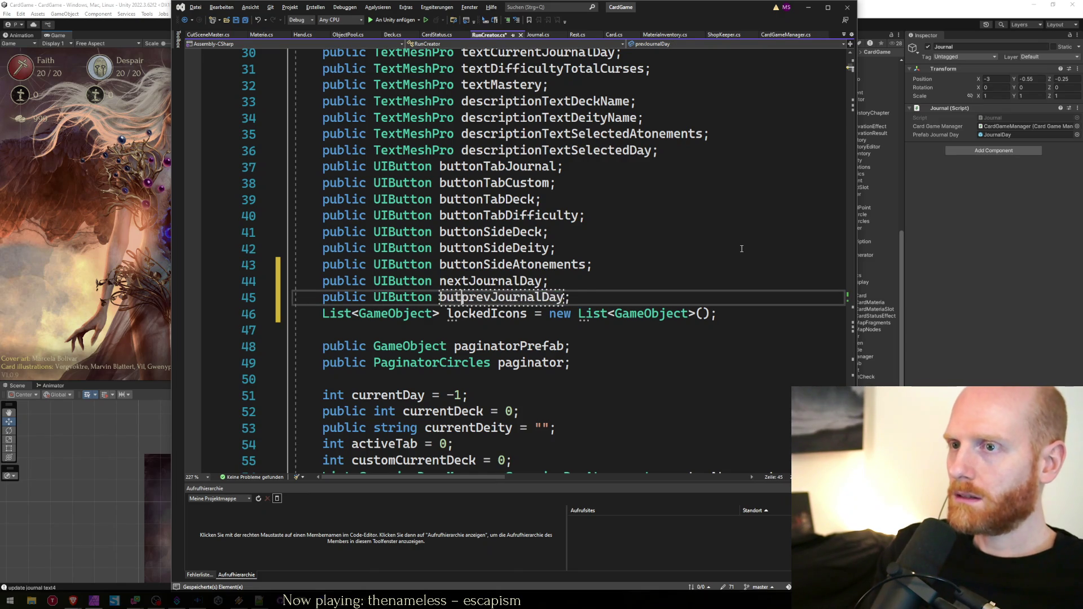
key(Delete)
text(O)
key(BackSpace)
text(P)
Rename the original field to buttonNextJournalDay
key(Up)
key(ctrl+Left)
text(button)
key(Delete)
text(N)
key(End)
Apply the buttonPrevJournalDay rename, save RunCreator.cs and let Unity recompile
key(Down)
key(ctrl+r)
key(ctrl+r)
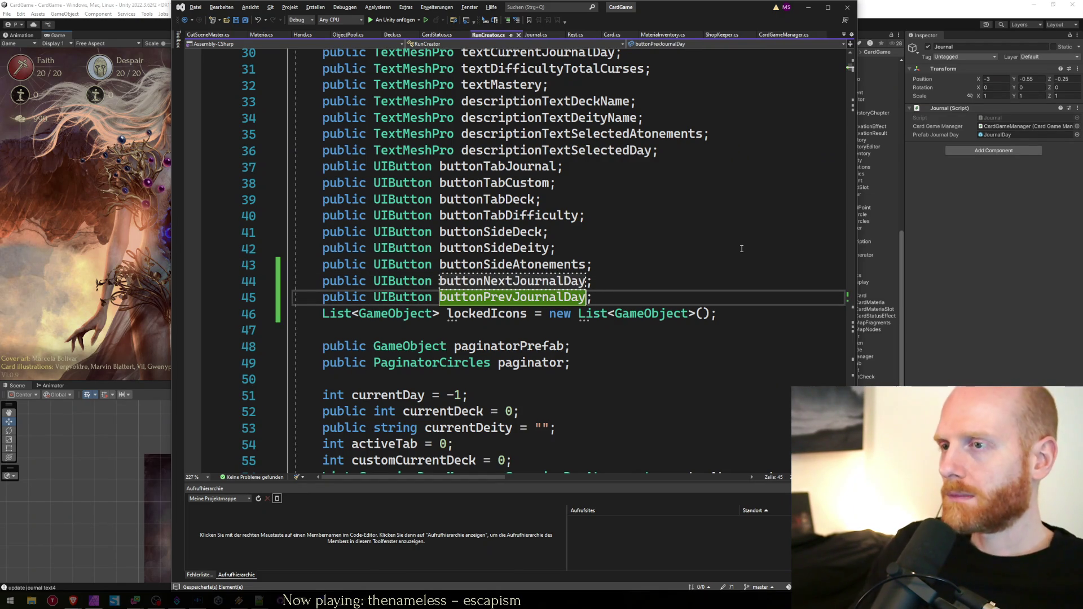
key(Return)
key(ctrl+s)
click(949, 296)
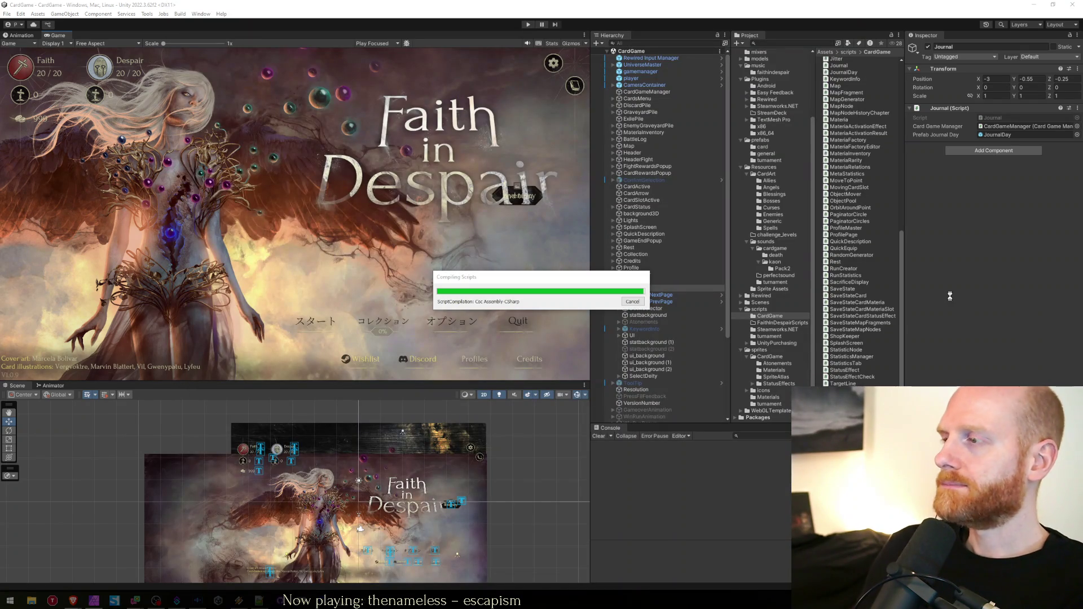
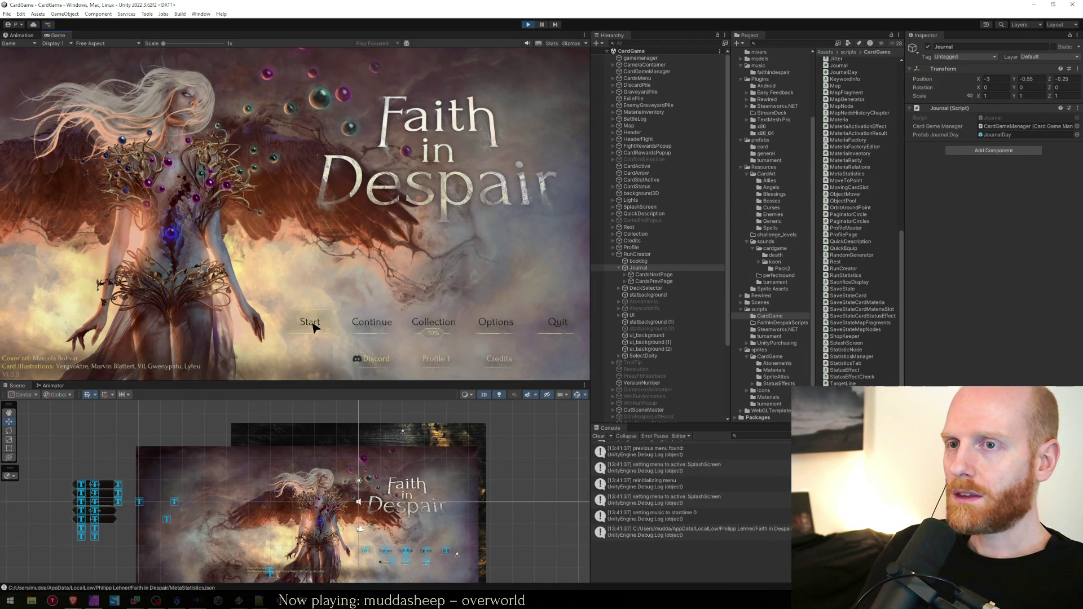
Browse the Blessings and Demons collection lists, then resume the last saved run
click(420, 323)
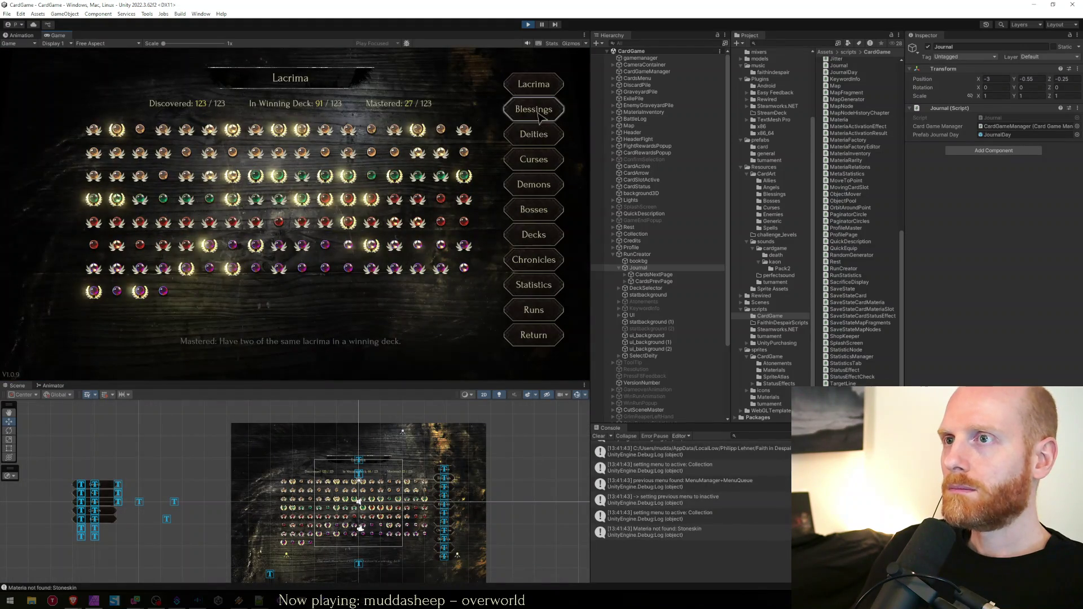
click(539, 120)
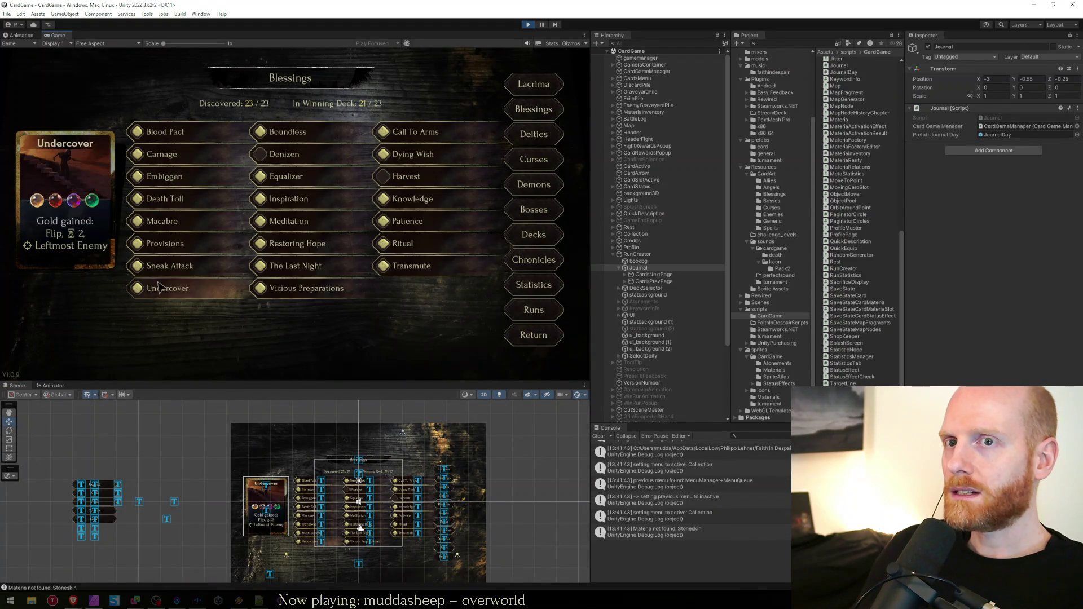
click(555, 183)
click(545, 334)
click(355, 323)
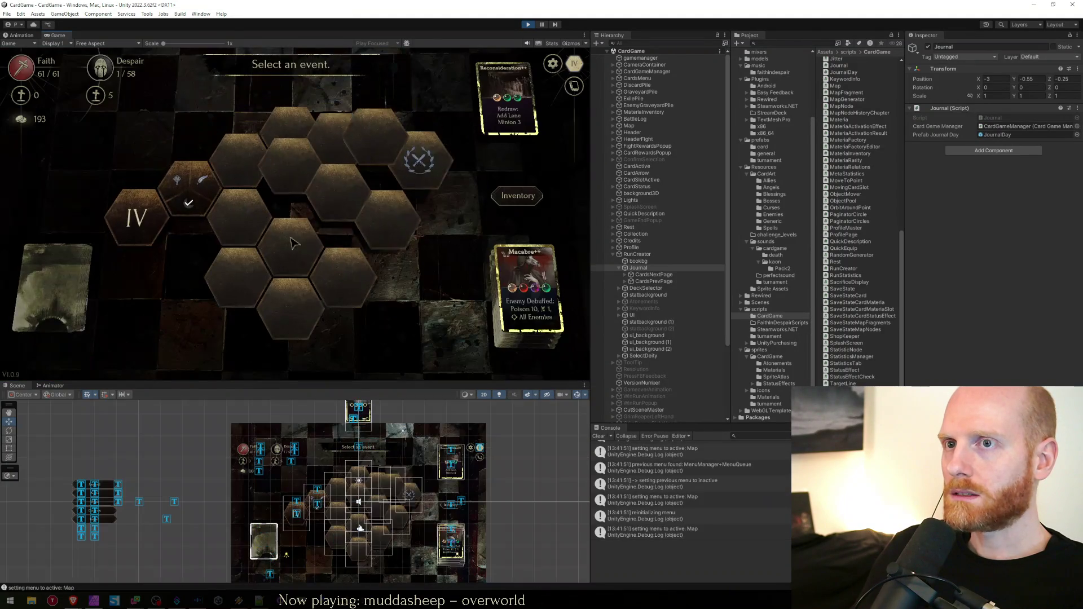
Check the lacrima inventory in a maximized game view, then quit the run to the title screen
key(i)
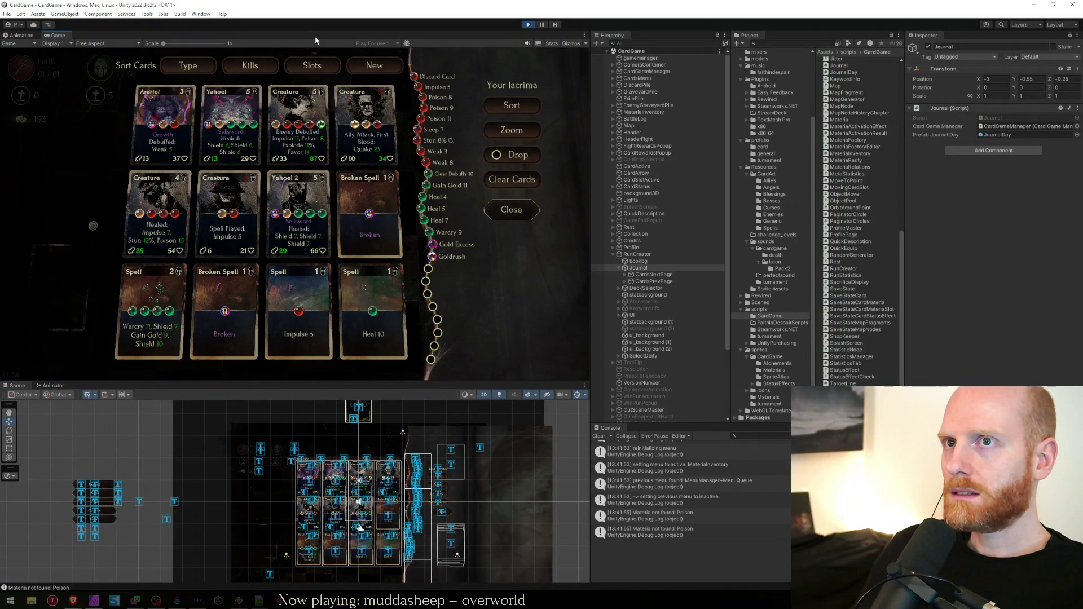
key(shift+space)
mouse_move(511, 171)
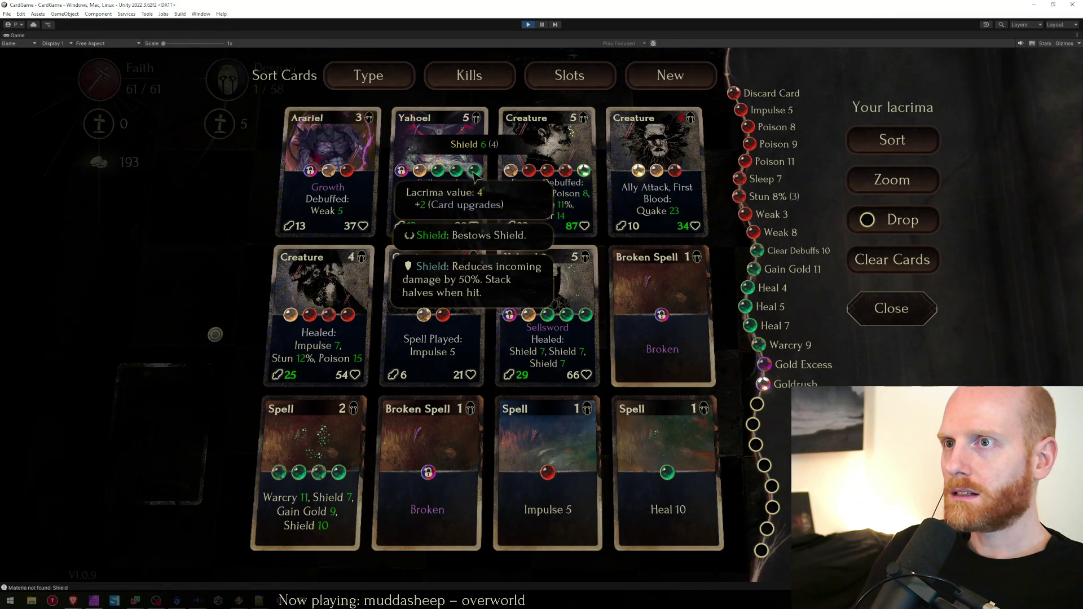
mouse_move(333, 174)
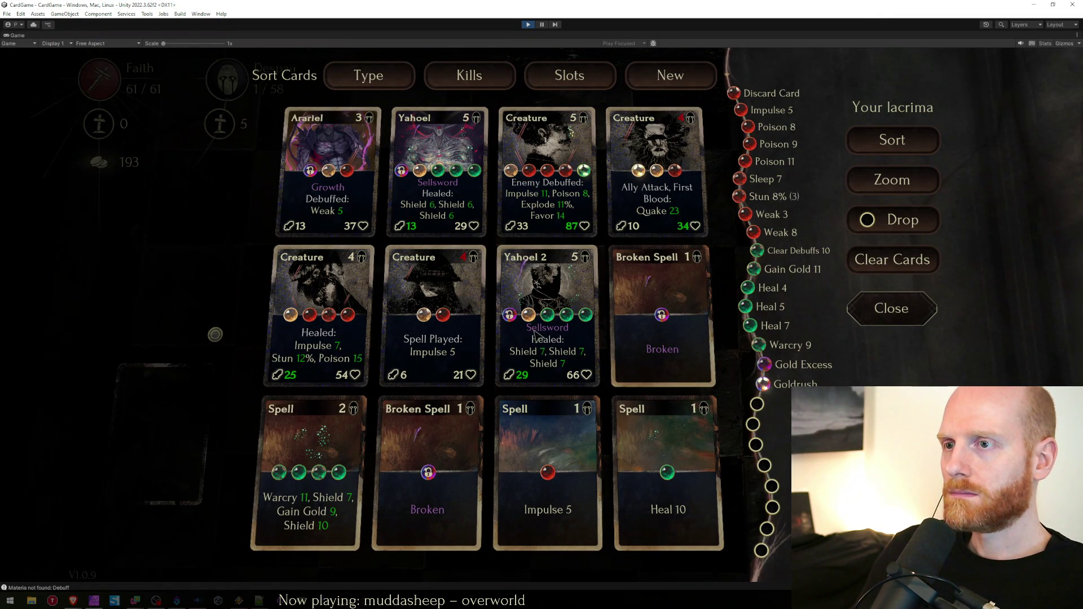
mouse_move(570, 317)
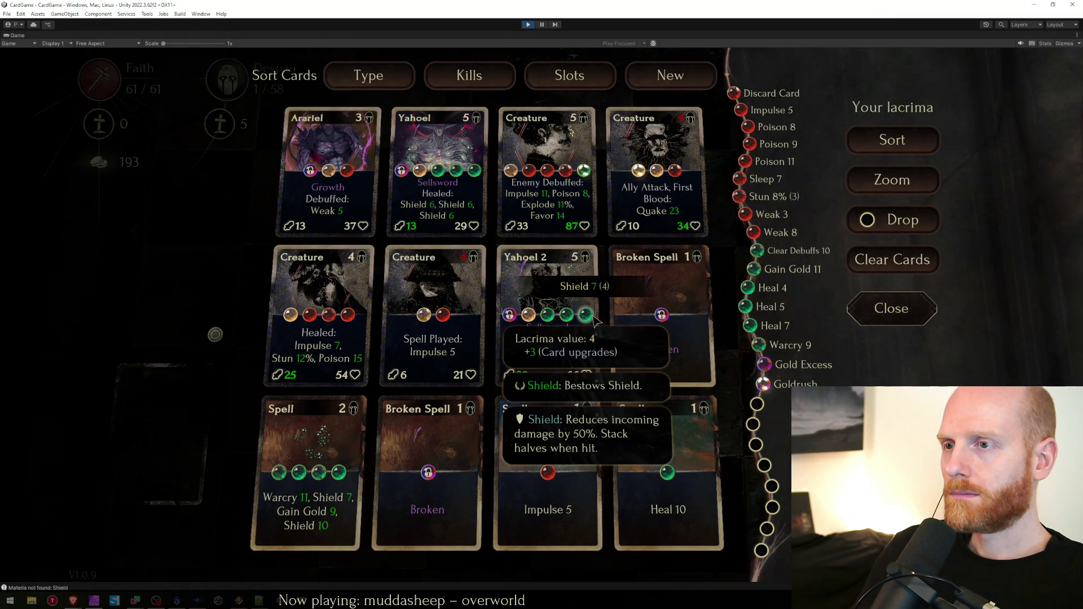
key(Escape)
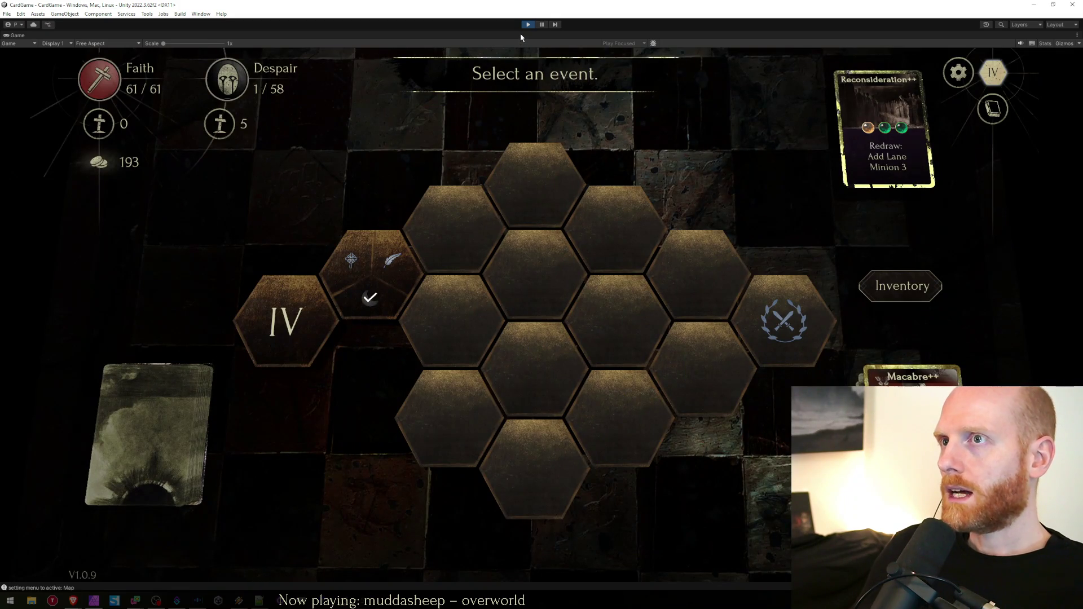
double_click(521, 35)
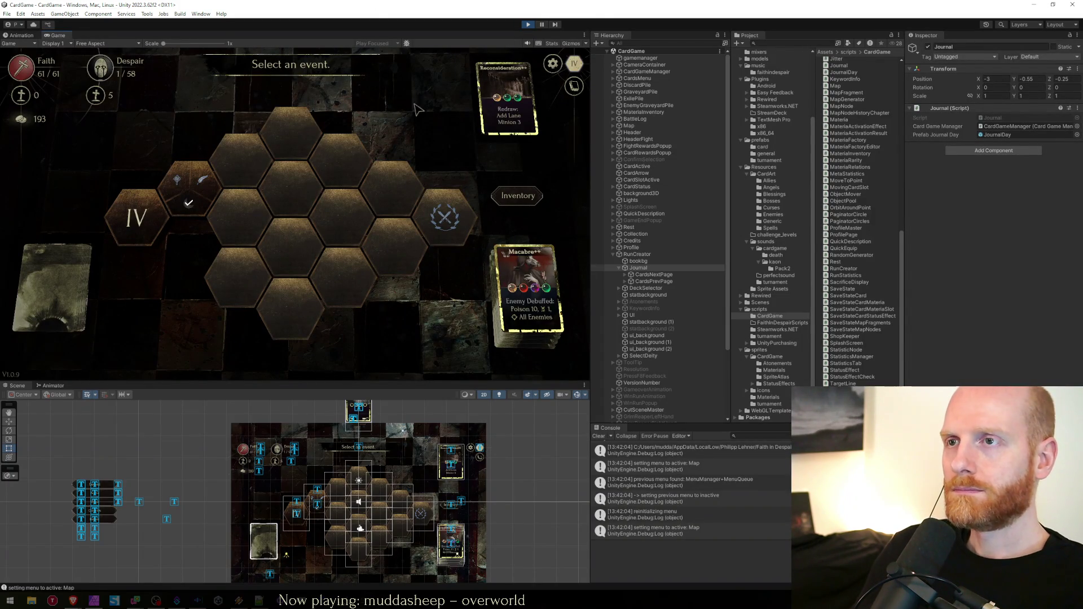
click(553, 63)
click(289, 228)
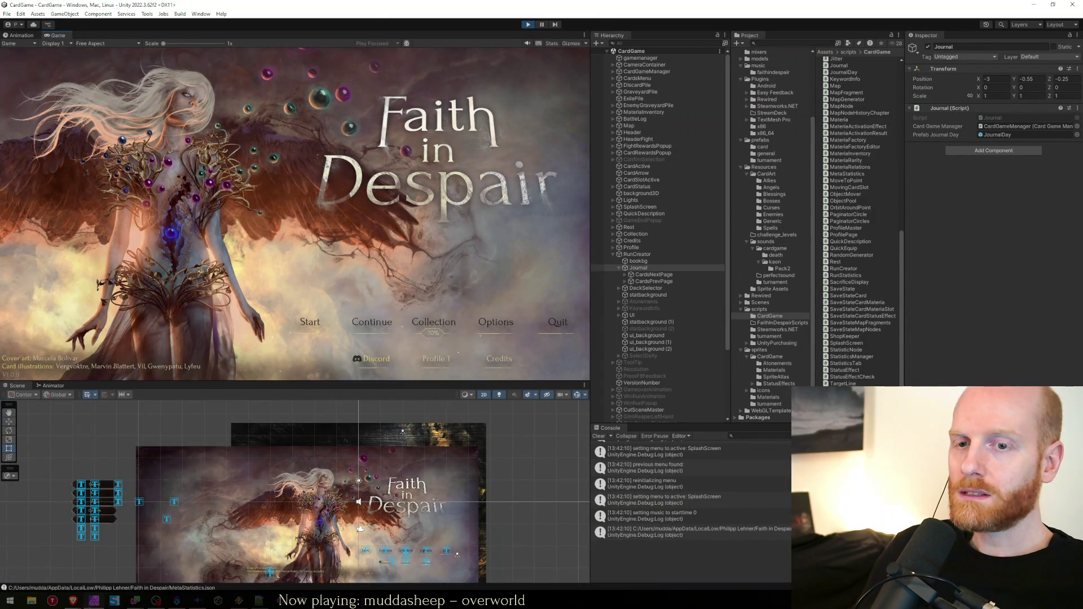
Look up the game's Steam store page and its Steam Deck compatibility details in the browser
mouse_move(73, 601)
click(133, 575)
key(ctrl+t)
text(st)
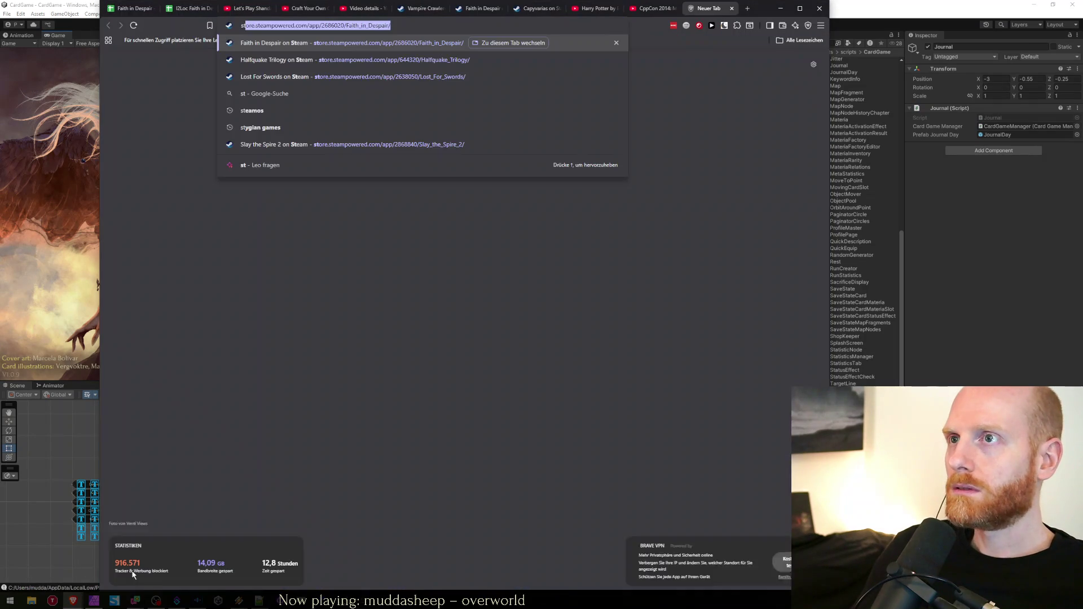
key(Return)
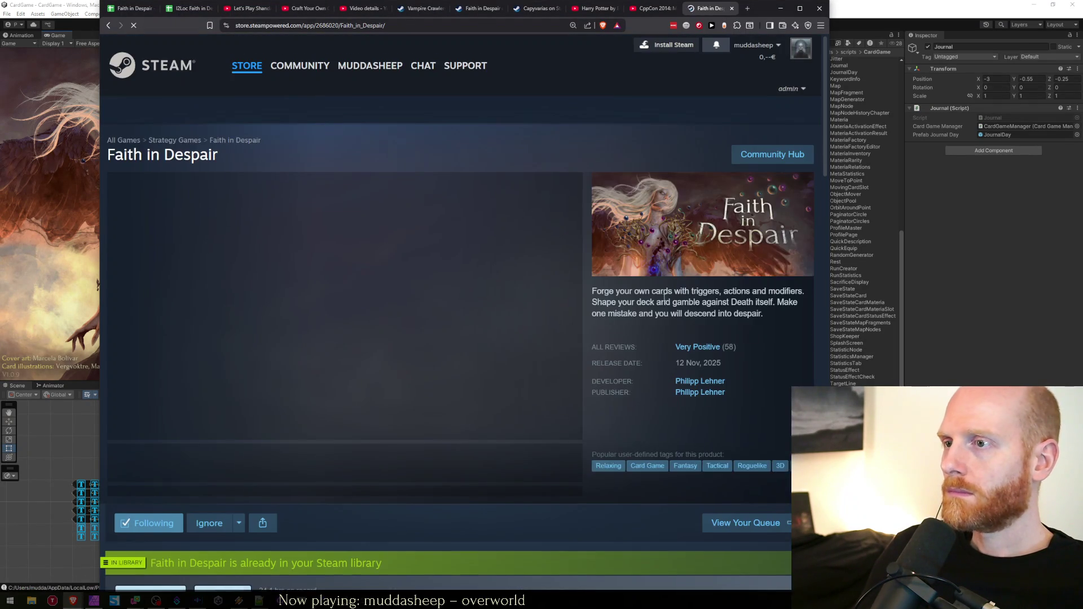
scroll(632, 338, down, 10)
scroll(641, 289, down, 5)
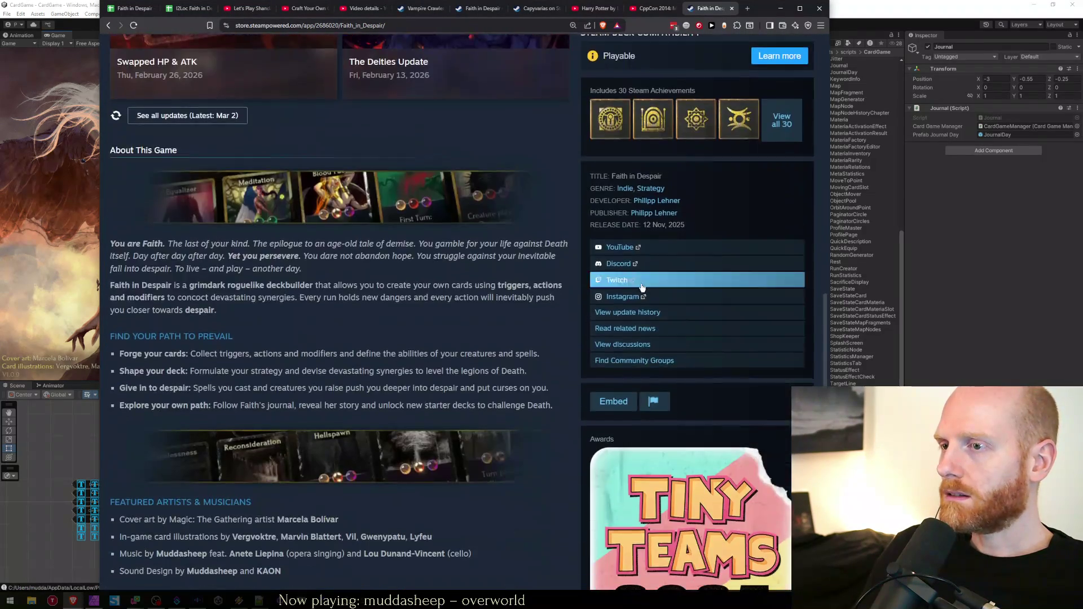
scroll(674, 319, up, 3)
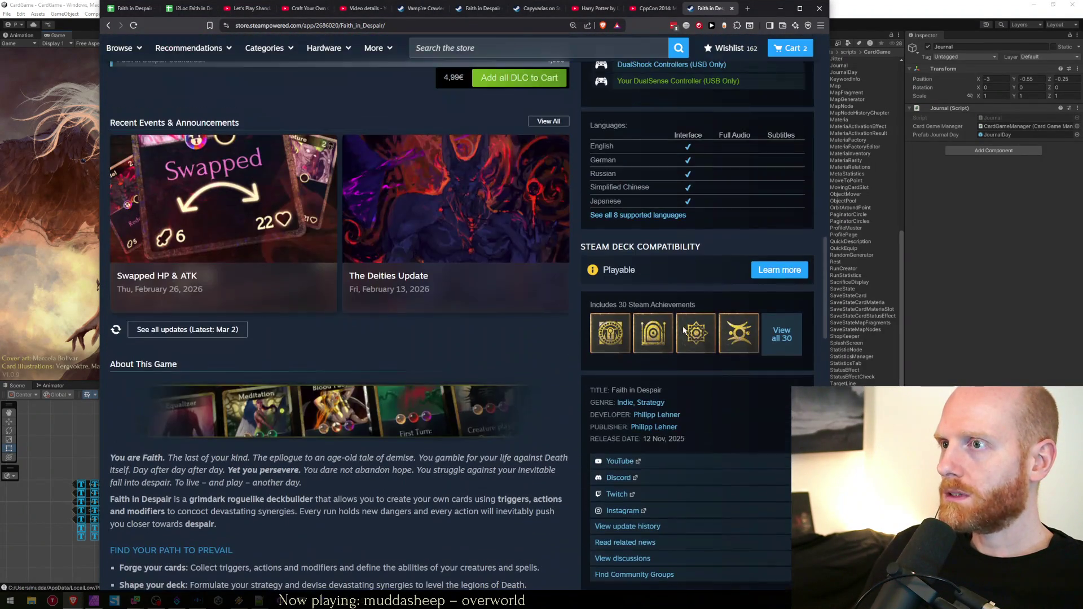
click(626, 269)
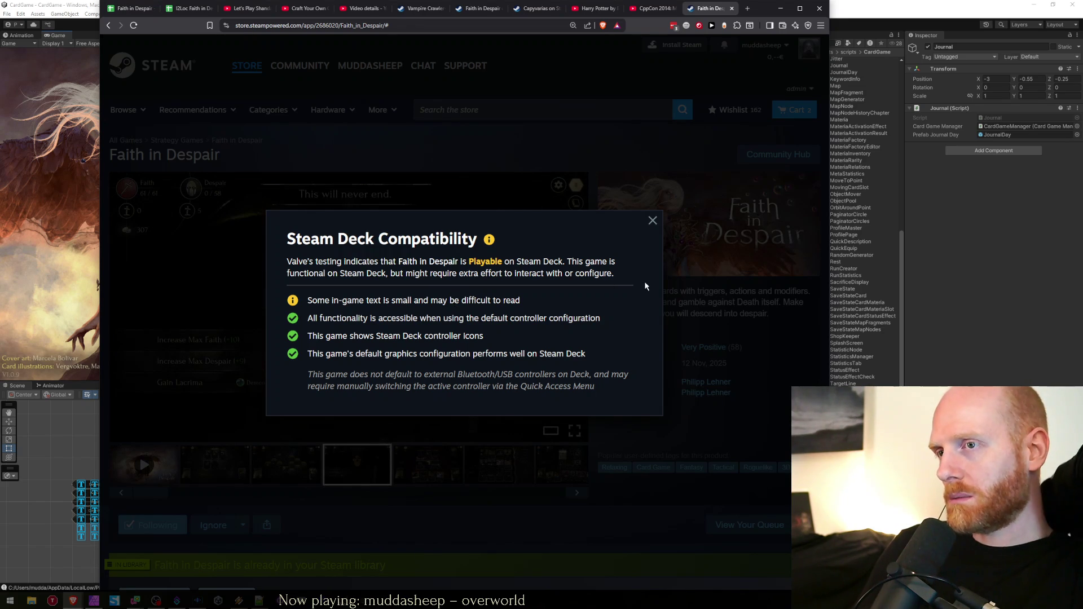
click(652, 220)
Back in Unity, stop play mode and inspect the RunCreator and Journal objects
click(117, 2)
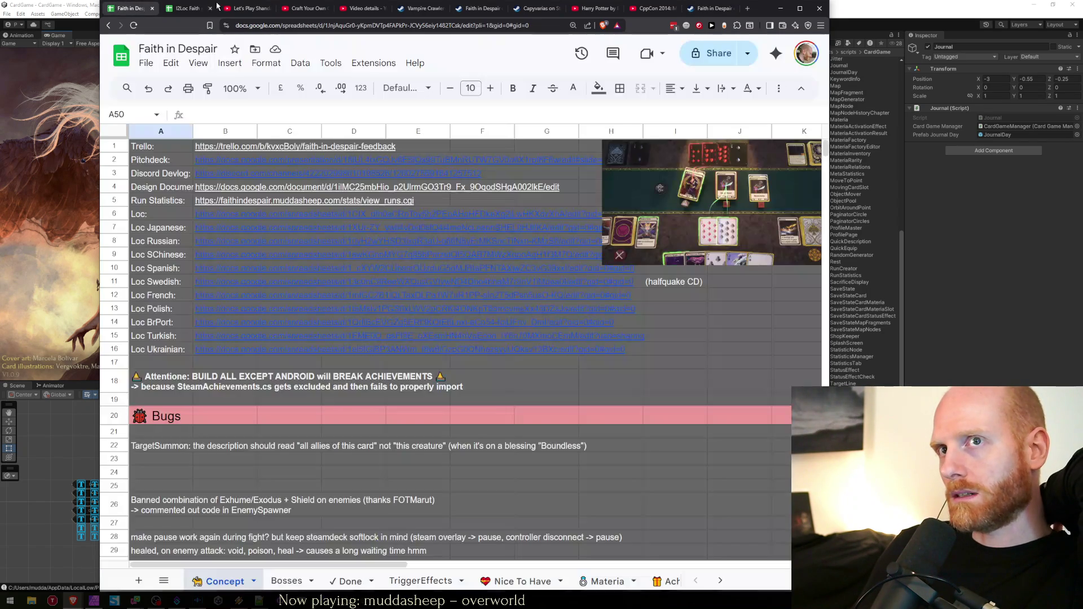
click(76, 279)
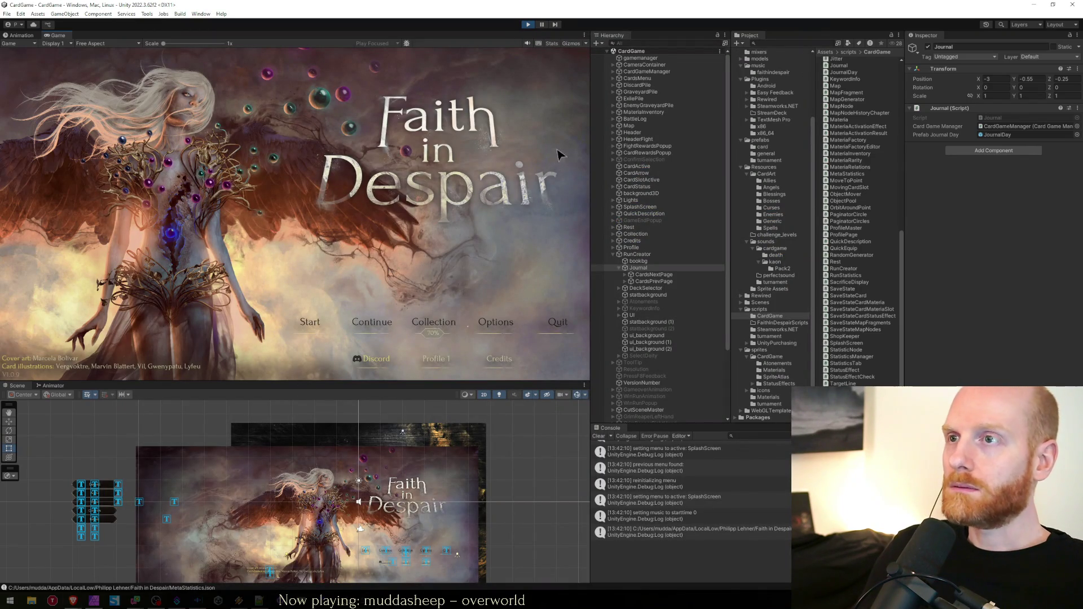
click(525, 24)
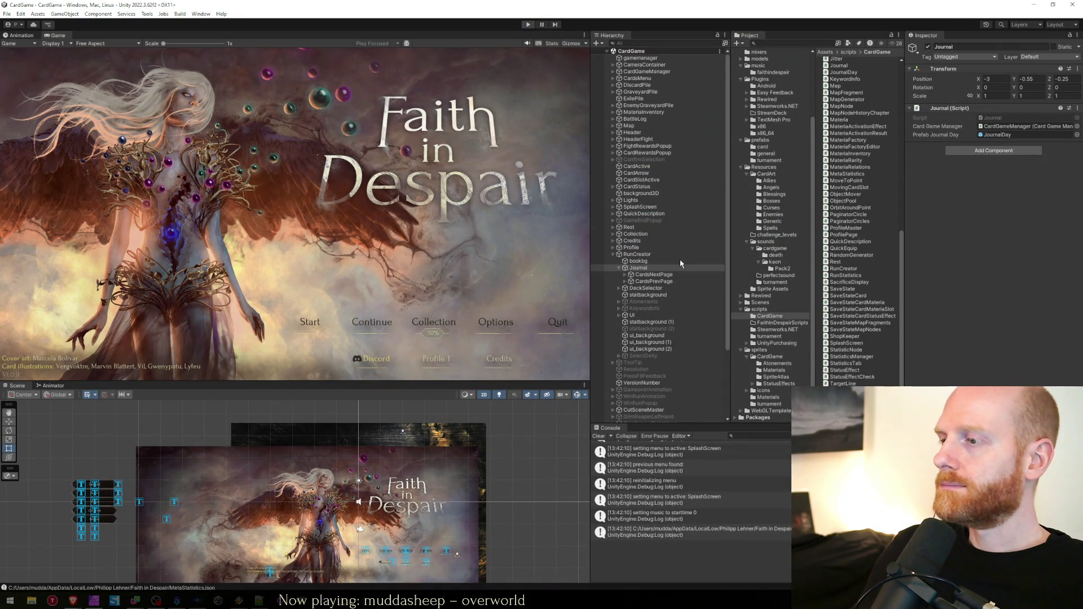
click(677, 274)
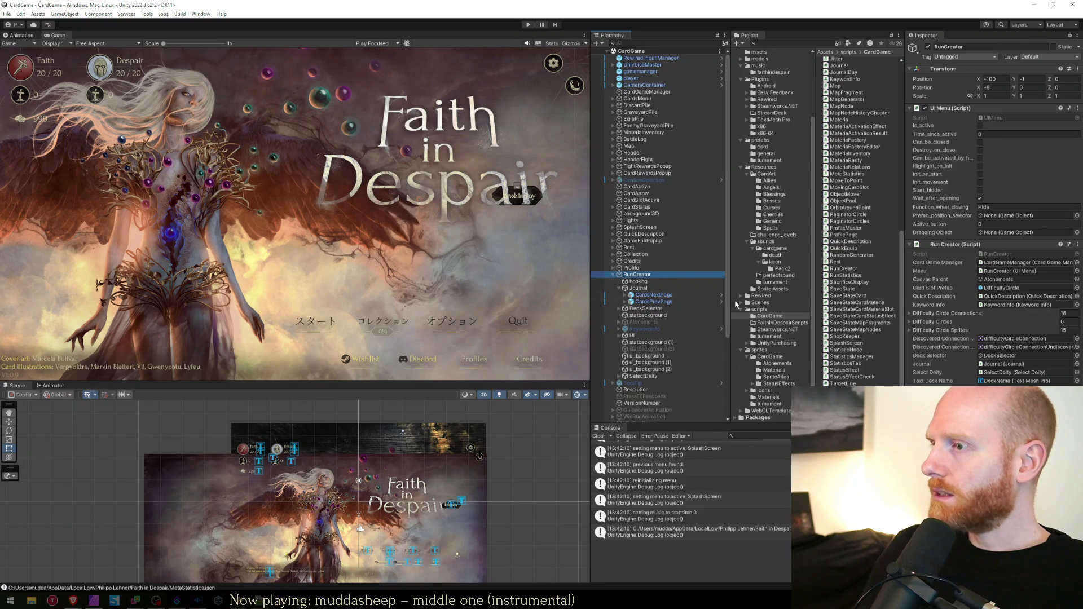
click(638, 287)
click(643, 276)
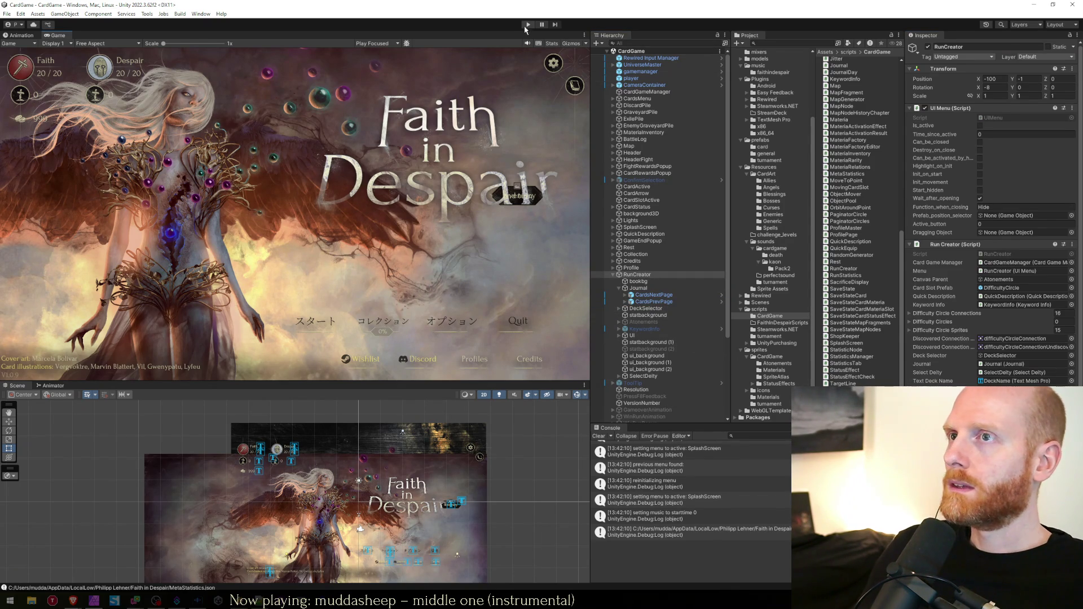
Select the buttonNextJournalDay field declaration in RunCreator.cs in Visual Studio
key(alt+Tab)
click(452, 395)
click(489, 281)
double_click(513, 287)
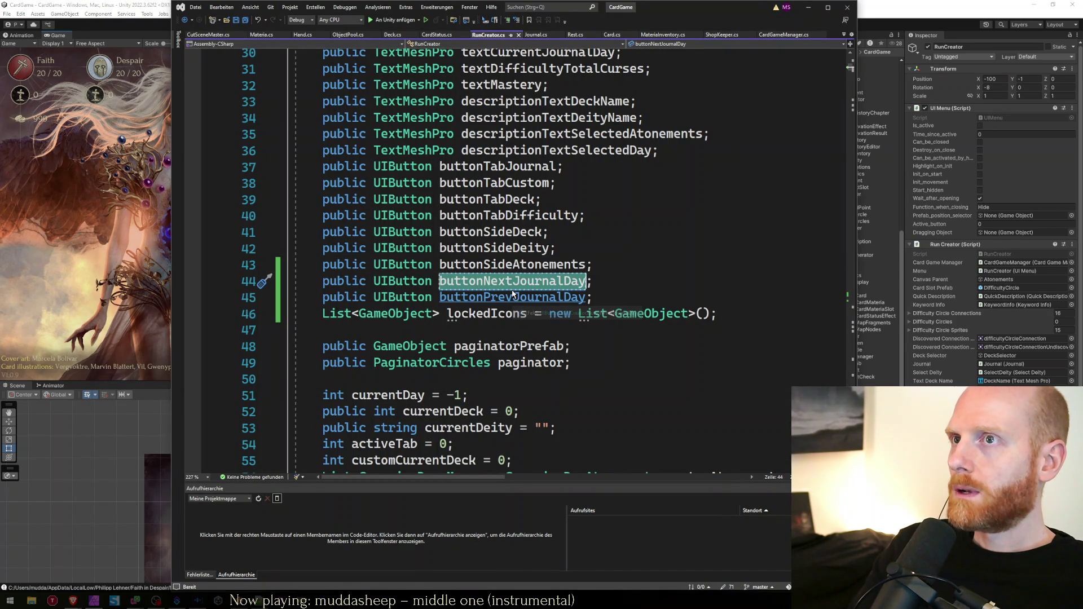
Cut the two journal day button declarations from RunCreator.cs and save it
click(512, 289)
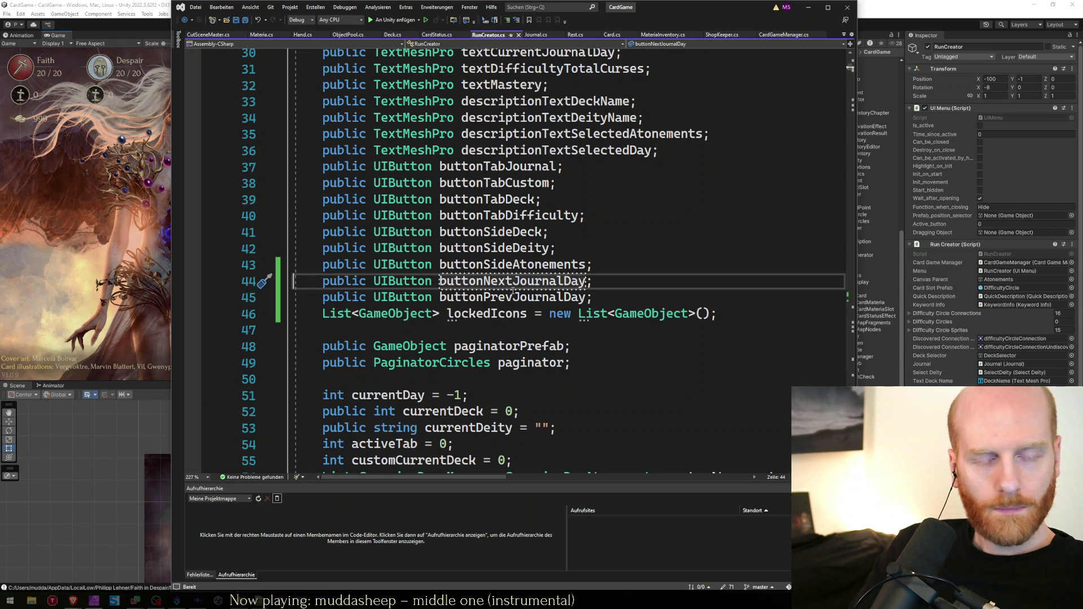
key(Home)
key(shift+Down)
key(shift+Down)
key(Delete)
key(ctrl+s)
Paste the button fields into Journal.cs after totalJournalPages, save, and return to Unity
key(ctrl+Tab)
key(ctrl+Tab)
key(ctrl+Home)
key(Down)
key(Down)
key(Down)
key(Down)
key(Down)
key(Down)
text(public UIButton buttonNextJournalDay;     public UIButton buttonPrevJournalDay;)
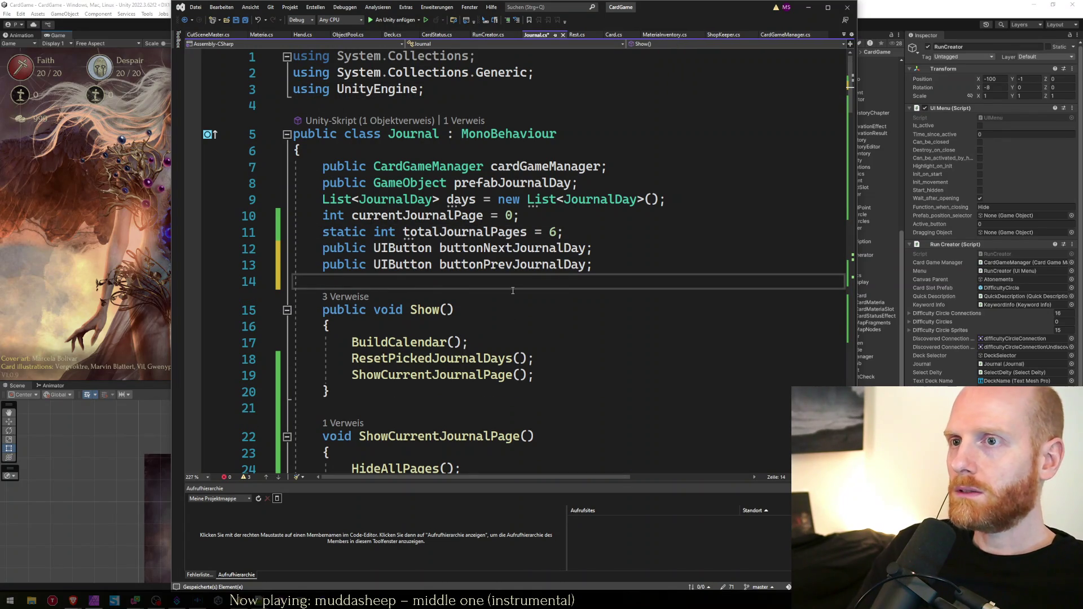
click(624, 265)
key(ctrl+s)
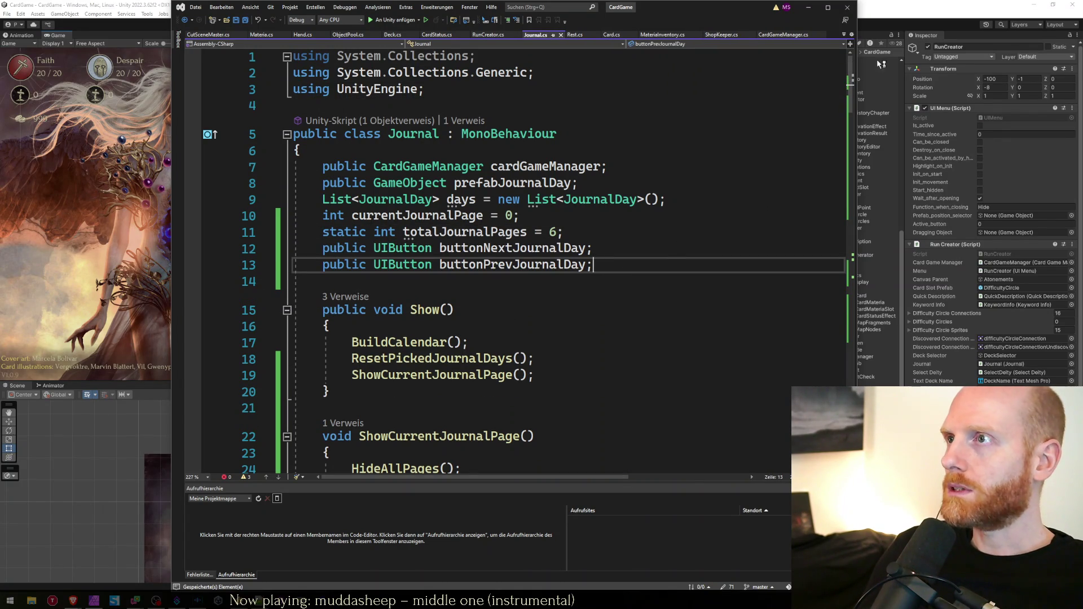
click(867, 5)
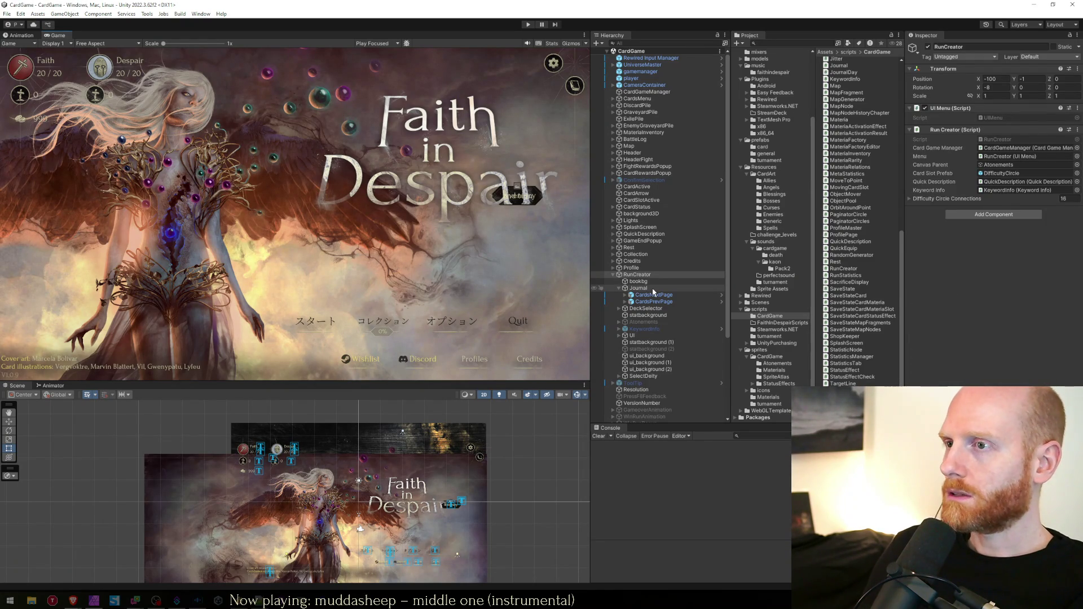
Assign CardsNextPage and CardsPrevPage to the Journal's next and previous day button fields
click(653, 289)
drag(995, 164, 997, 145)
drag(654, 302, 997, 153)
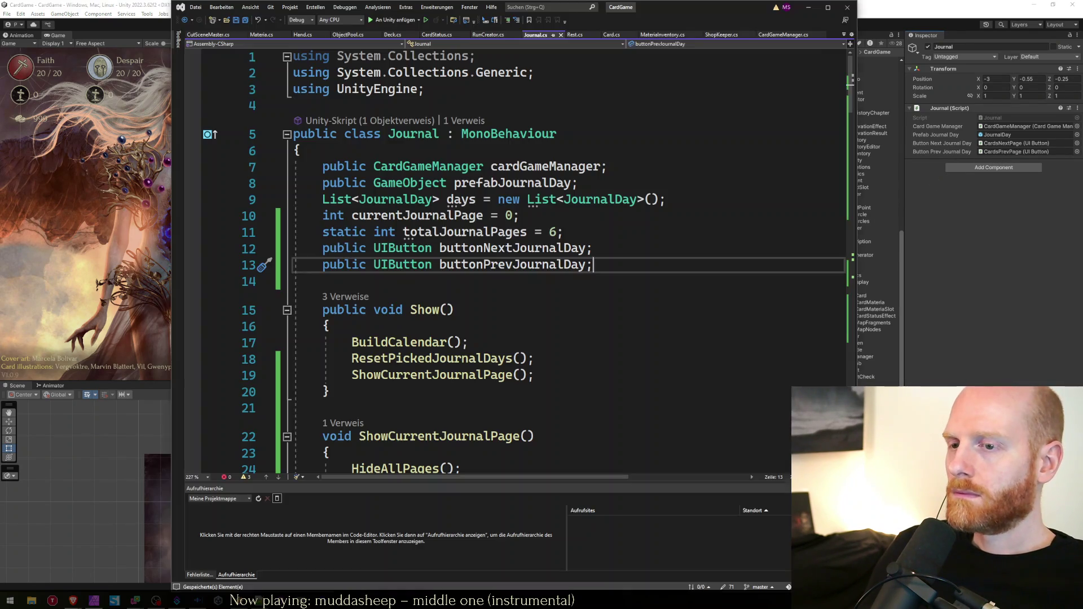
click(570, 324)
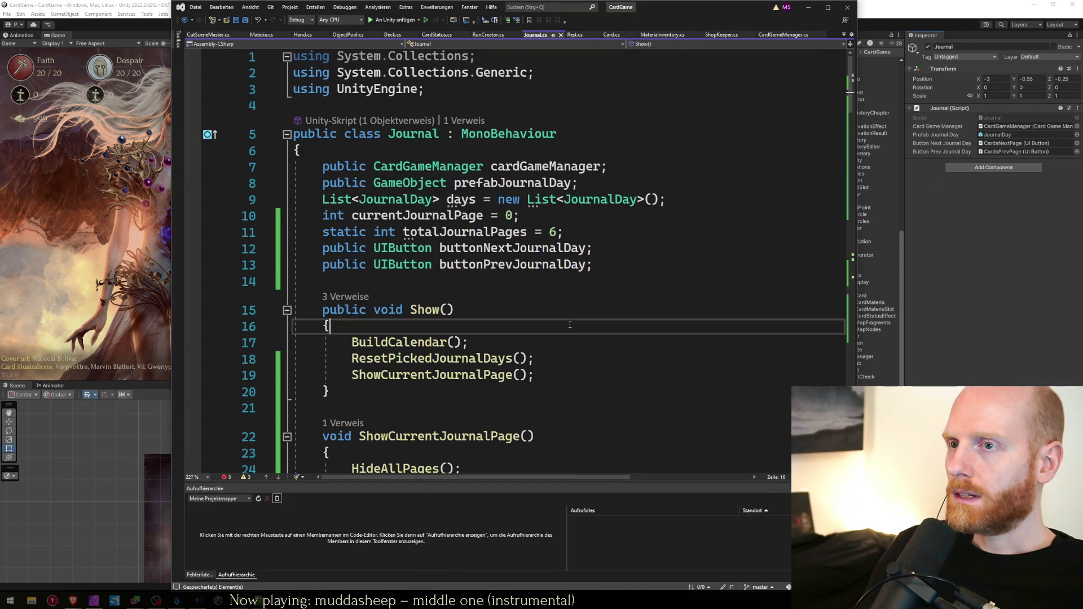
After the day loop in ShowCurrentJournalPage, add an if block checking currentJournalPage == 0
key(Up)
key(Up)
key(Up)
key(Down)
key(Down)
key(Down)
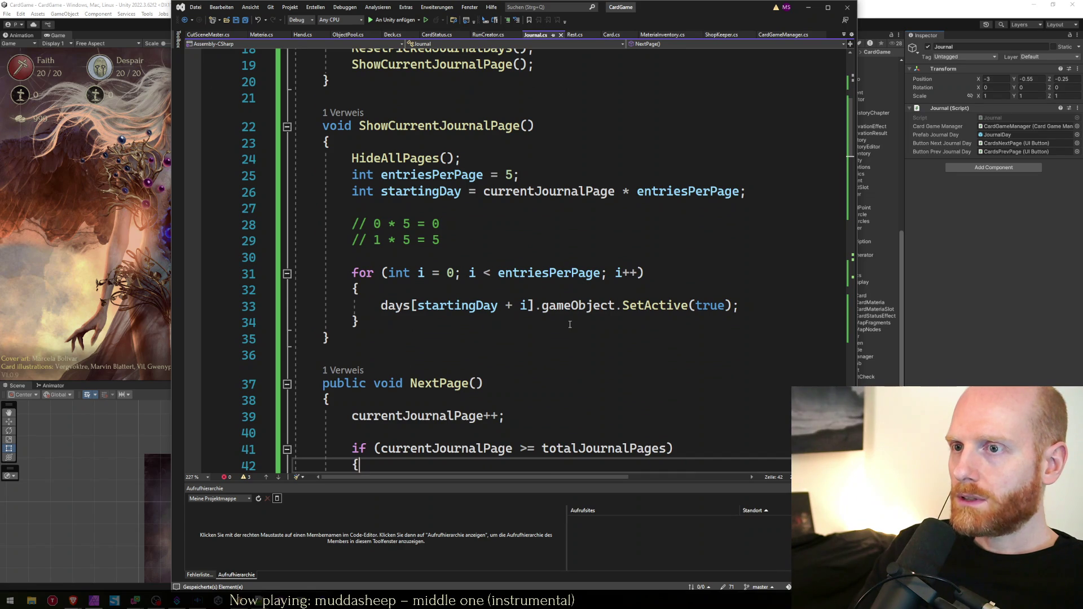
key(Down)
key(Down)
key(Up)
key(Up)
key(Up)
key(Up)
key(Up)
key(Up)
key(Down)
key(Down)
key(Down)
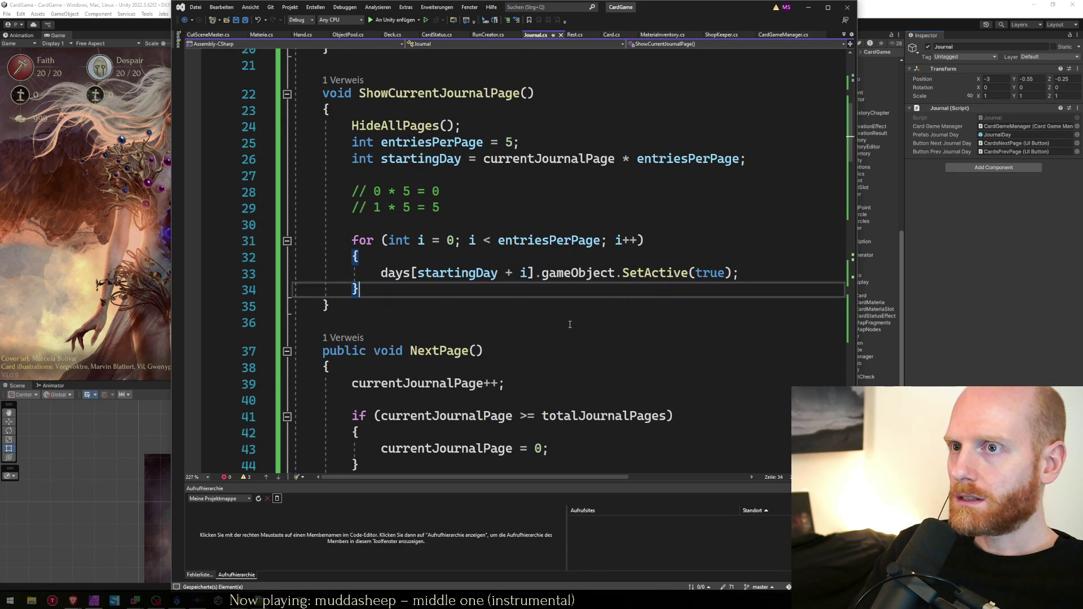
key(Return)
key(Return)
text(if ()
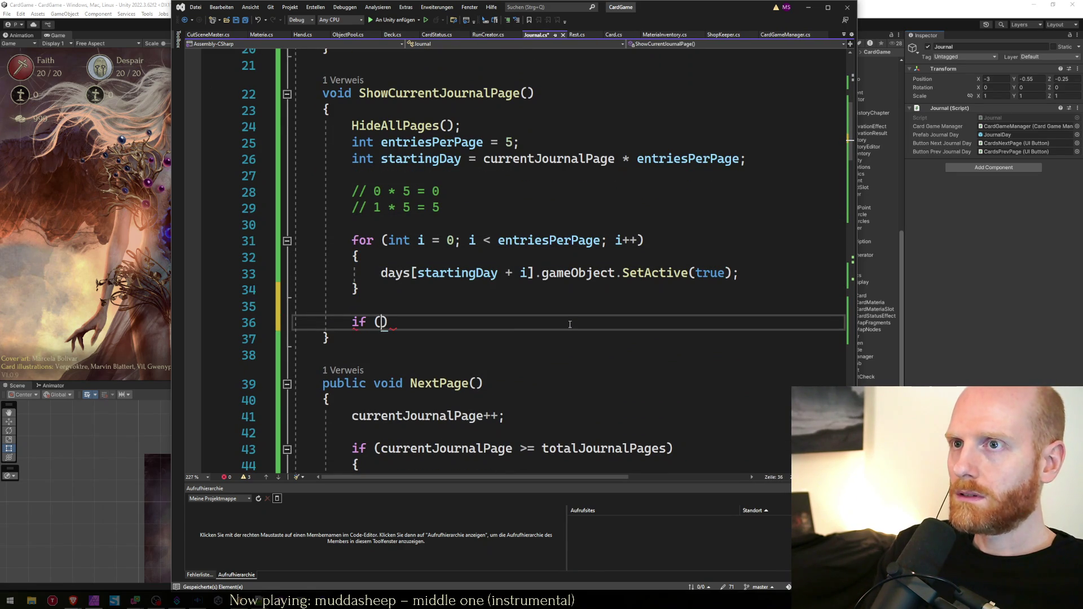
text(curre)
key(Tab)
text(== 0))
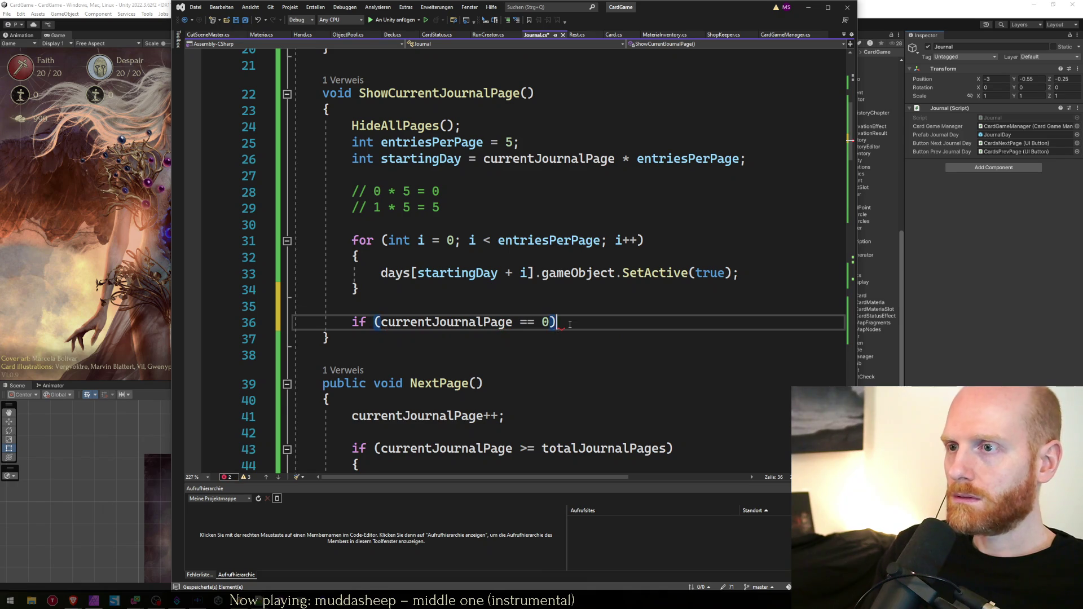
key(Return)
key(BackSpace)
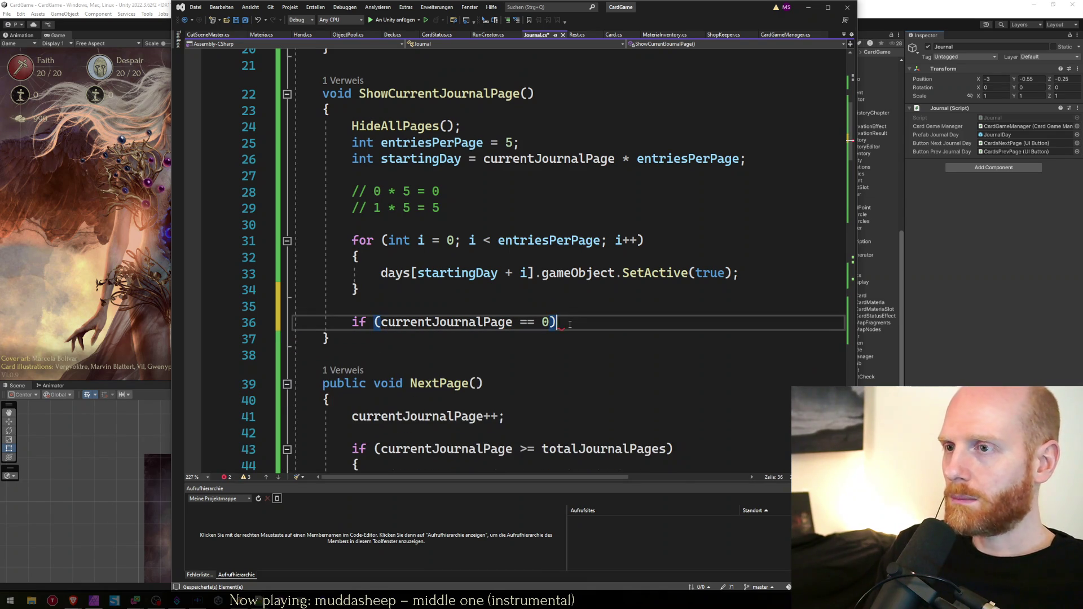
text({)
key(Return)
key(Up)
key(ctrl+s)
key(Down)
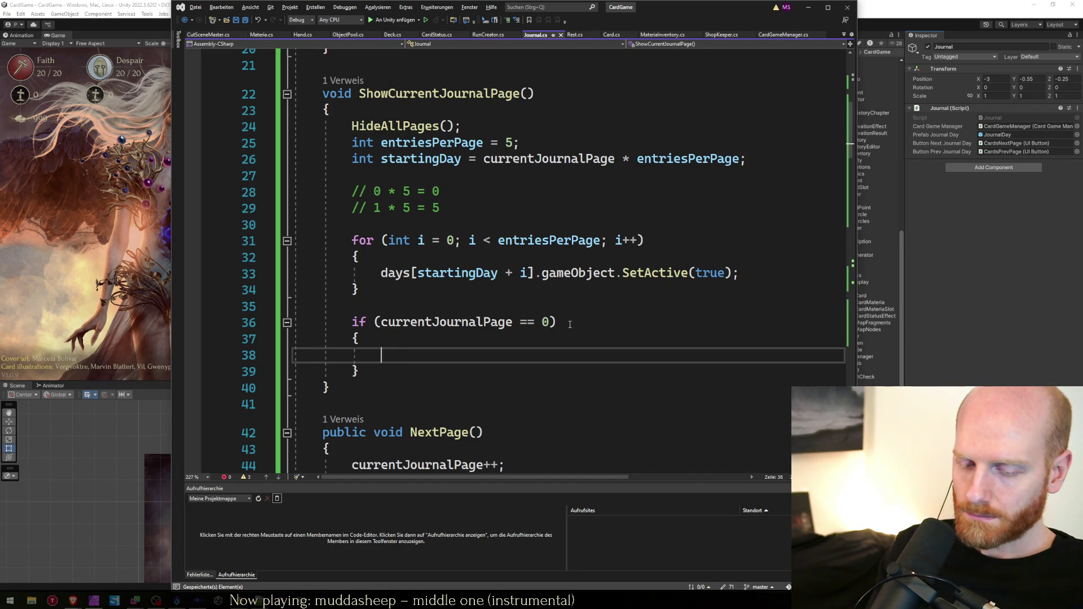
Inside that block, hide the previous button with buttonPrevJournalDay.gameObject.SetActive(false)
text(next)
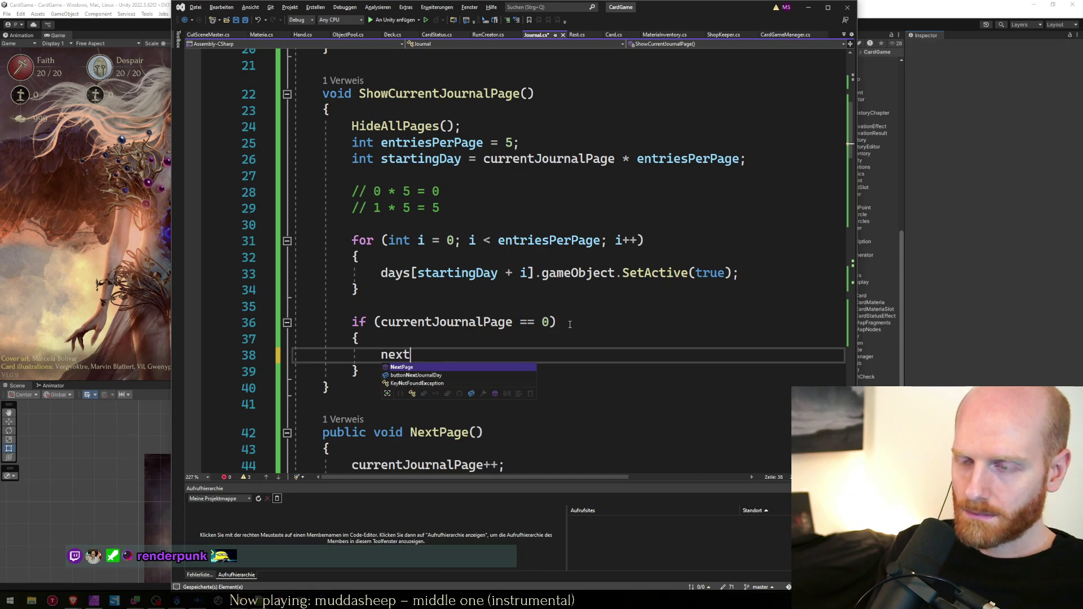
key(BackSpace)
key(BackSpace)
key(BackSpace)
text(prev)
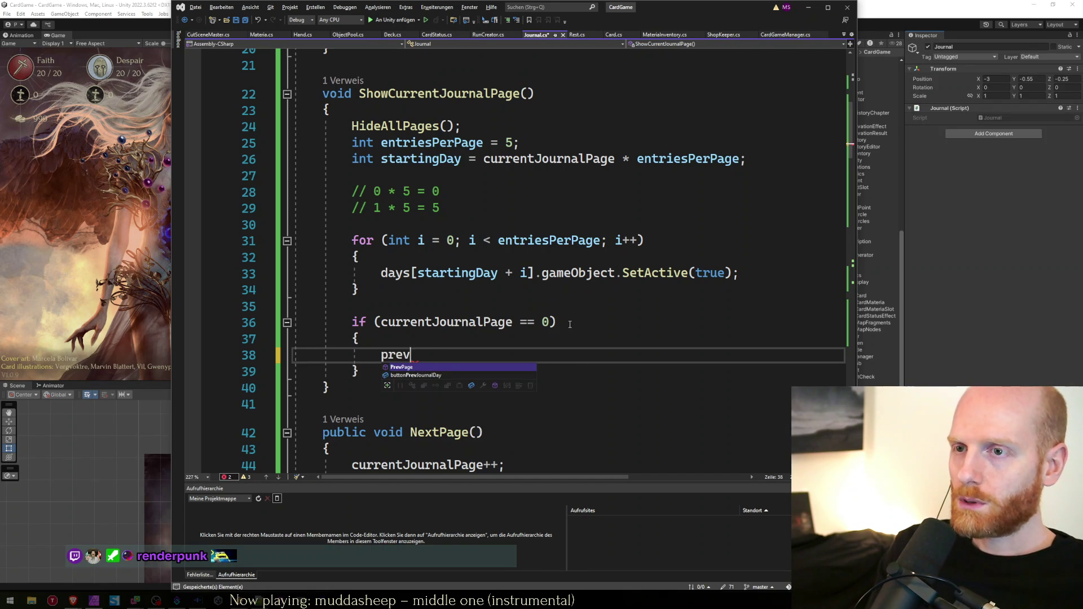
key(Down)
key(Tab)
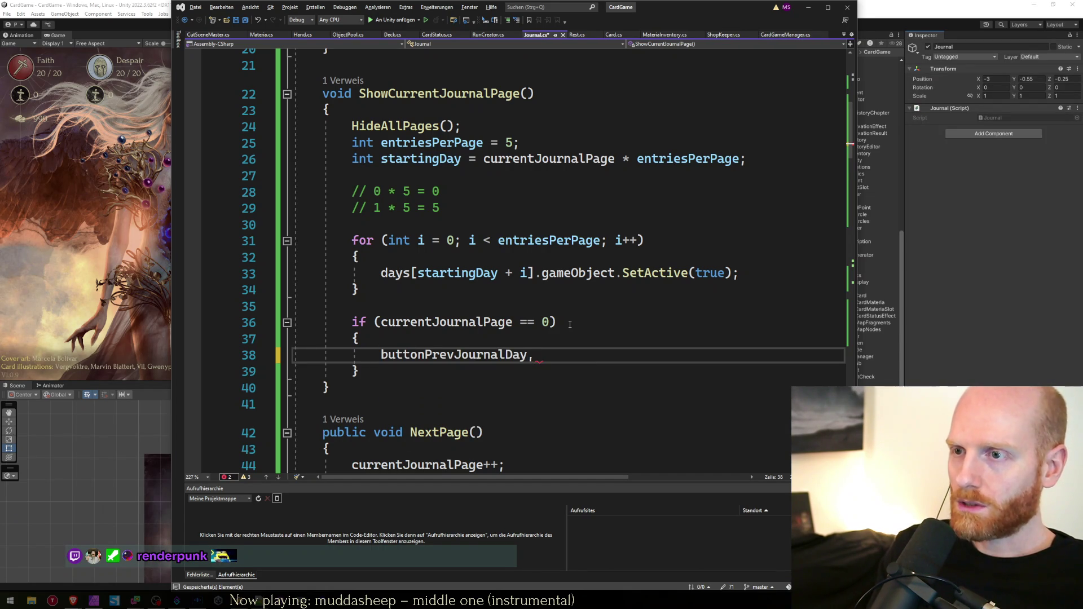
text(.gameObject)
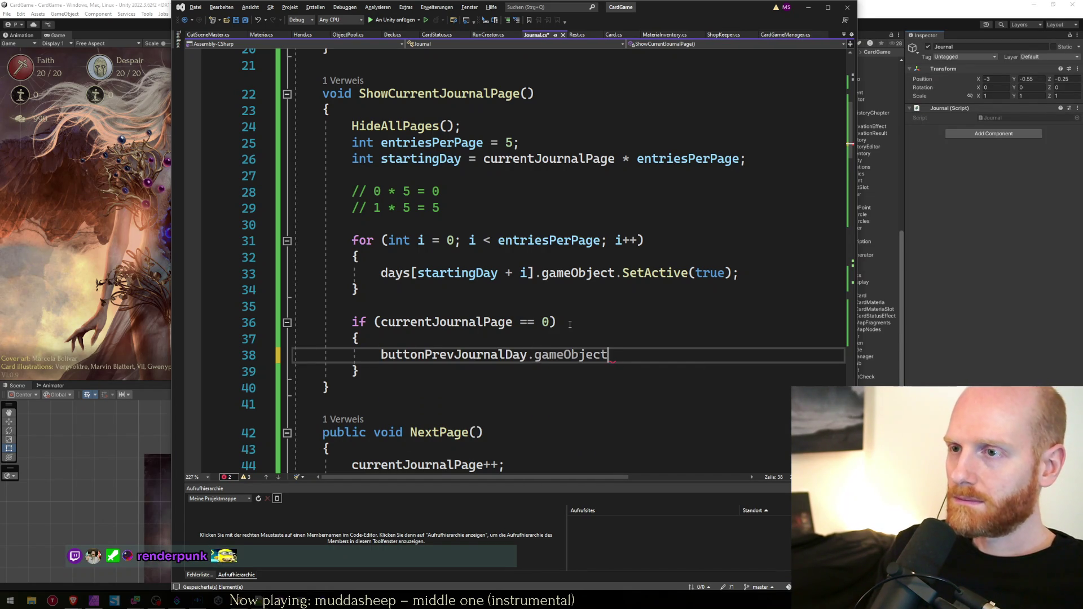
text(.set(fal)
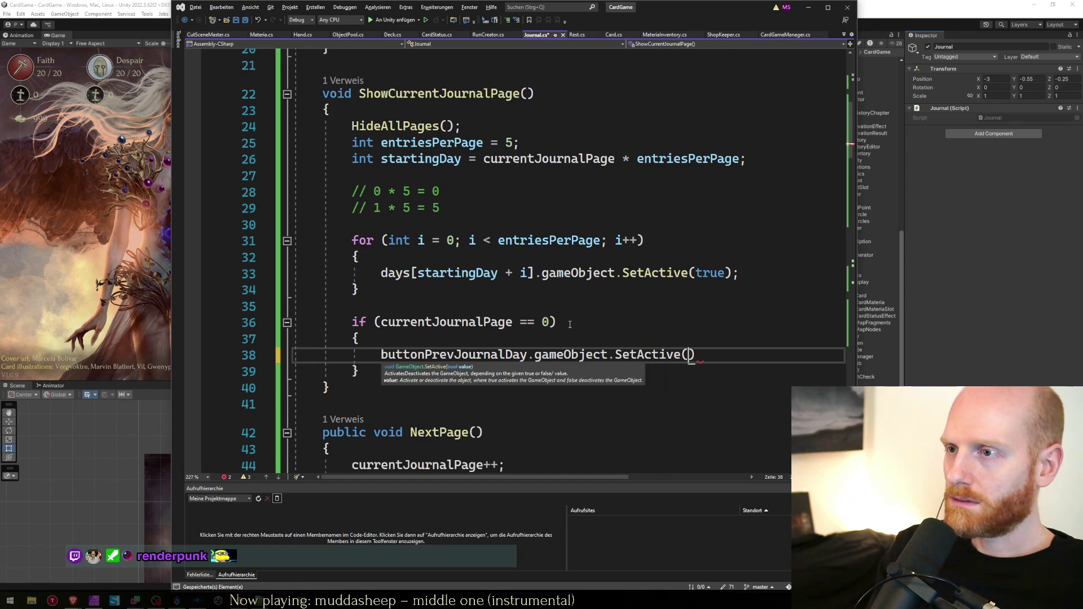
key(Tab)
text();)
key(Down)
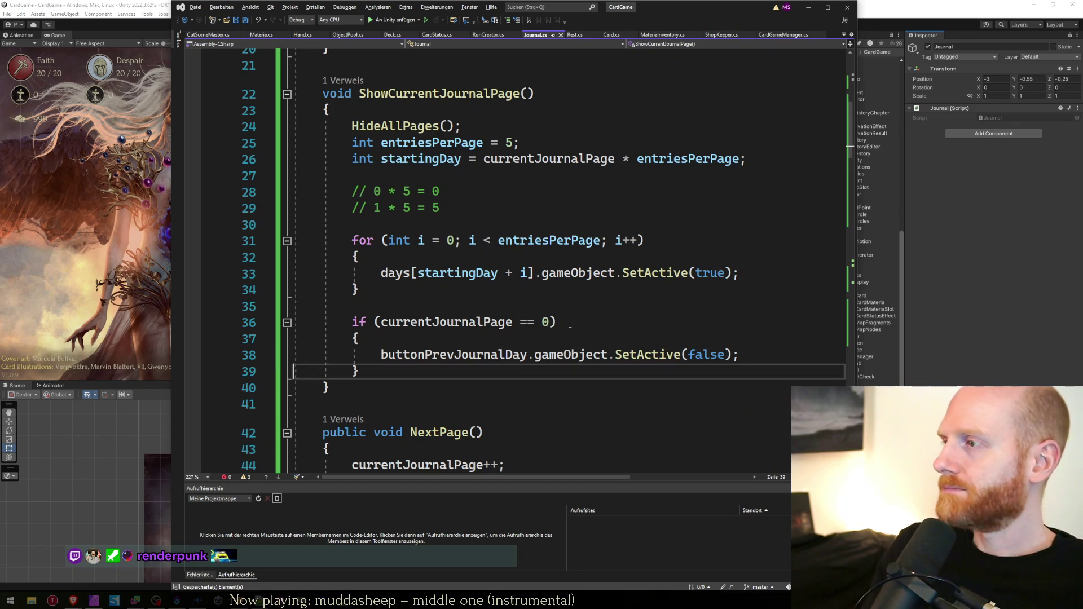
key(Down)
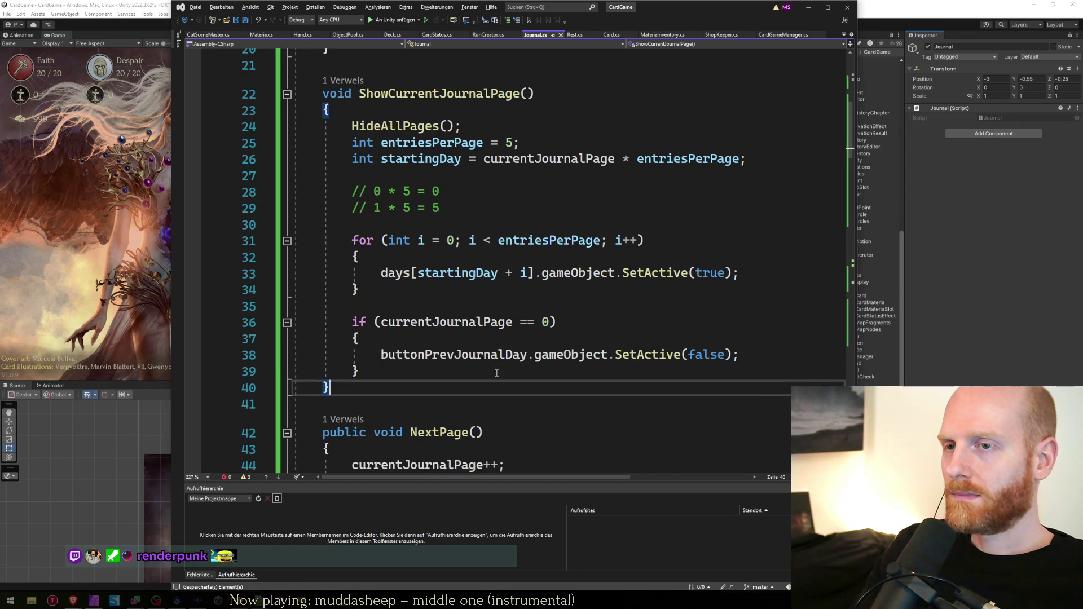
Duplicate the first-page if block below itself and check the totalJournalPages declaration
key(shift+Up)
key(shift+Up)
key(shift+Up)
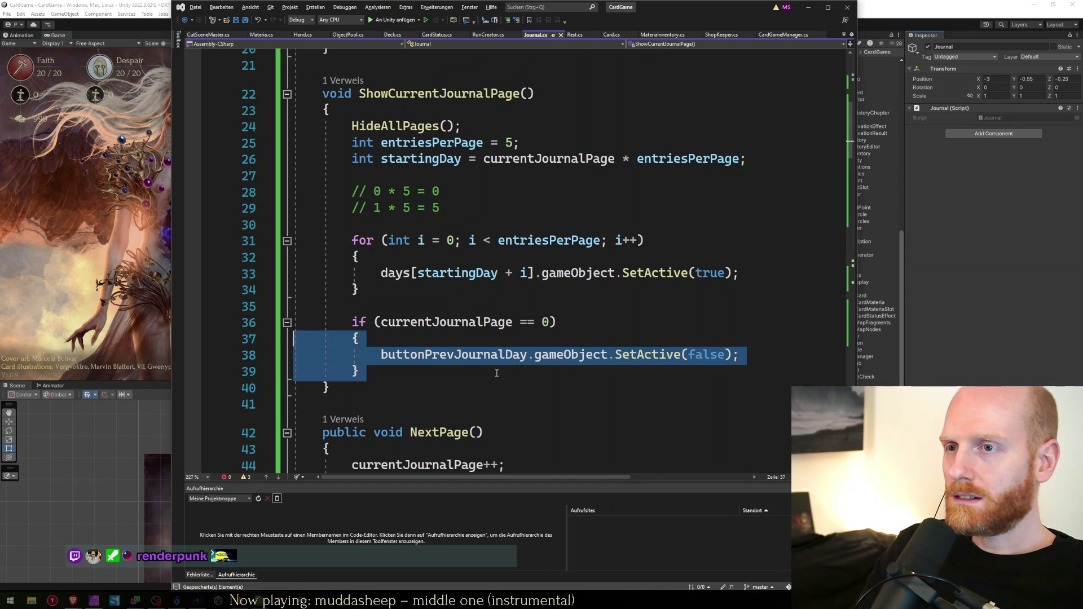
key(shift+Down)
key(shift+Down)
key(shift+Down)
key(Return)
text(if (currentJournalPage == 0)         {             buttonPrevJournalDay.gameObject.SetActive(false);         })
key(Up)
key(Up)
key(Up)
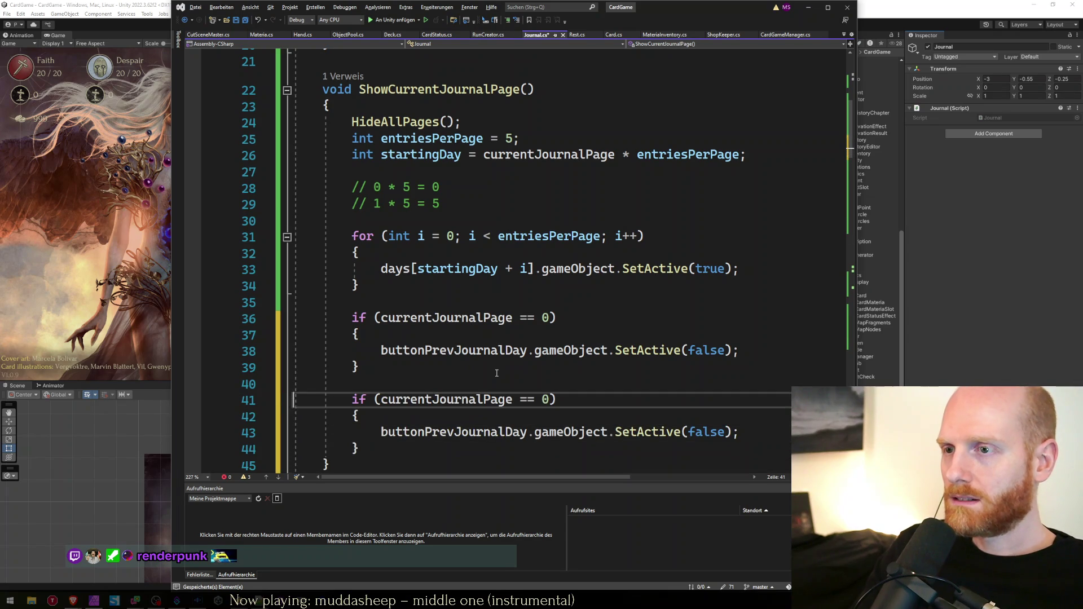
key(shift+Right)
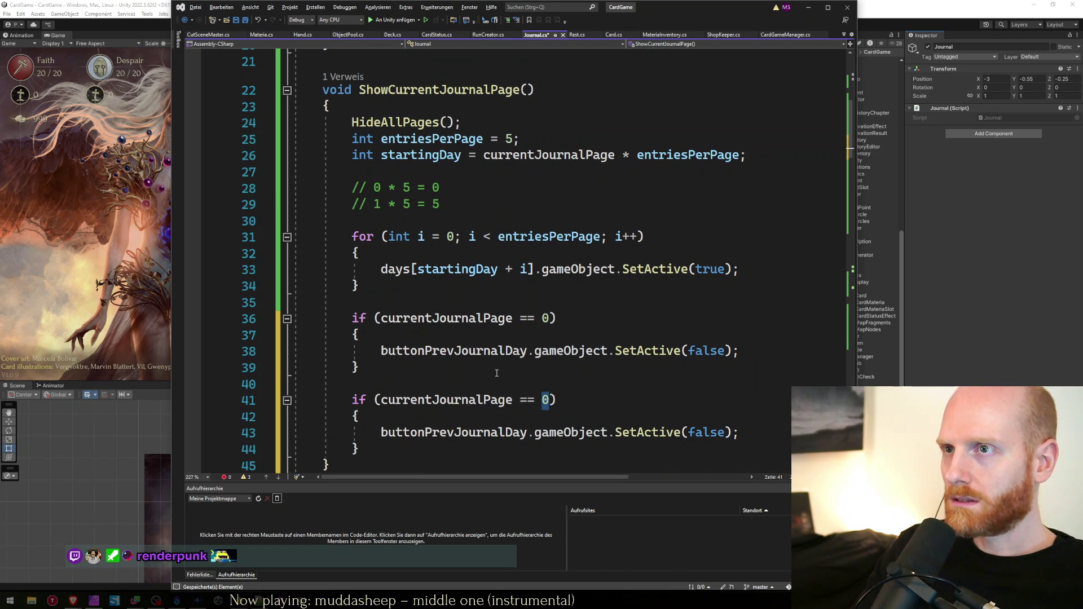
scroll(519, 360, up, 6)
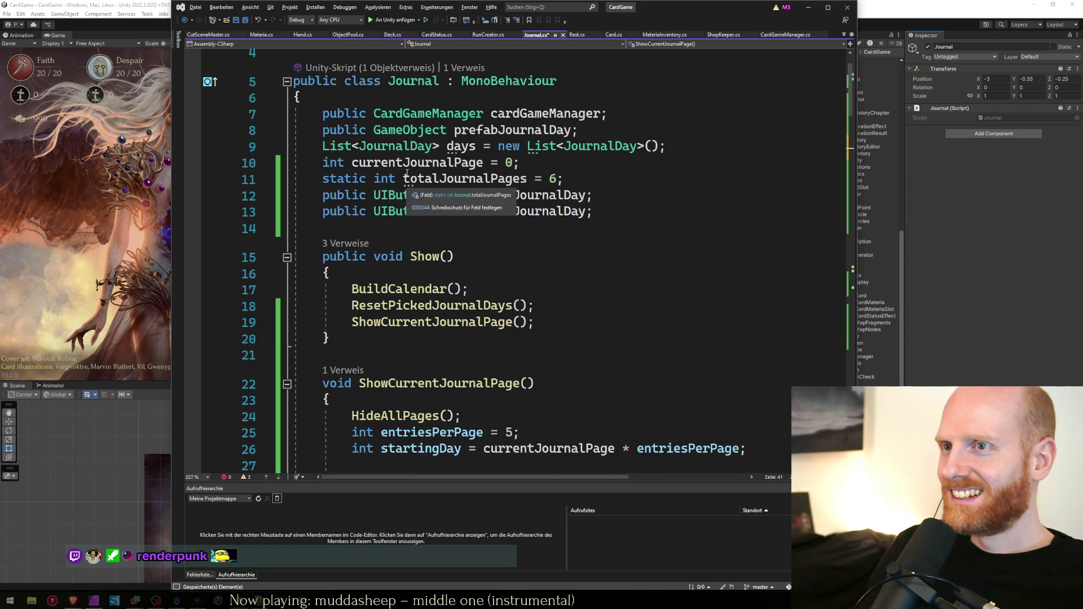
double_click(469, 182)
scroll(517, 305, down, 8)
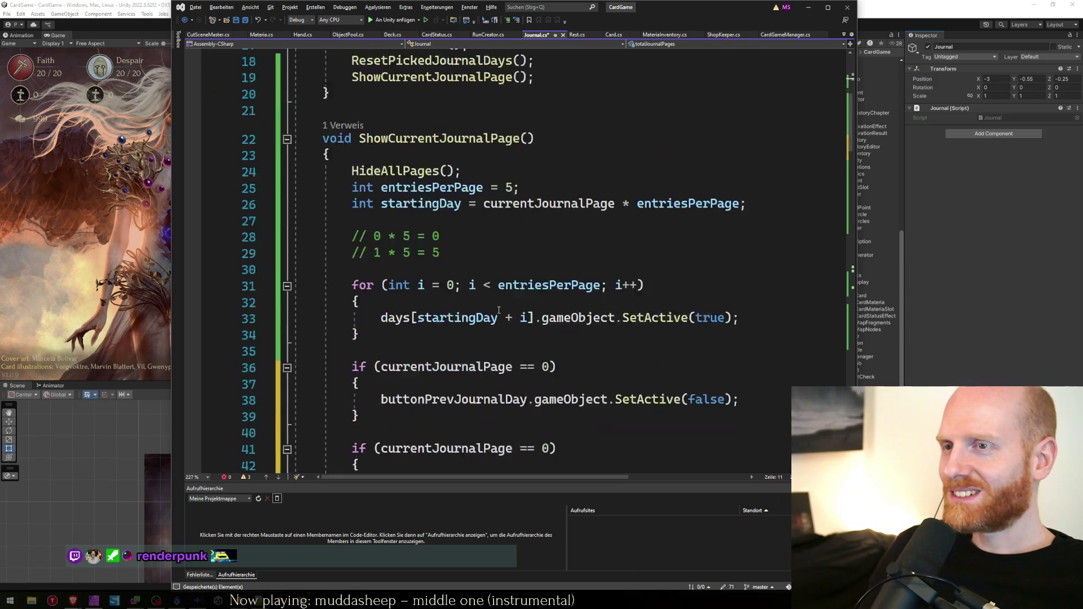
Change the copied condition to currentJournalPage >= totalJournalPages
click(546, 258)
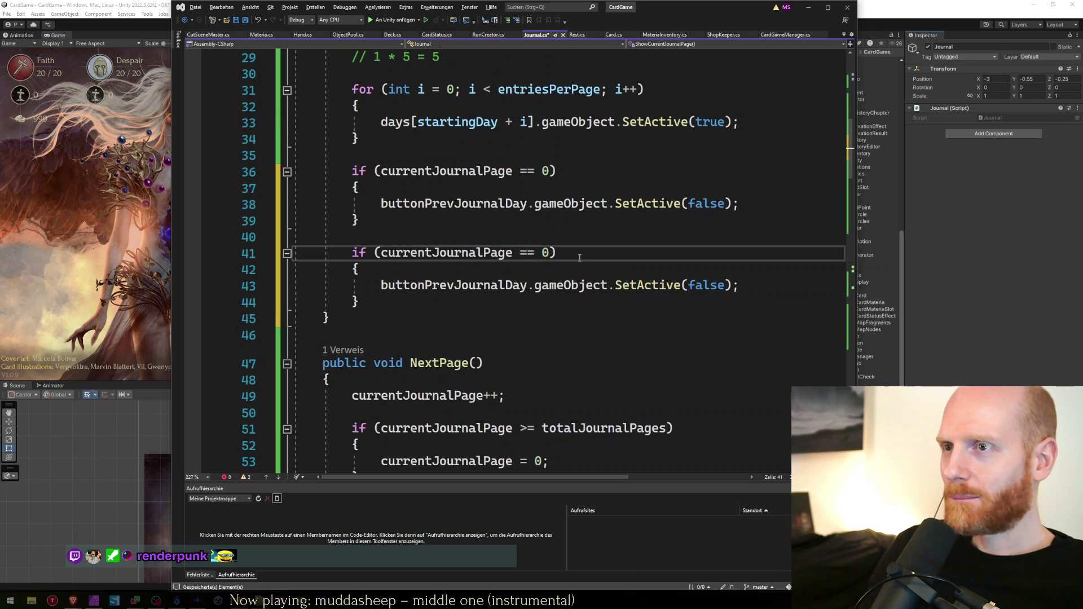
text(curr)
key(Tab)
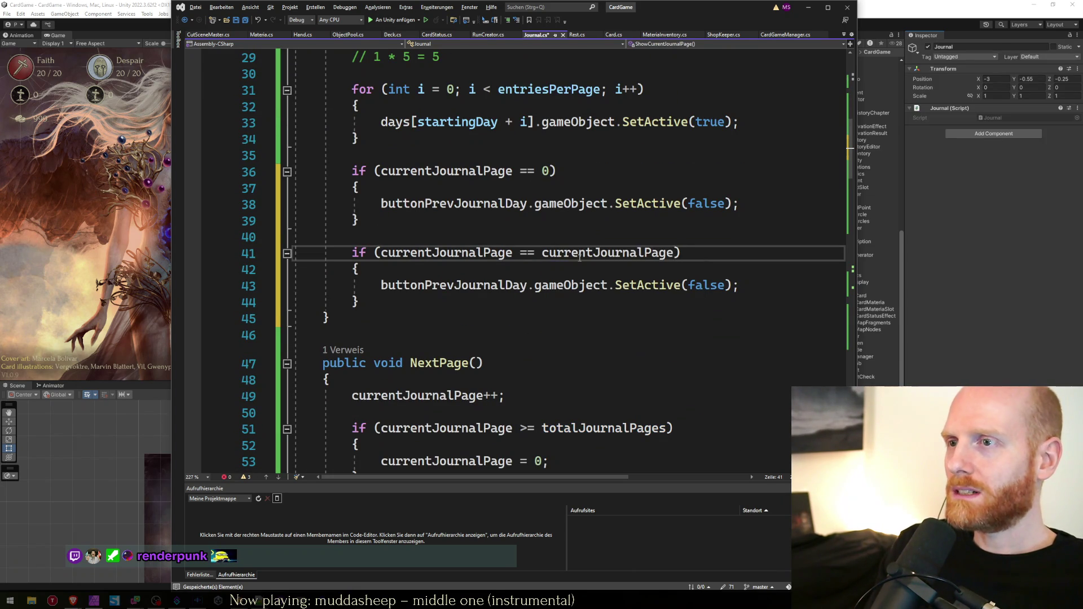
text(totalJournalPages)
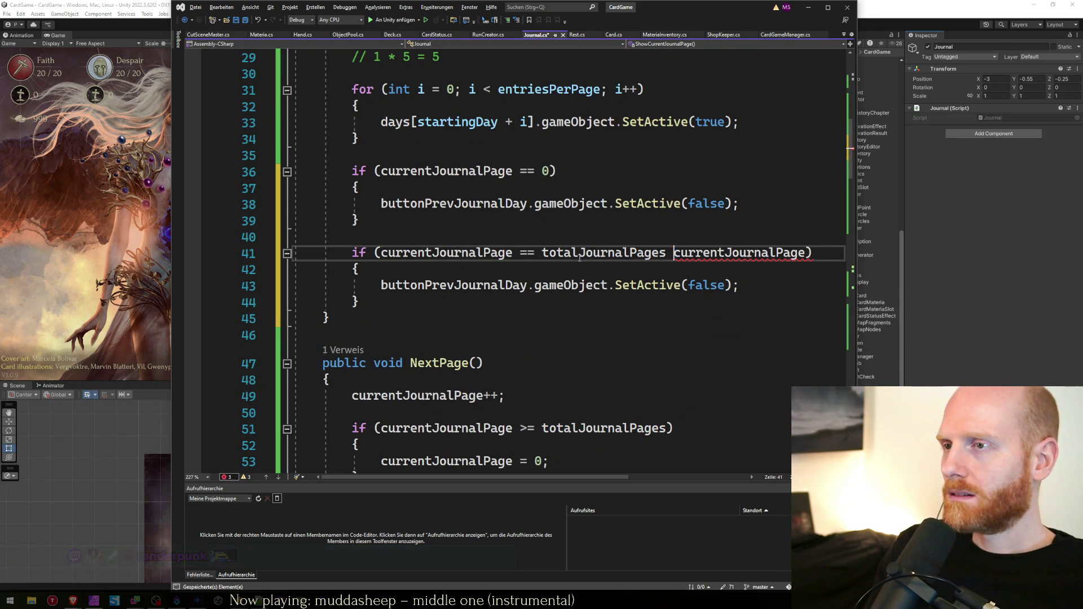
key(Delete)
text(- 1)
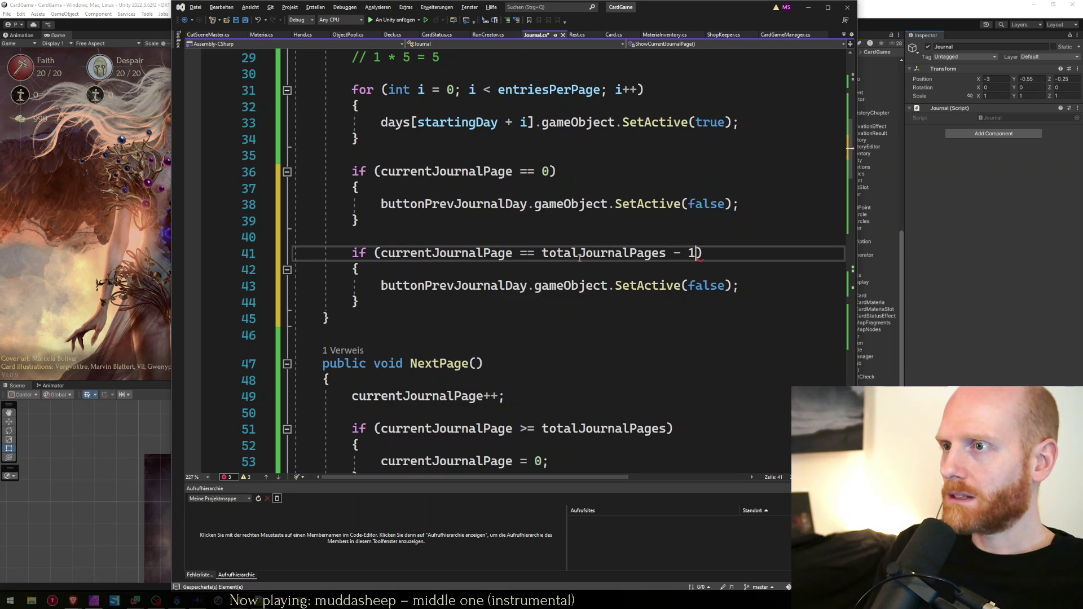
key(Down)
key(Down)
key(Up)
key(Up)
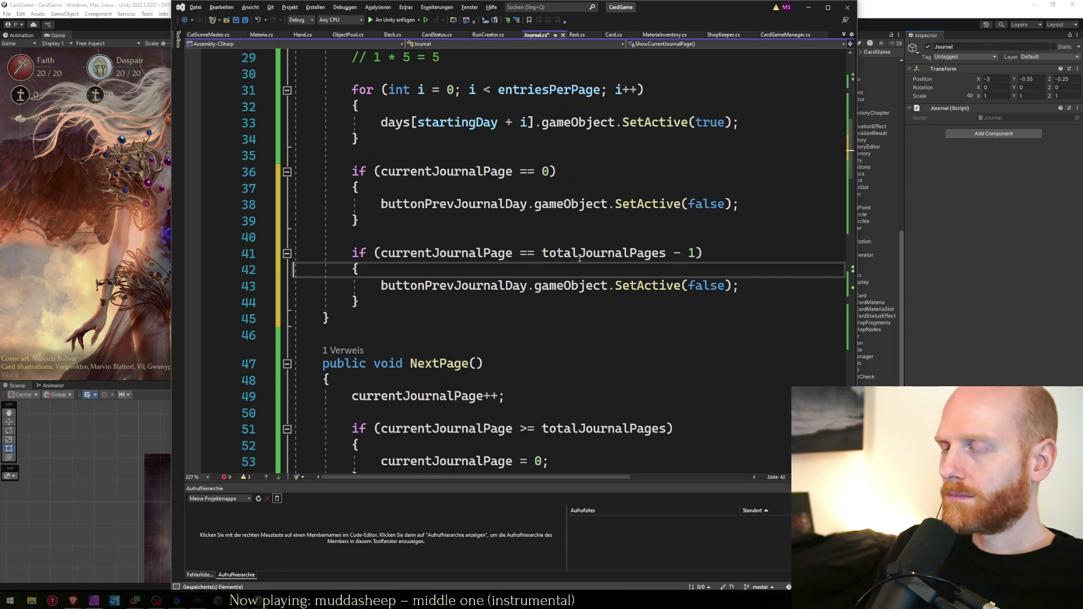
key(Home)
key(ctrl+Right)
key(ctrl+Right)
key(ctrl+Right)
key(ctrl+Left)
key(shift+Right)
text(>)
Make the first check currentJournalPage <= 0 and have the copied block hide buttonNextJournalDay
key(Up)
key(Up)
key(Up)
key(shift+Left)
text(<)
key(Down)
key(Down)
key(Down)
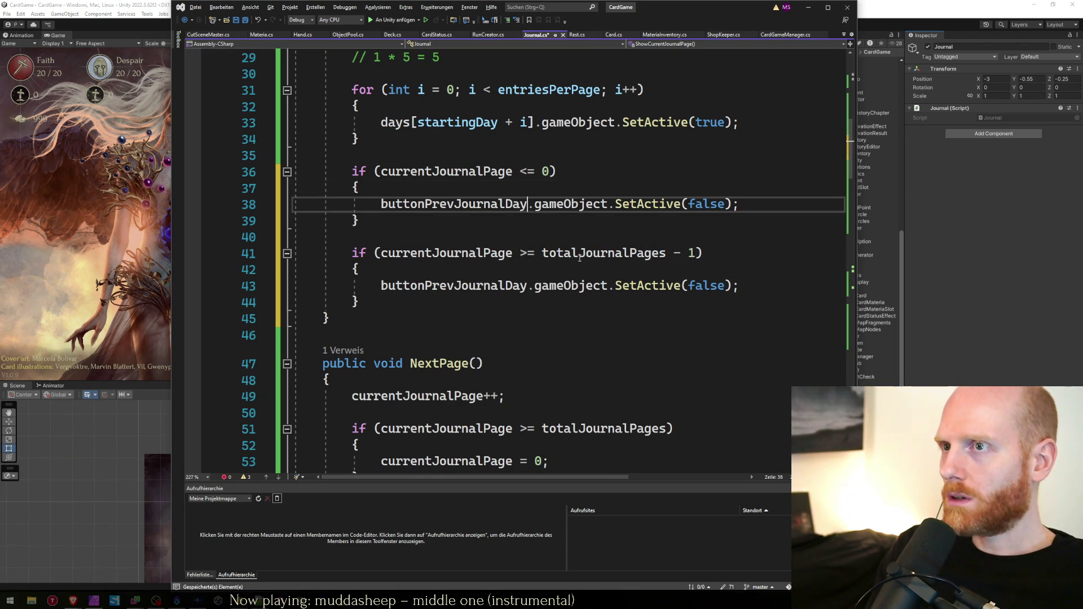
key(Left)
key(ctrl+shift+Left)
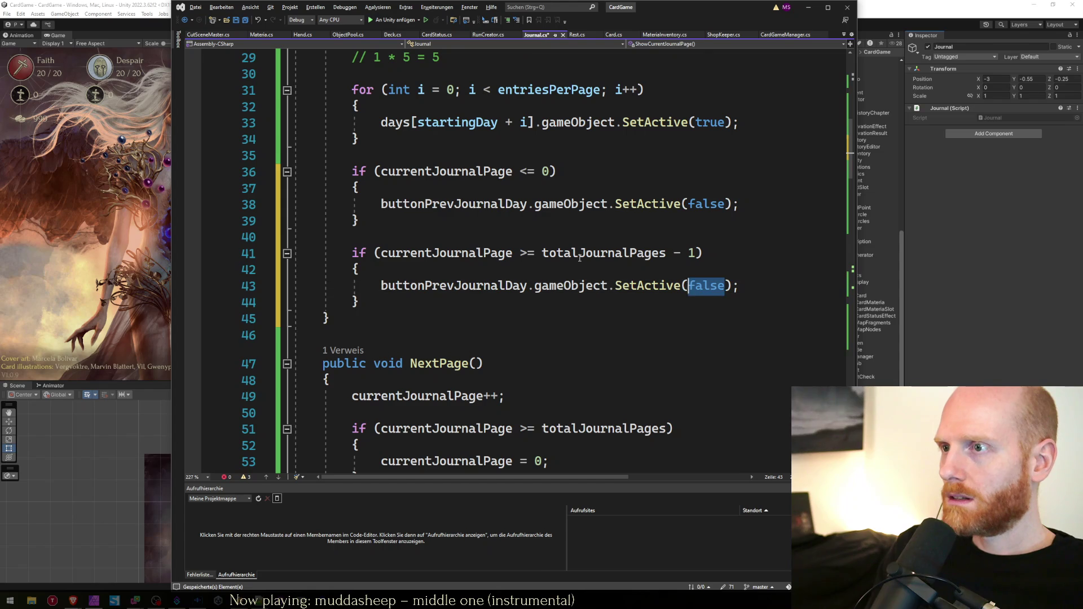
key(Up)
key(Up)
key(Down)
key(Down)
key(Home)
key(shift+Right)
key(shift+Right)
key(shift+Right)
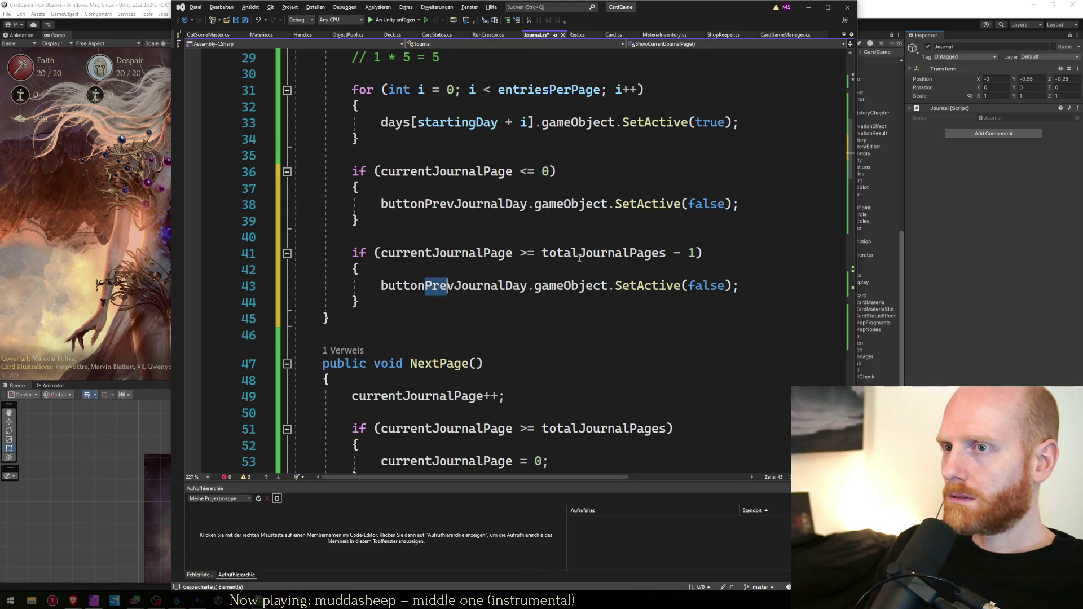
text(Next)
key(End)
key(Down)
Copy the hide-previous and hide-next statements onto new lines above both checks
key(Up)
key(Up)
key(Up)
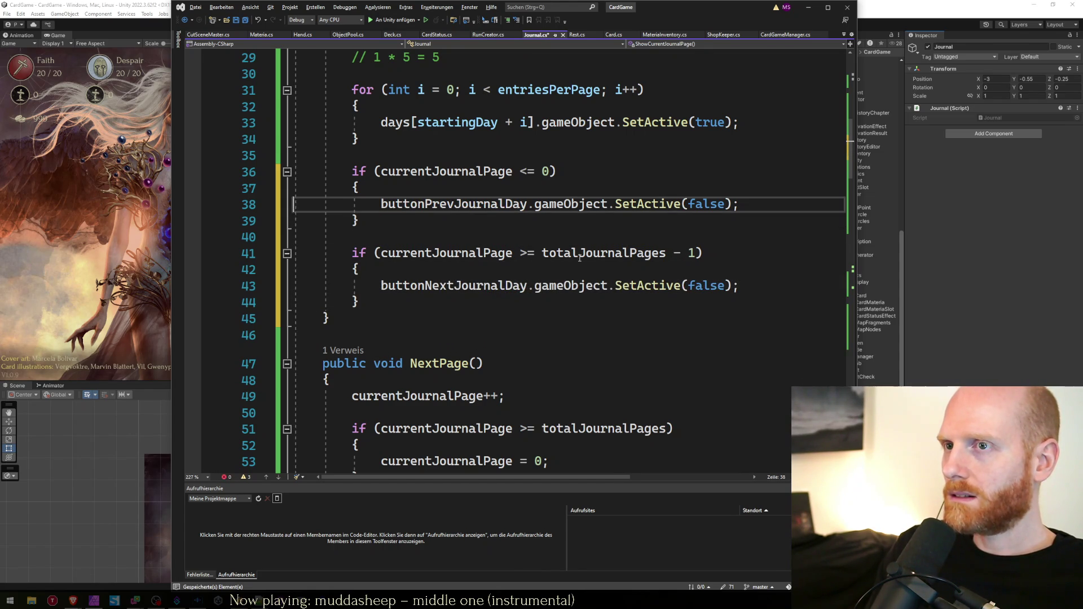
key(shift+End)
key(ctrl+c)
key(Down)
key(Down)
key(Down)
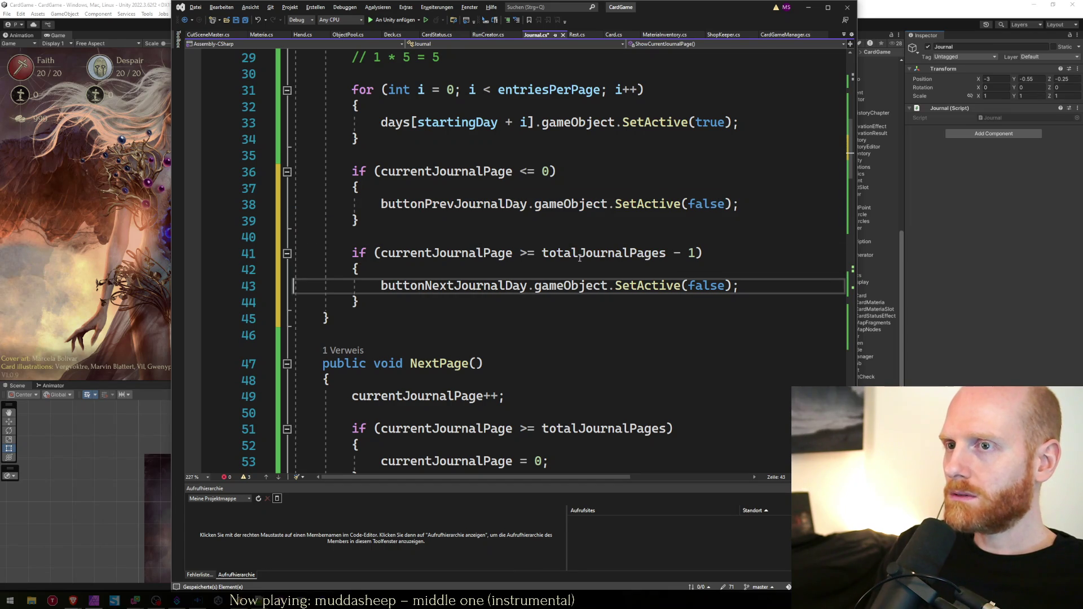
key(Up)
key(Up)
key(Up)
key(Return)
key(ctrl+v)
key(Return)
key(Down)
key(Down)
key(Down)
key(Down)
key(shift+End)
key(ctrl+c)
key(Up)
key(Up)
key(Up)
key(Up)
key(Up)
key(Up)
key(Return)
key(ctrl+v)
key(Down)
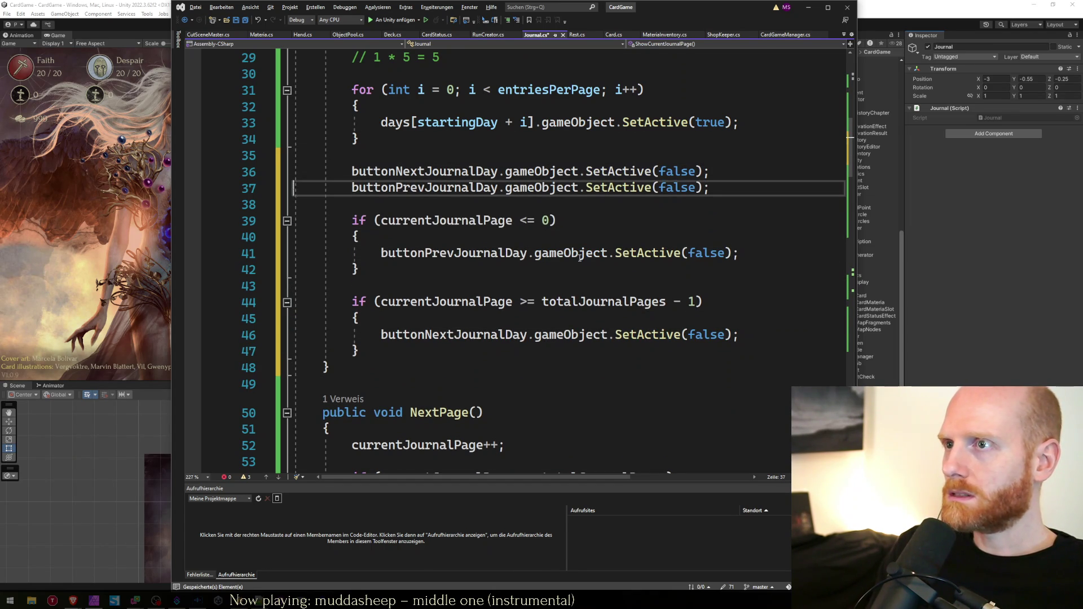
Change both copied lines to SetActive(true) so both page buttons show before the checks
key(Up)
key(Left)
key(Left)
key(ctrl+shift+Left)
text(true)
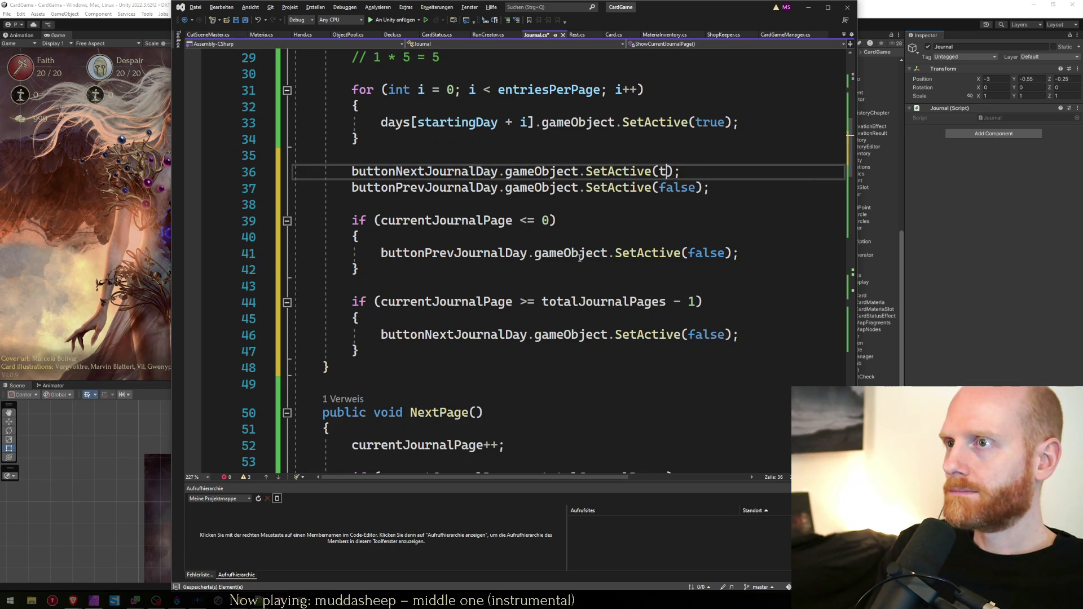
key(Down)
key(Left)
key(Left)
key(ctrl+shift+Left)
text(true)
key(Down)
key(Down)
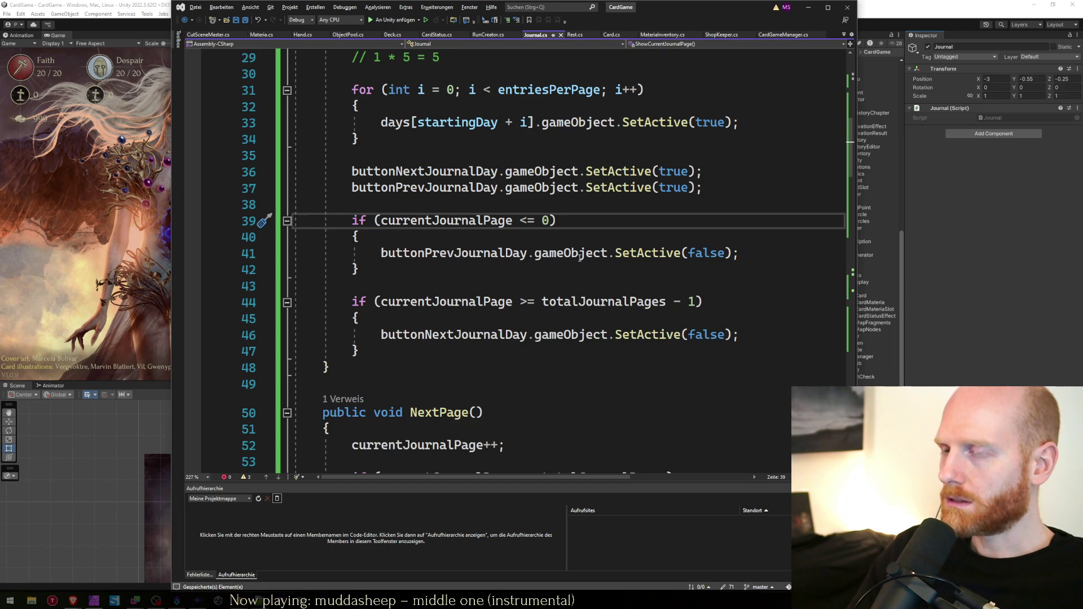
click(739, 335)
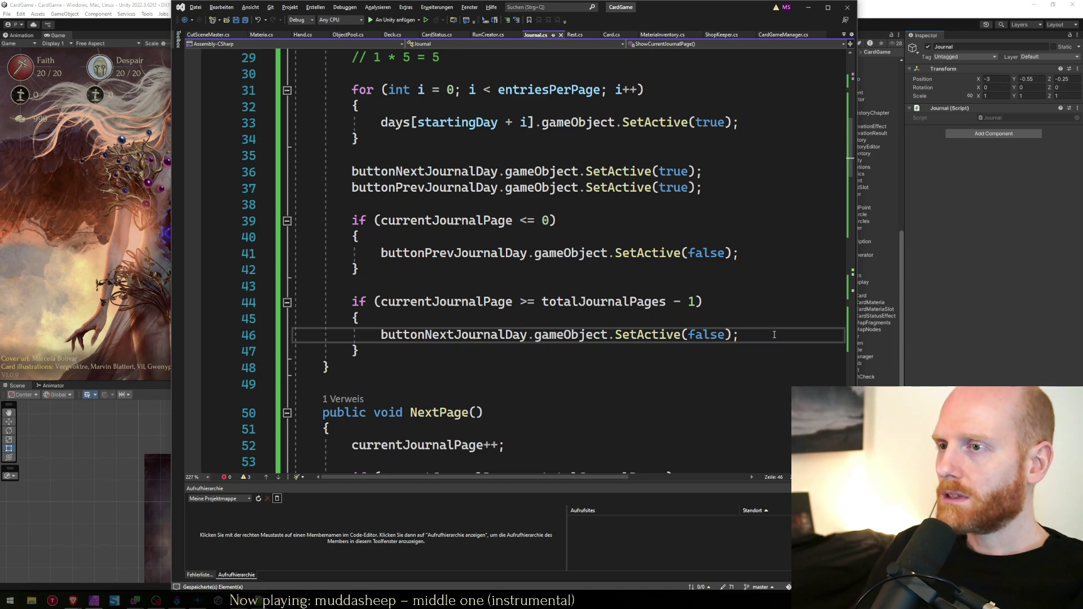
click(971, 305)
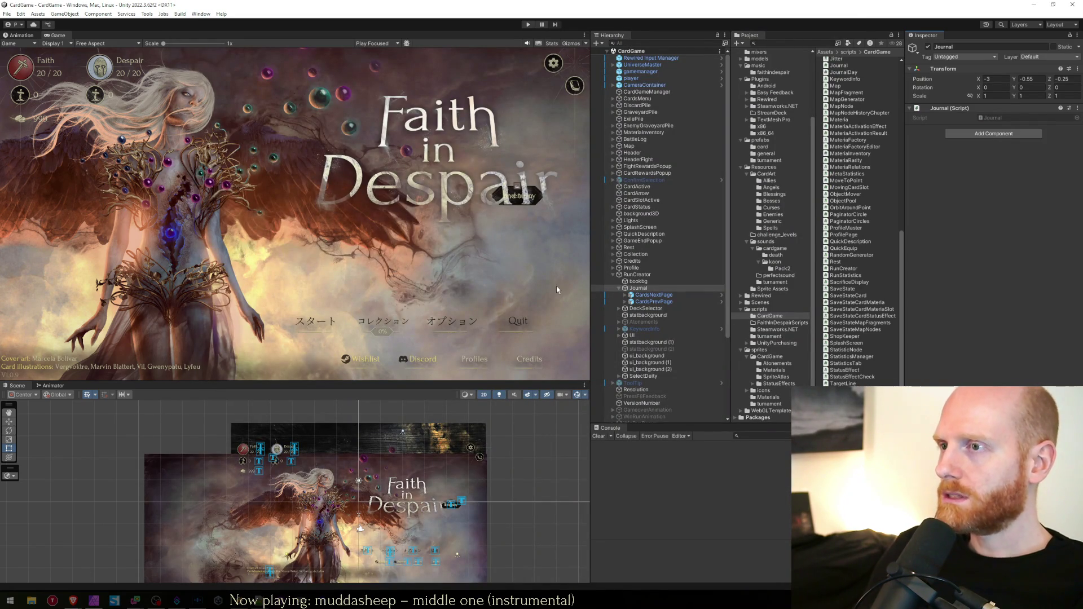
Enter Play mode and open the journal day list from the run creation screen
key(ctrl+p)
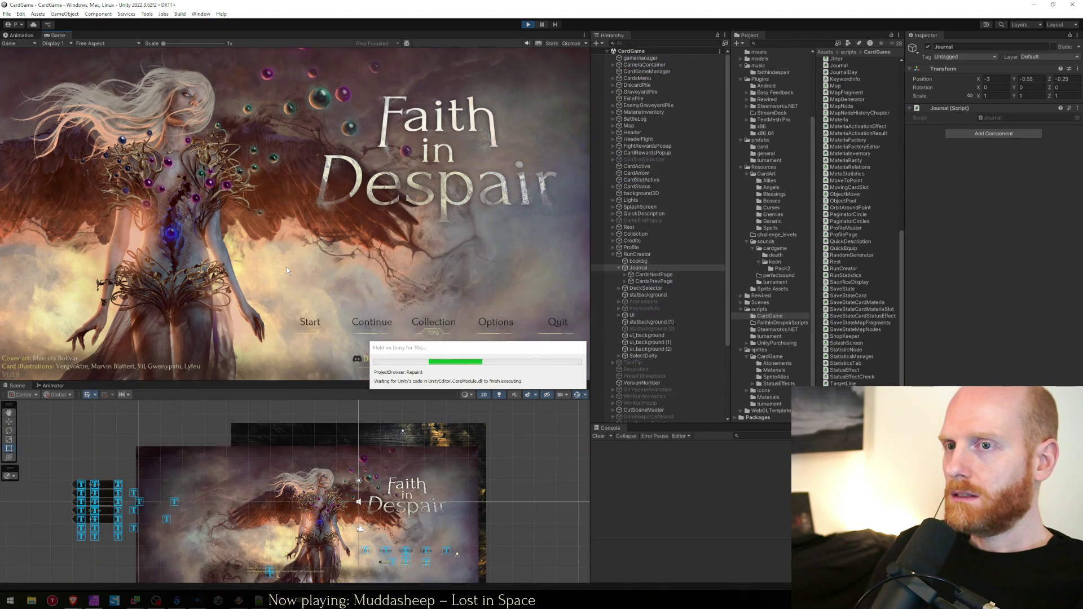
click(312, 332)
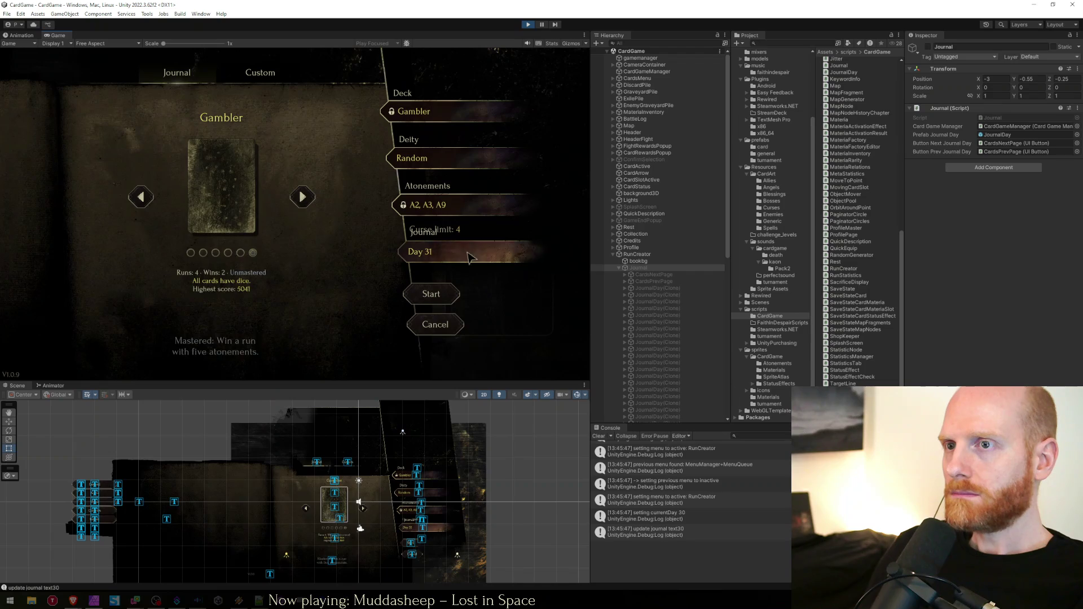
click(472, 257)
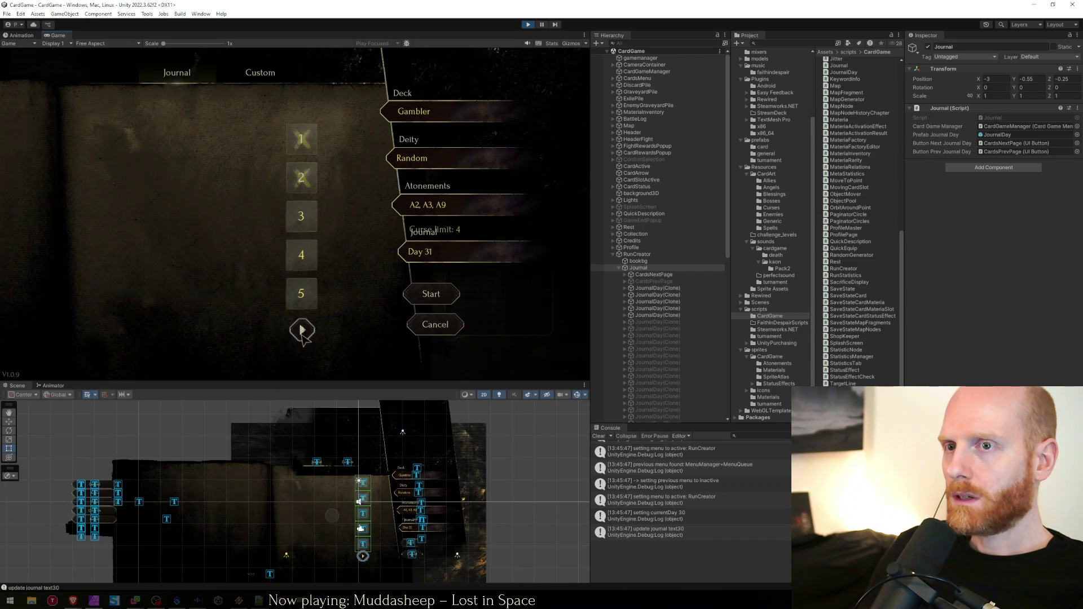
Page the journal forward and back several times, ending on the last page, days 26–30
click(302, 331)
click(303, 331)
click(302, 331)
click(302, 332)
click(303, 331)
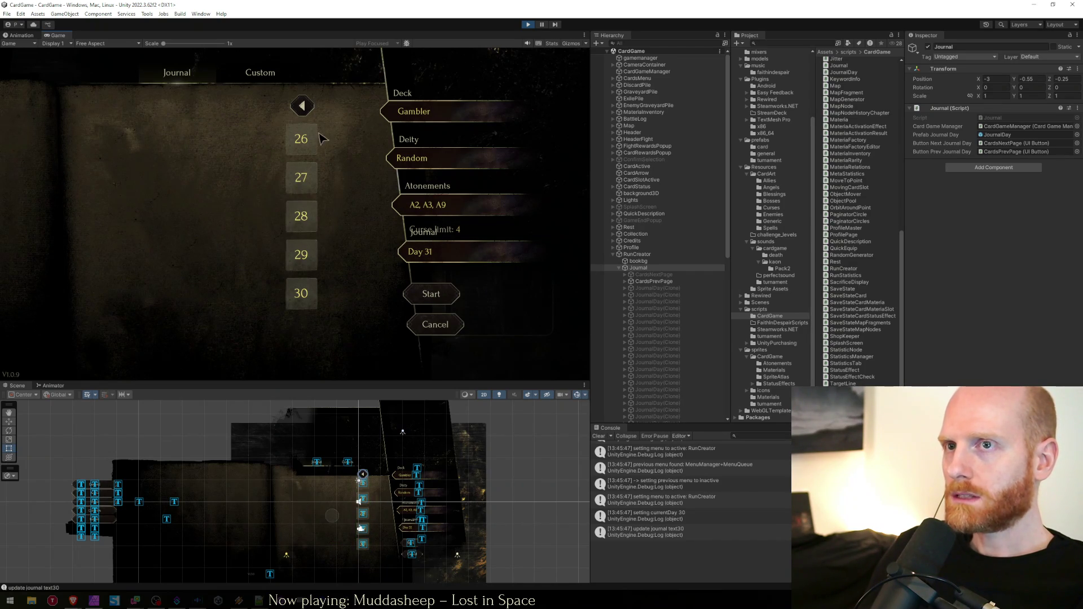
click(302, 106)
click(303, 105)
click(302, 106)
click(302, 106)
click(303, 106)
click(303, 332)
click(302, 331)
click(303, 332)
click(303, 331)
click(303, 331)
click(303, 105)
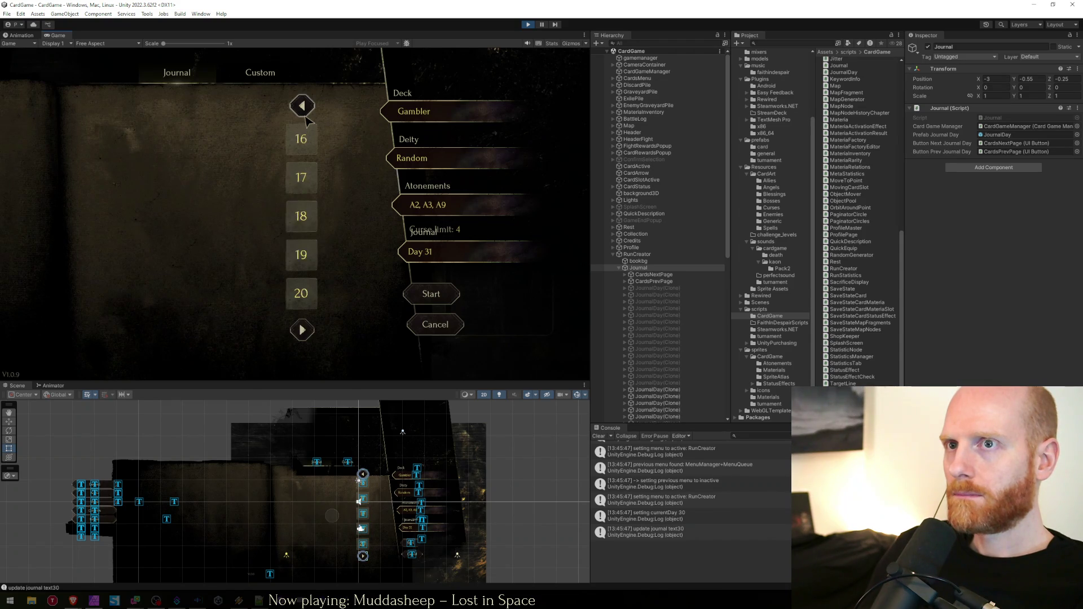
click(302, 106)
click(303, 105)
click(303, 105)
click(303, 105)
click(302, 331)
click(302, 331)
click(302, 331)
click(303, 331)
click(302, 331)
click(302, 106)
click(303, 105)
click(302, 106)
click(302, 105)
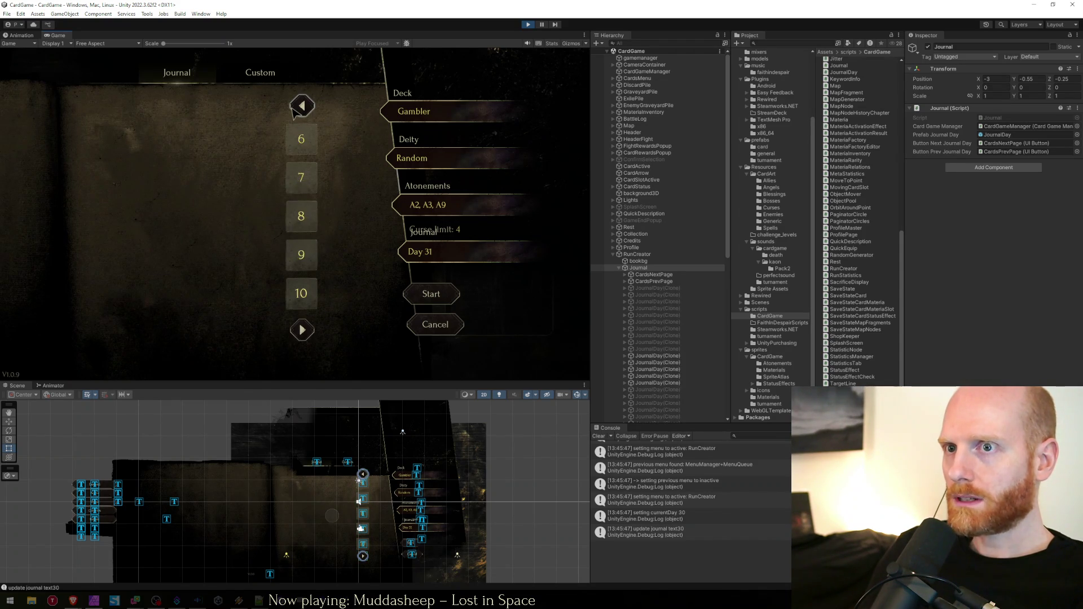
click(302, 105)
click(300, 333)
click(300, 333)
click(301, 333)
click(301, 332)
click(301, 333)
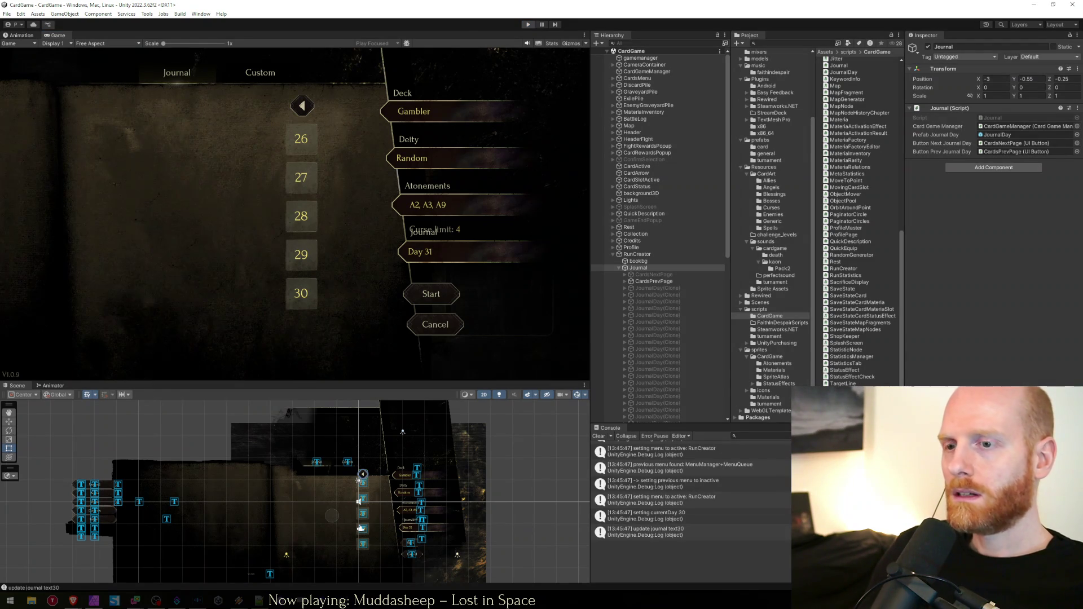
Stop the test run and return to Journal.cs in Visual Studio
click(528, 25)
key(alt+Tab)
click(497, 382)
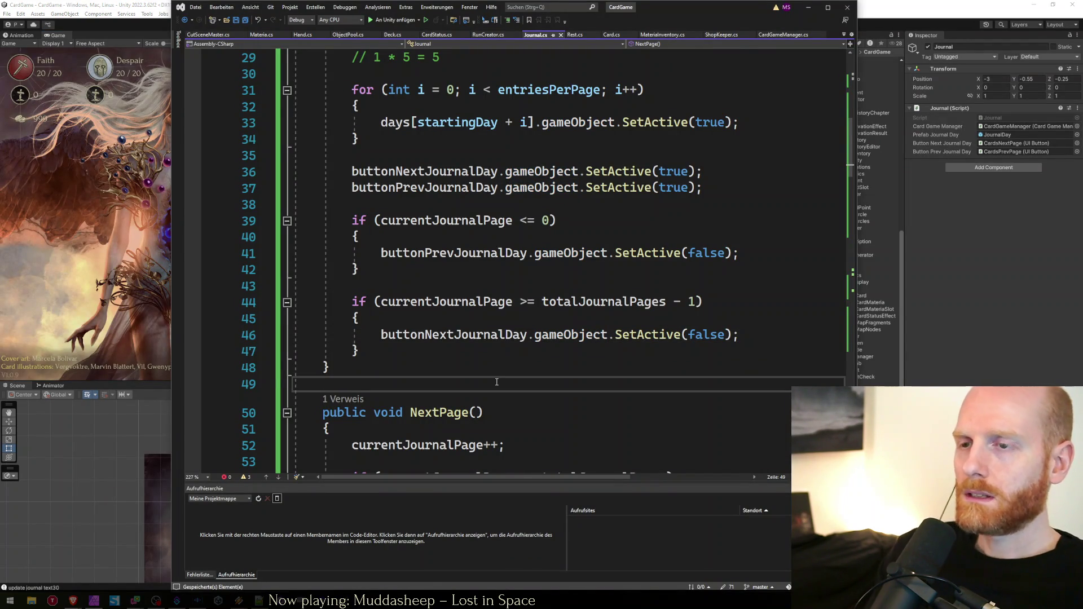
Delete the leftover comment lines above the day loop in Journal.cs
key(ctrl+Home)
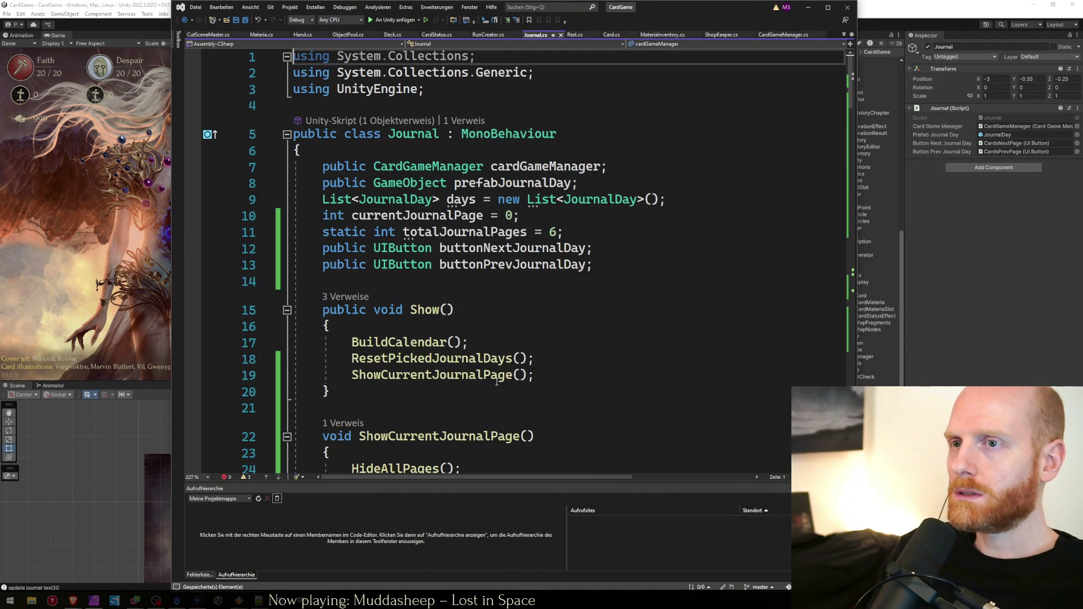
scroll(491, 338, down, 5)
click(489, 307)
key(Down)
key(shift+Up)
key(shift+Up)
key(Delete)
key(Delete)
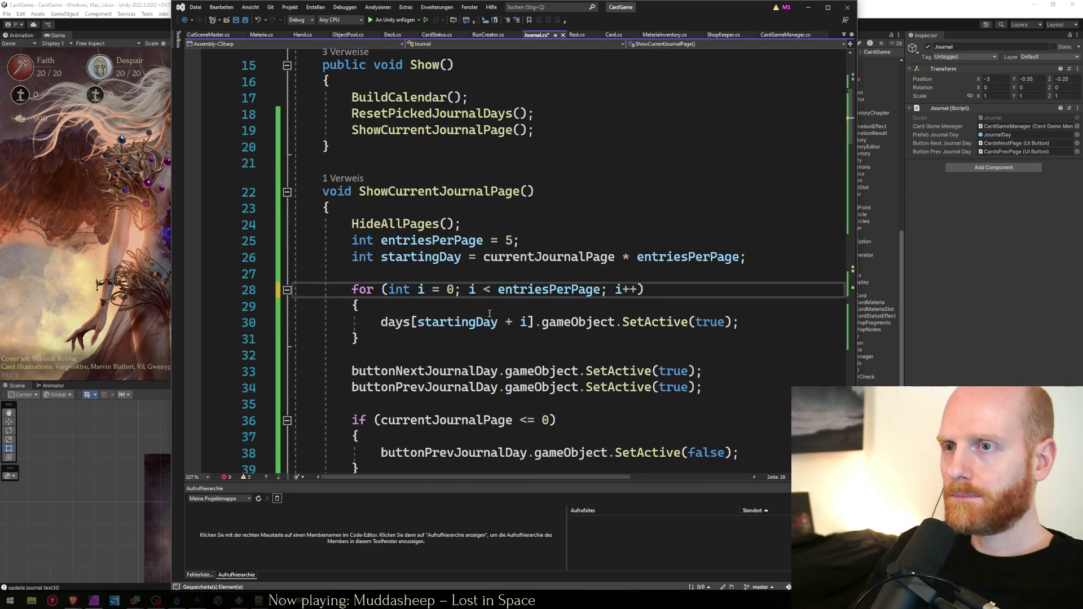
Delete the commented-out layout lines and the unused centerY variable in BuildCalendar
scroll(575, 342, up, 5)
scroll(541, 328, down, 17)
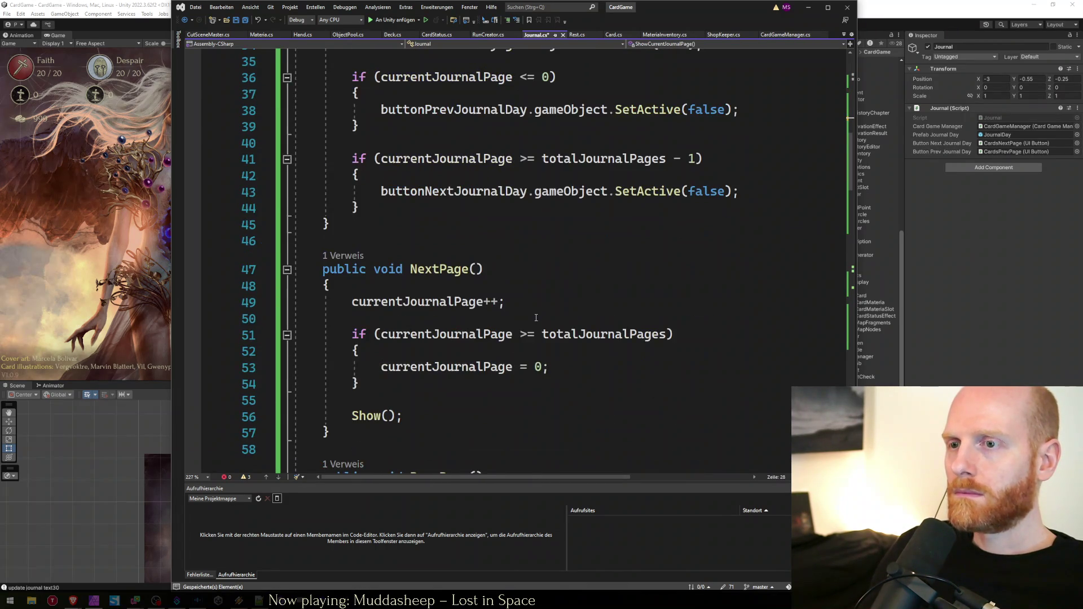
scroll(536, 318, down, 12)
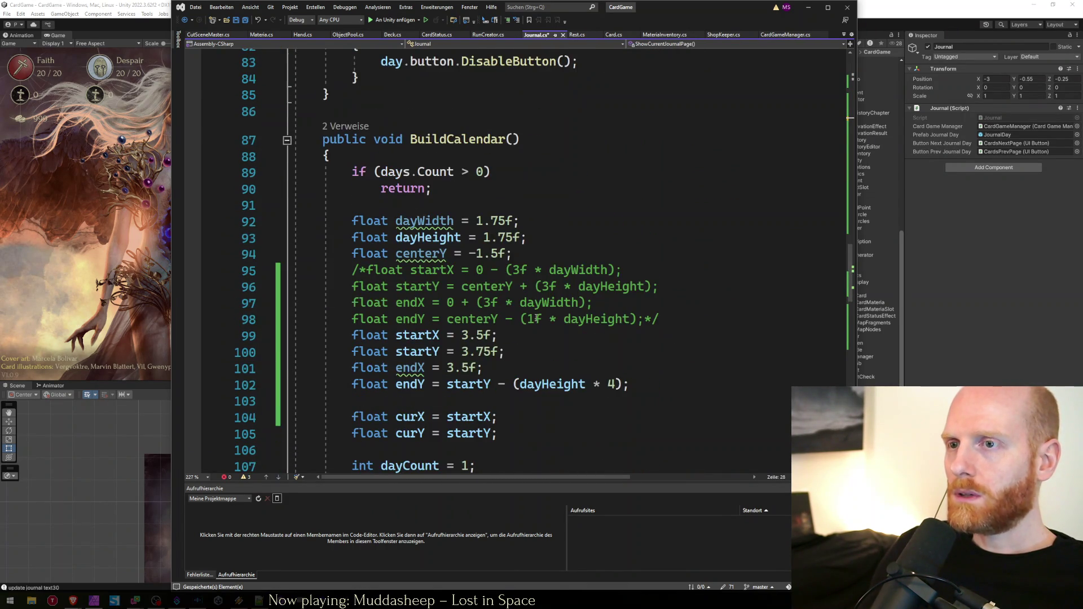
click(541, 270)
key(Up)
key(Up)
key(Home)
key(Home)
key(shift+Up)
key(shift+Up)
key(shift+Up)
key(shift+Up)
key(Delete)
key(shift+Up)
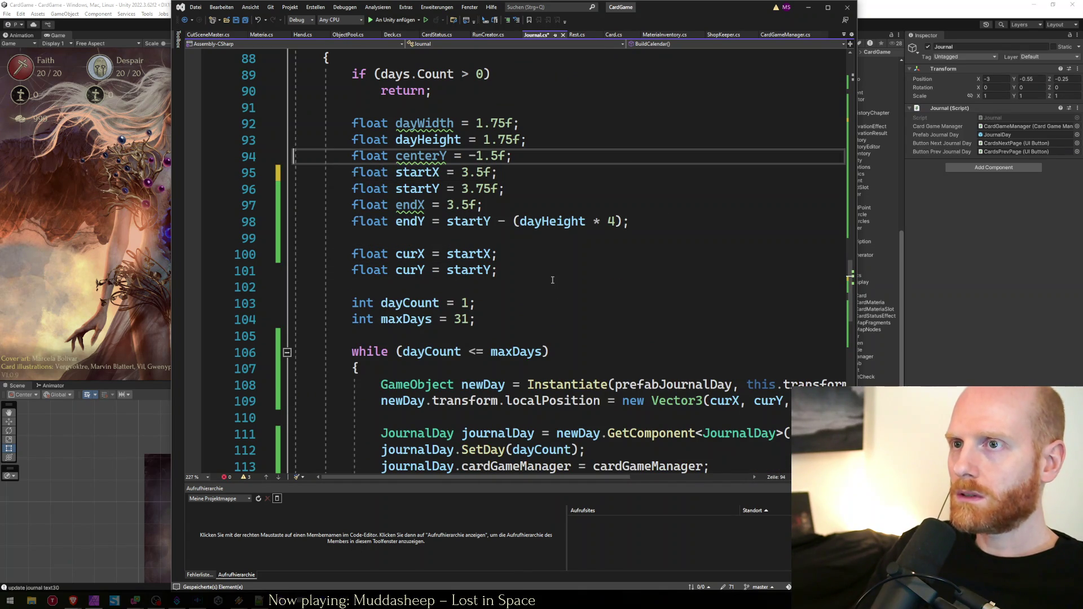
key(Delete)
key(Up)
key(shift+Up)
Remove the unused dayWidth and endX declarations
key(Delete)
key(Down)
key(Down)
key(Down)
key(shift+Down)
key(Delete)
key(Down)
key(Down)
key(Down)
Delete the commented 'curX += dayWidth' and 'curX = startX' lines
key(Down)
key(Down)
key(Down)
key(Up)
key(Up)
key(Up)
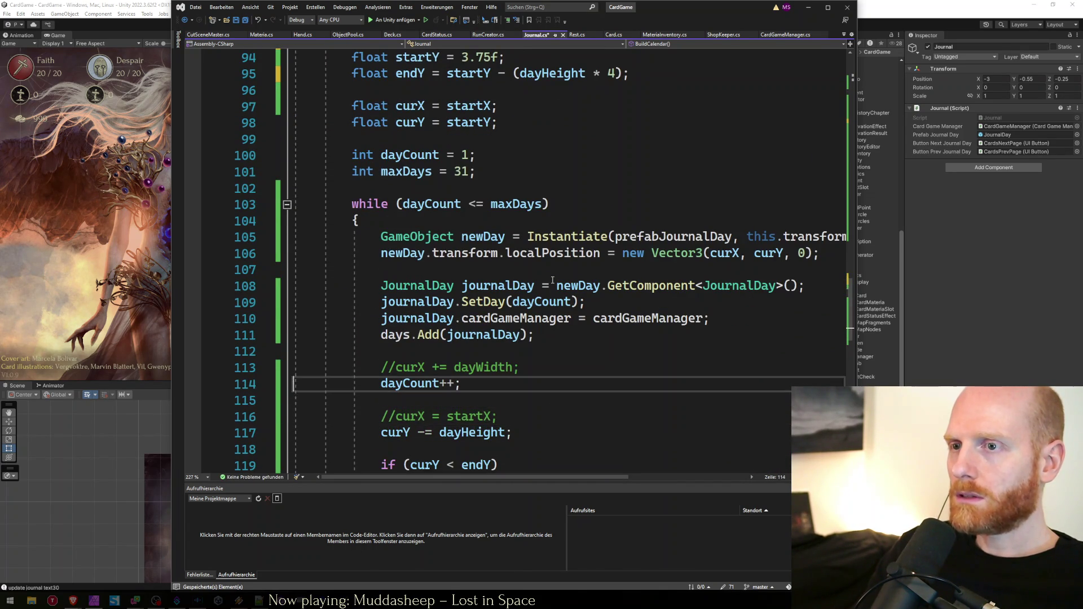
key(Up)
key(shift+Up)
key(Delete)
key(Down)
key(Down)
key(Down)
key(shift+Up)
key(Delete)
key(Down)
key(Down)
key(Down)
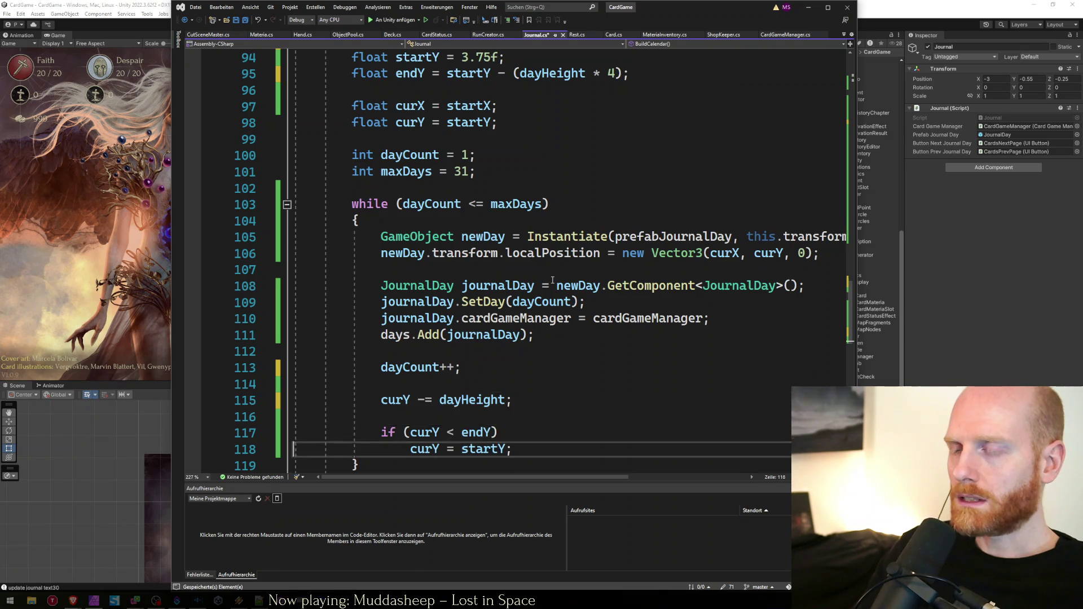
Review BuildCalendar's day-creation loop and row-wrapping code, then save Journal.cs
key(Up)
key(Up)
key(Up)
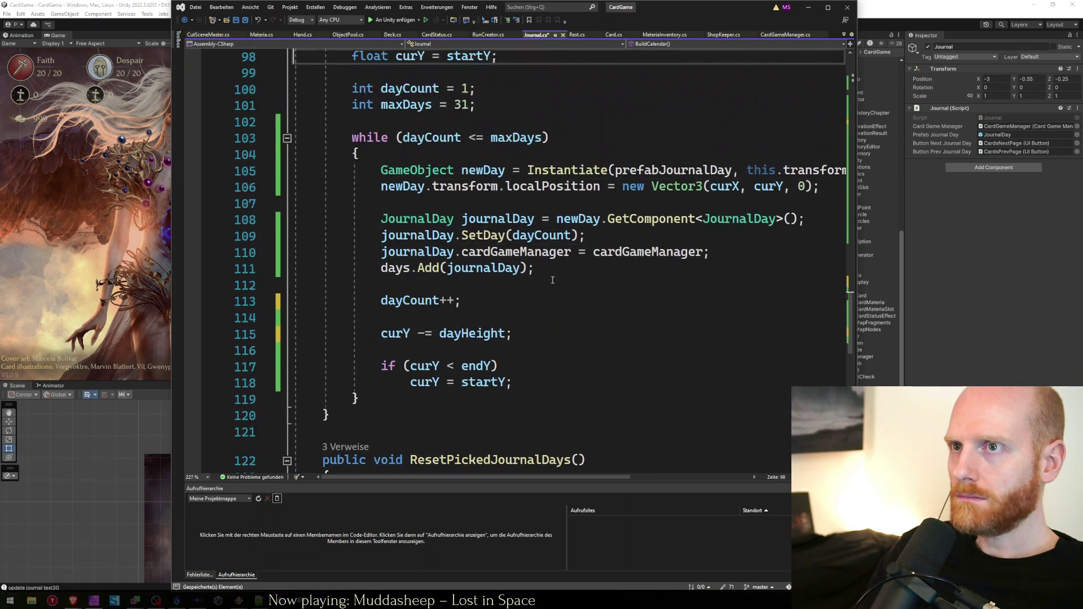
key(Down)
key(Down)
key(Down)
key(Up)
key(Down)
key(Down)
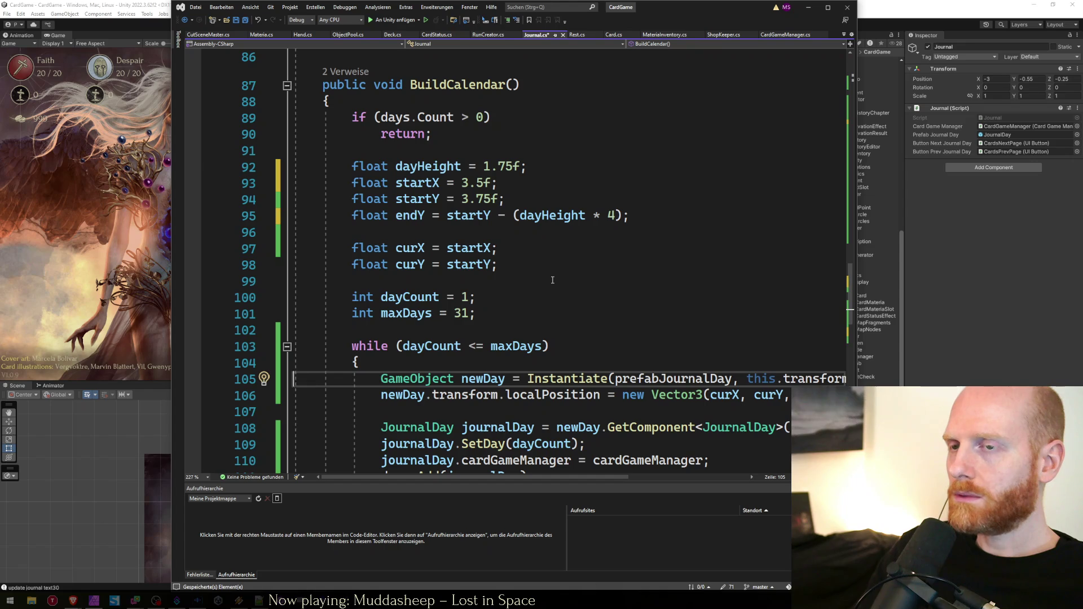
key(Down)
key(Down)
key(Down)
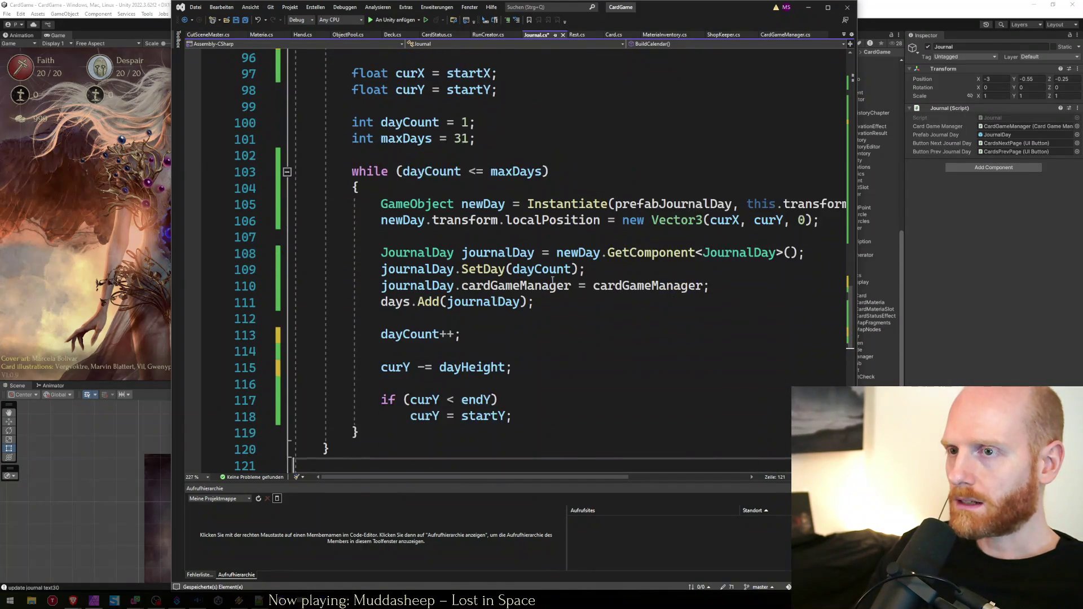
key(Up)
key(Up)
key(Up)
key(Up)
key(Down)
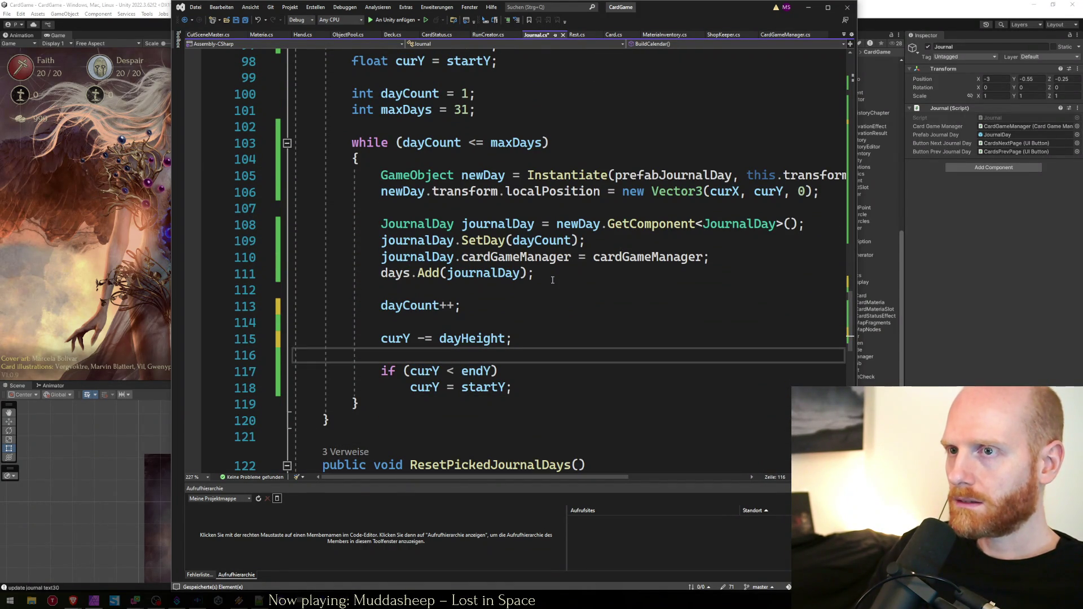
key(ctrl+s)
Highlight every use of currentJournalPage and find the loop showing the page's days
scroll(552, 281, up, 10)
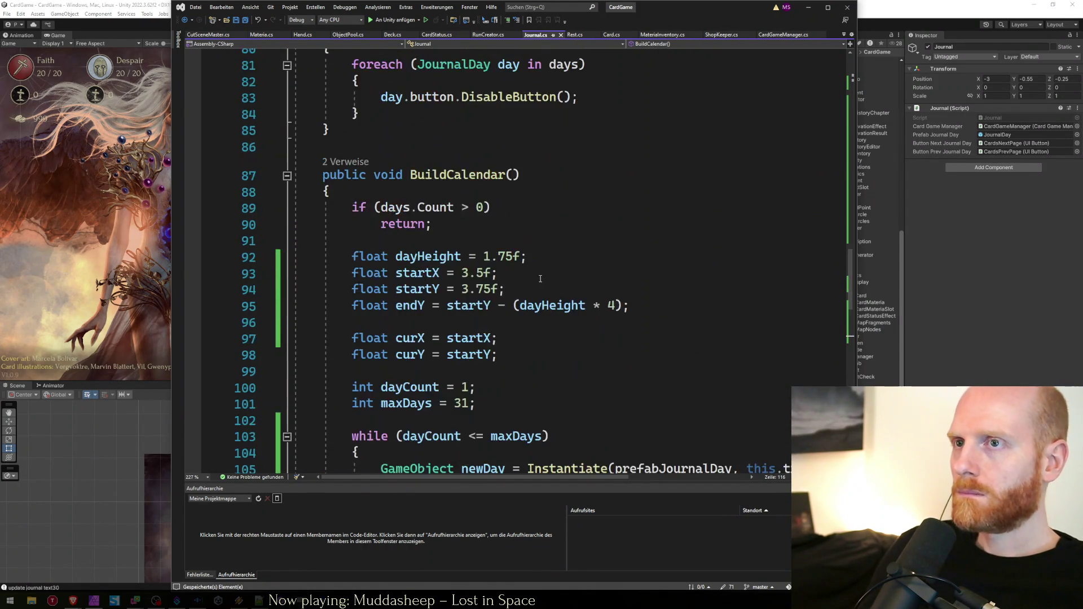
scroll(466, 316, down, 1)
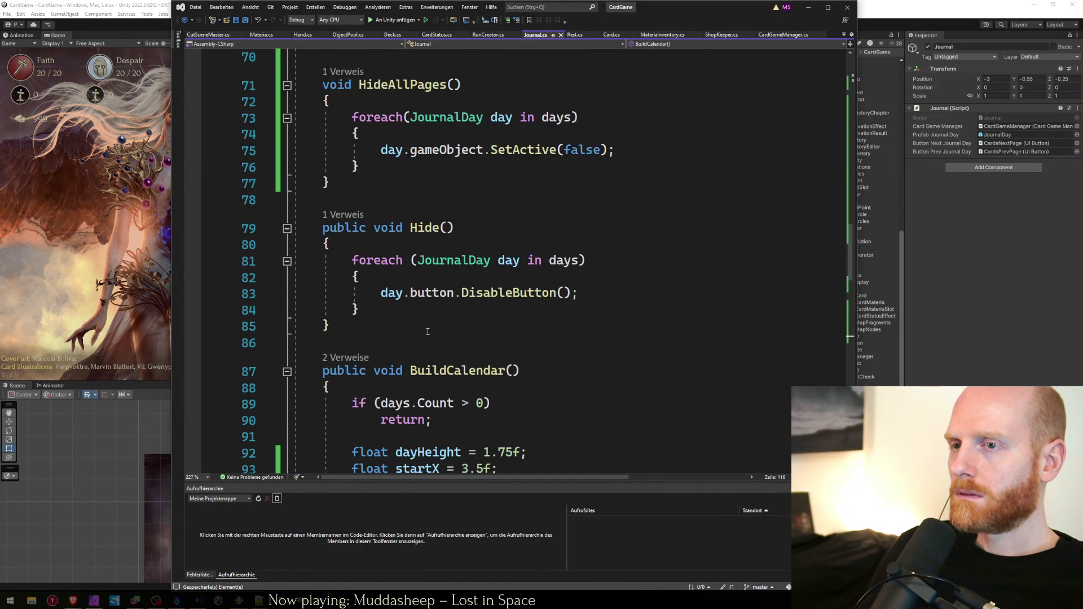
scroll(428, 332, up, 10)
click(447, 304)
scroll(526, 253, up, 4)
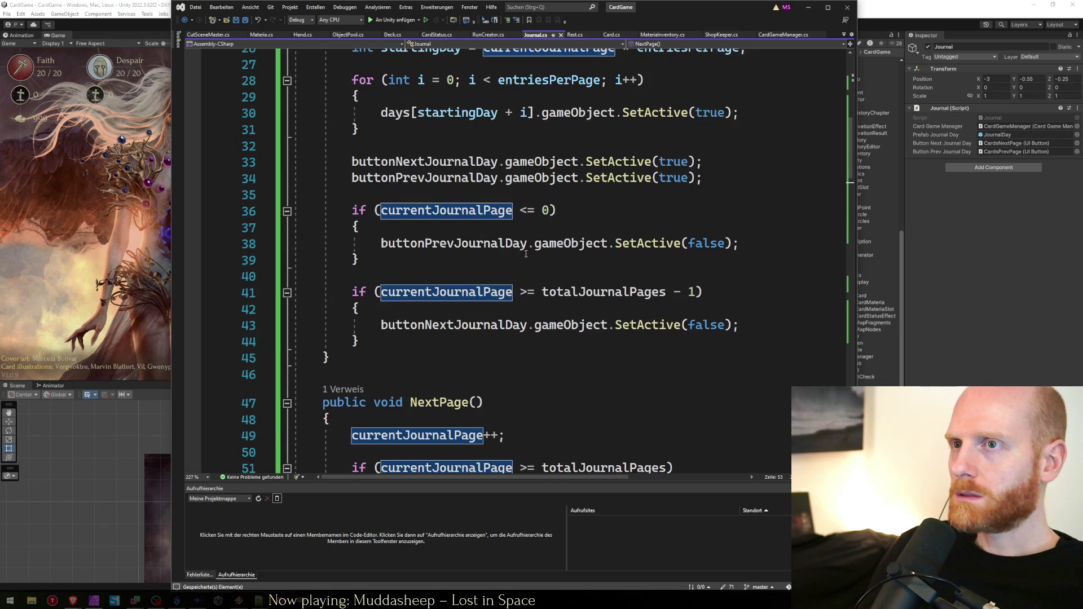
scroll(563, 303, up, 3)
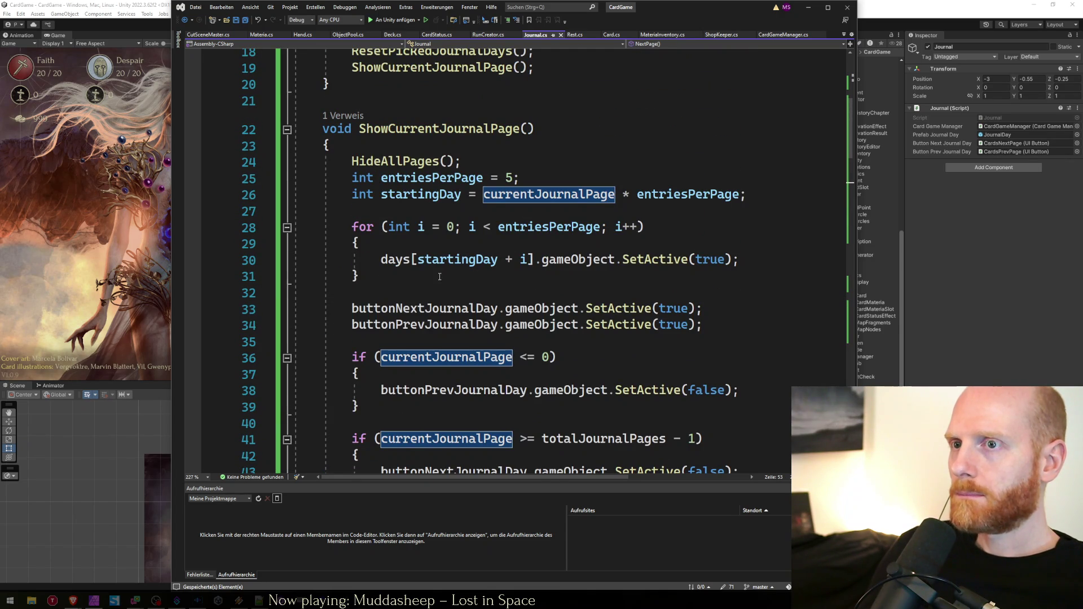
click(464, 281)
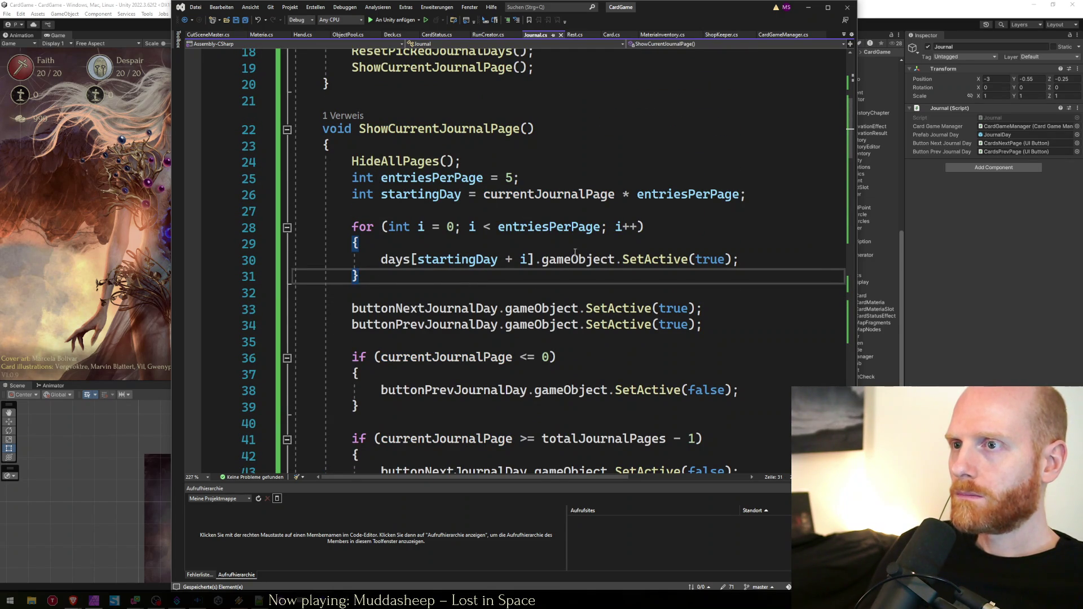
Copy the last-page if-condition and paste it above the day loop in ShowCurrentJournalPage
click(458, 164)
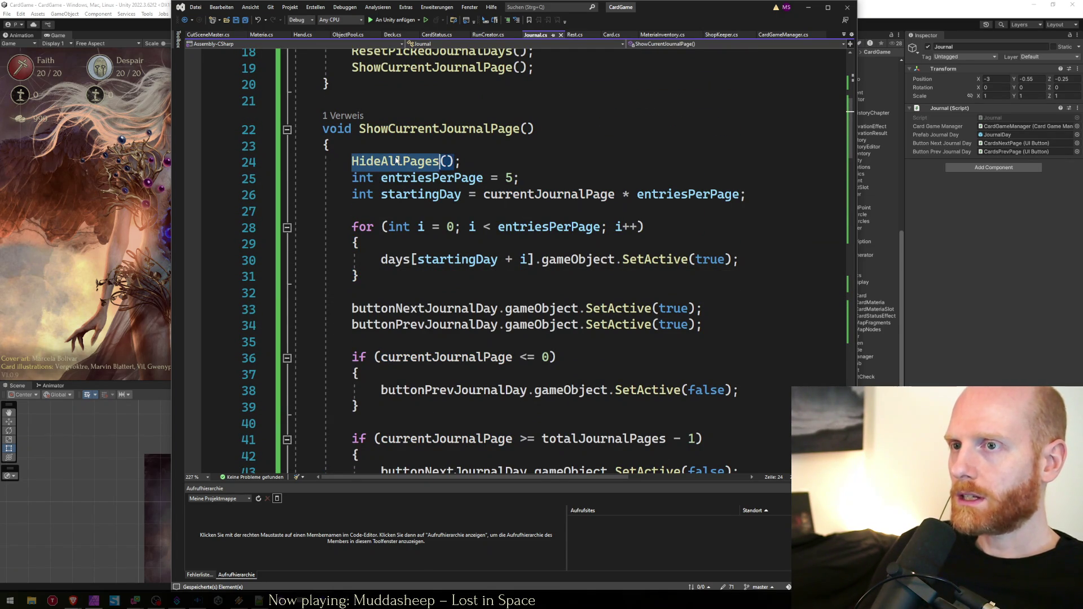
double_click(395, 162)
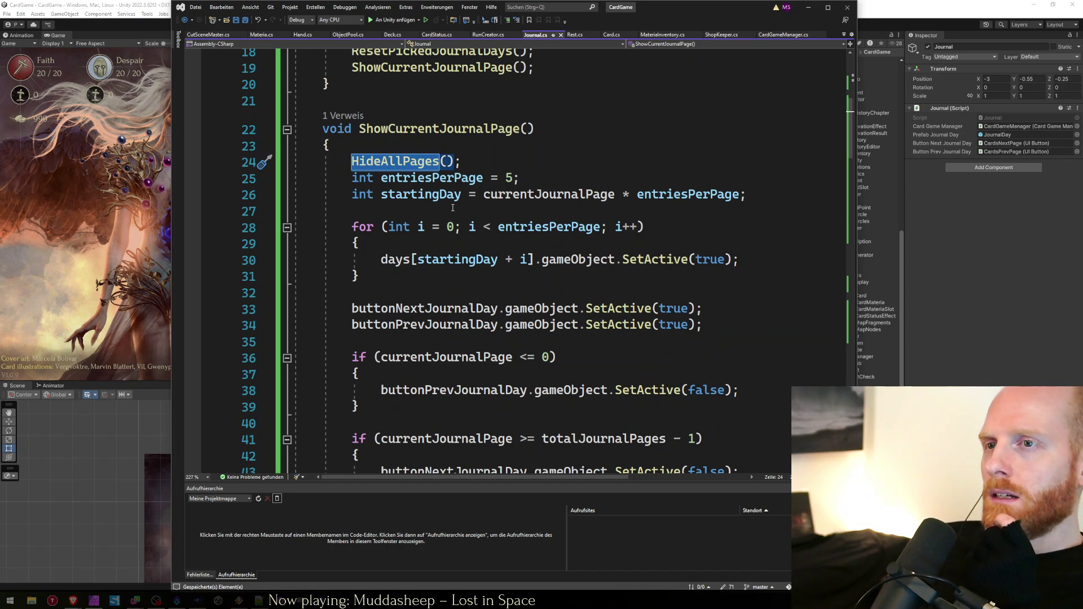
click(500, 210)
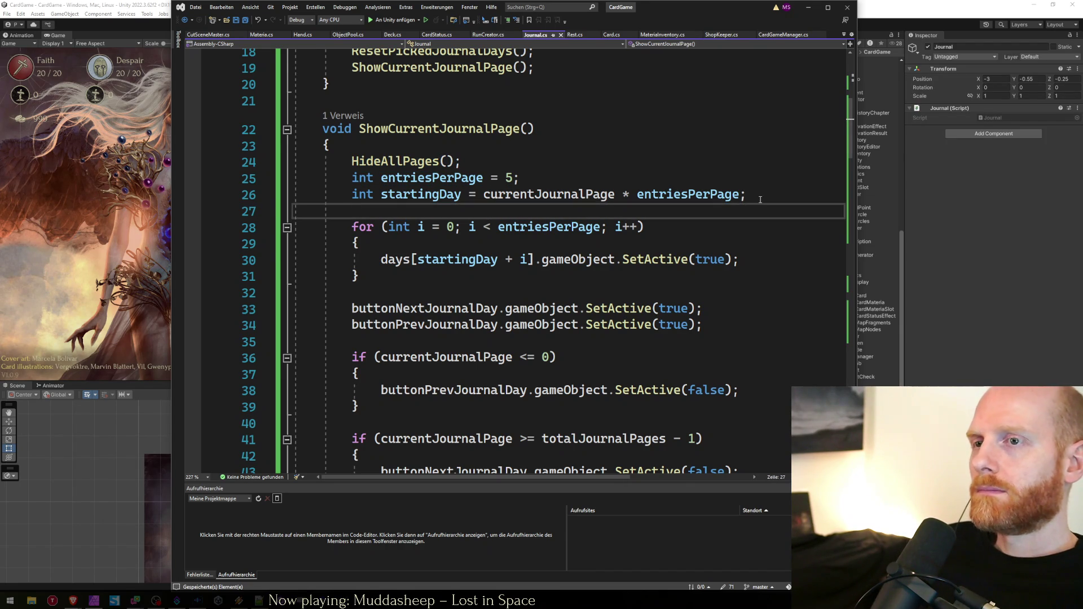
key(Return)
key(Return)
key(Down)
key(Down)
key(Down)
key(Up)
key(Up)
key(Up)
key(End)
key(Up)
key(Up)
key(Up)
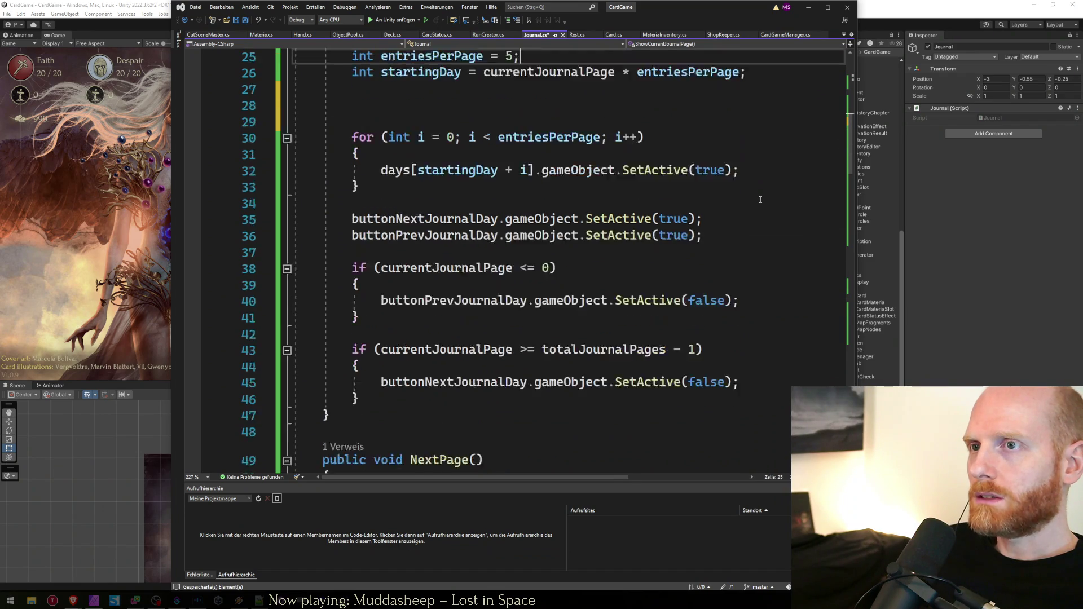
key(Down)
key(Down)
key(Down)
text(if (currentJournalPage >= totalJournalPages - 1))
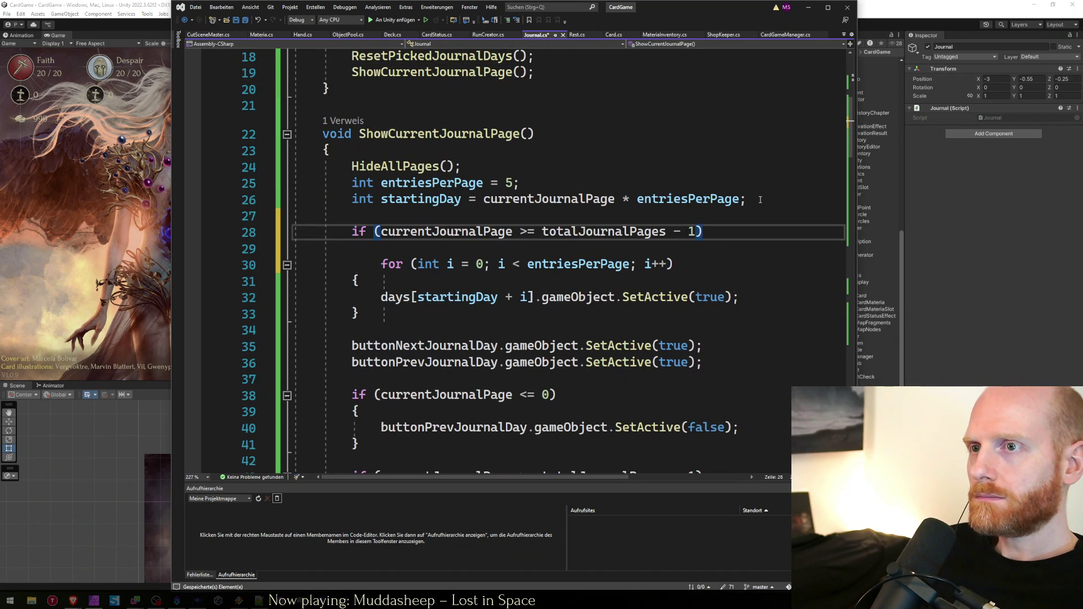
Add 'entriesPerPage = 6;' under the condition and switch to Unity to recompile
key(Return)
text(entr)
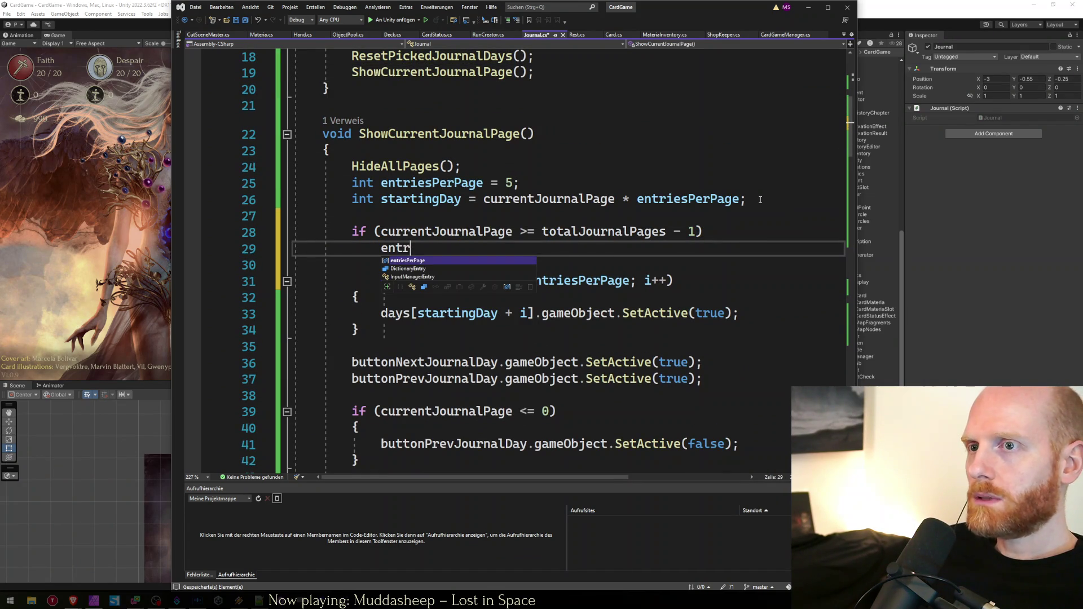
key(Tab)
text(;)
key(Down)
key(Down)
key(Down)
key(Up)
key(Up)
key(Up)
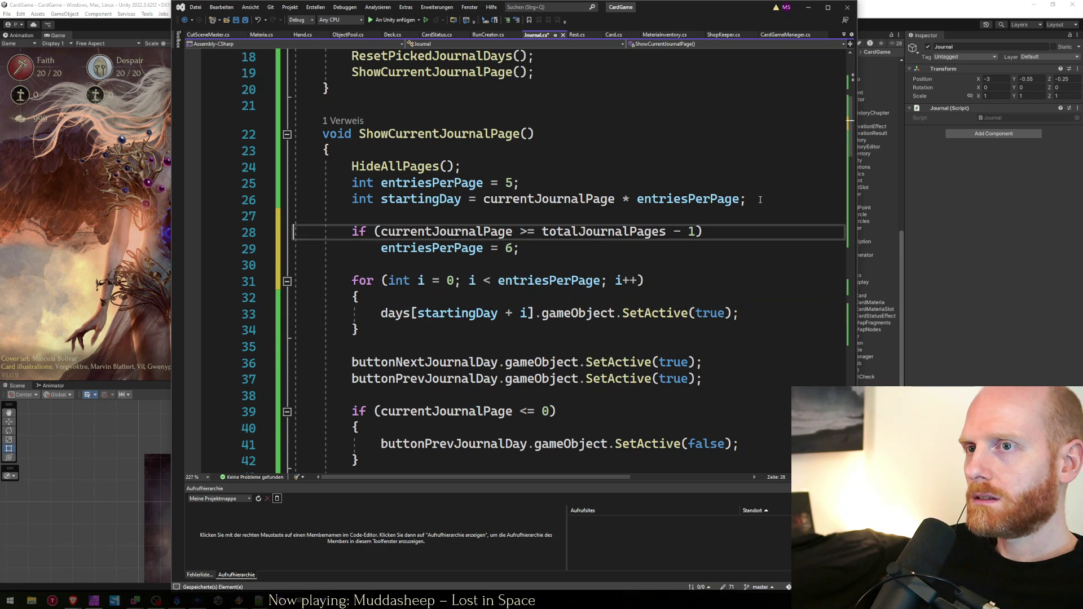
key(ctrl+Return)
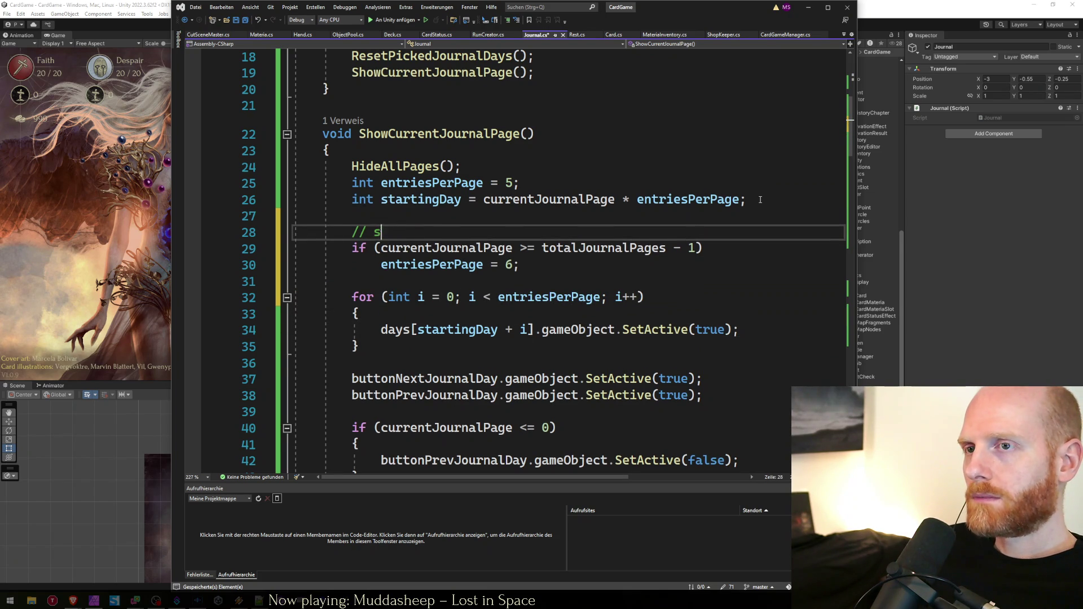
scroll(760, 199, down, 4)
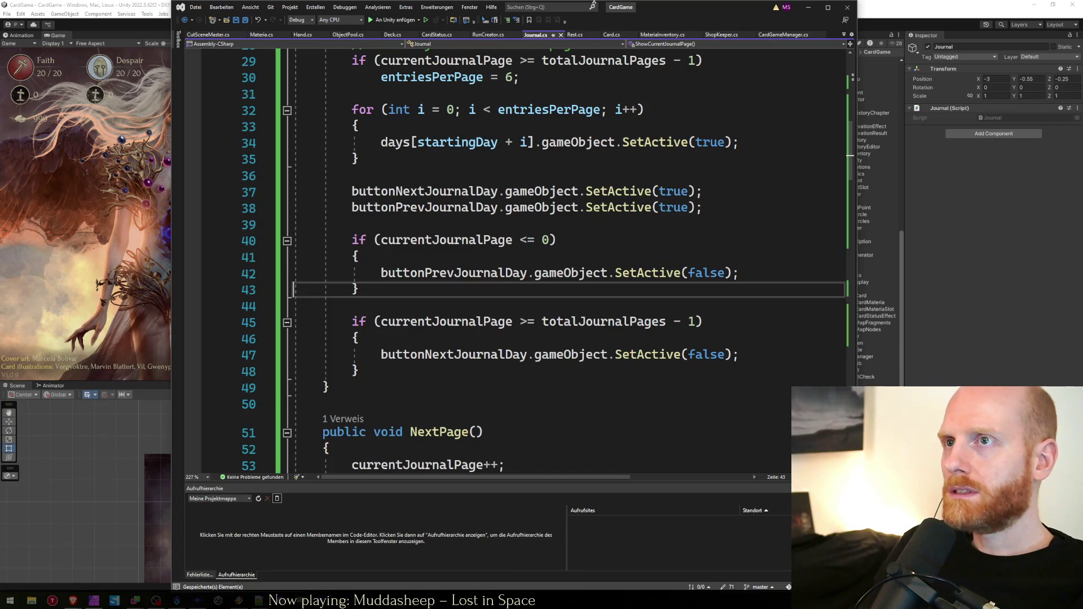
key(alt+Tab)
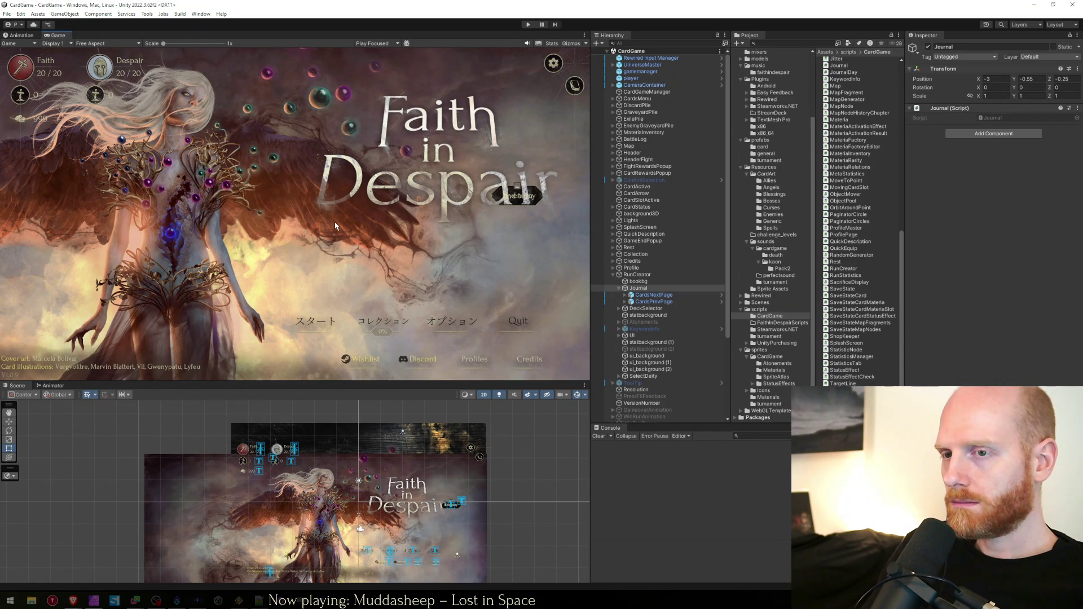
Playtest the run setup journal in a maximized game view, paging forward to day 31
click(528, 25)
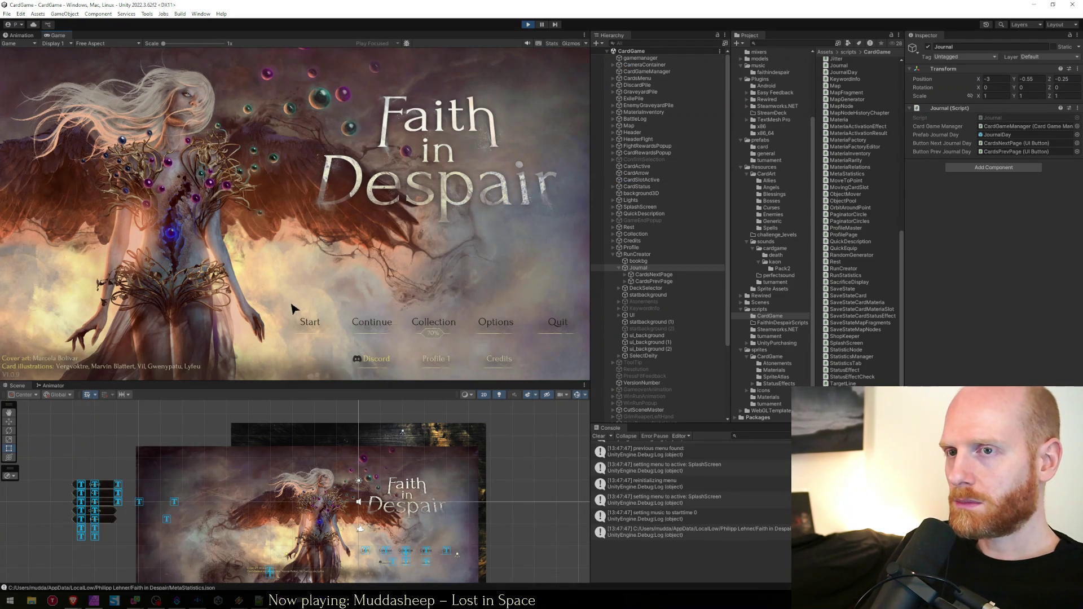
click(310, 322)
key(shift+space)
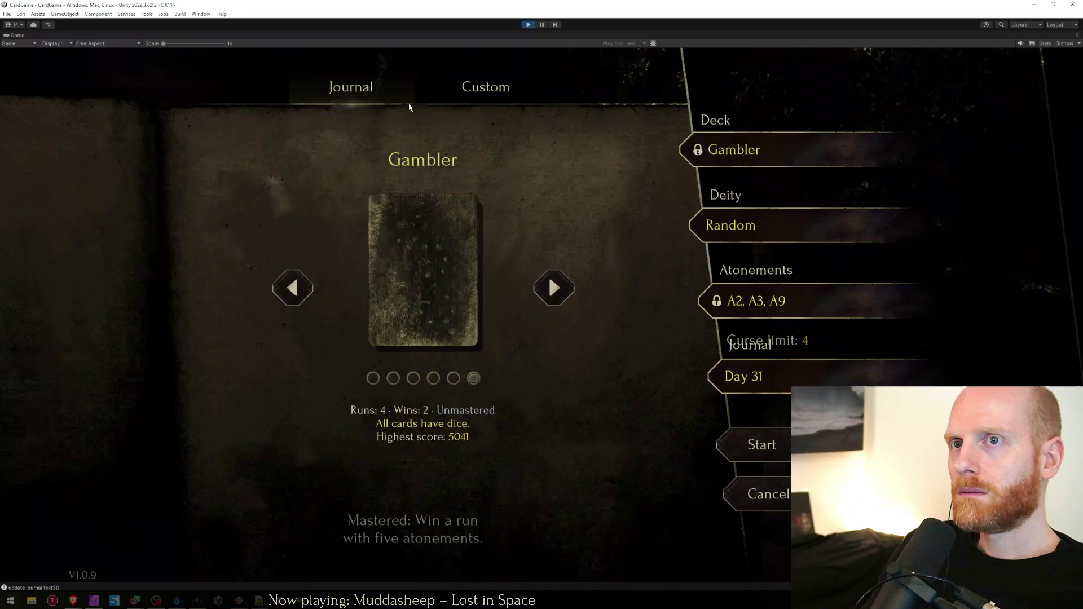
click(556, 503)
click(558, 504)
click(558, 504)
click(561, 505)
click(560, 505)
click(561, 507)
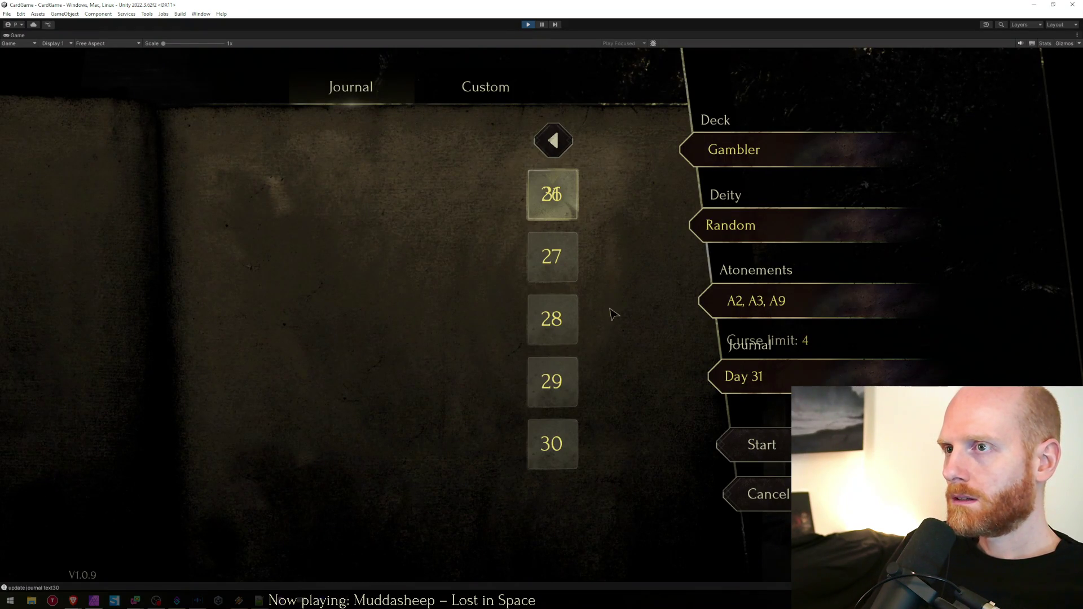
Stop the game and return to the journal paging code in Journal.cs
click(528, 24)
key(alt+Tab)
click(446, 322)
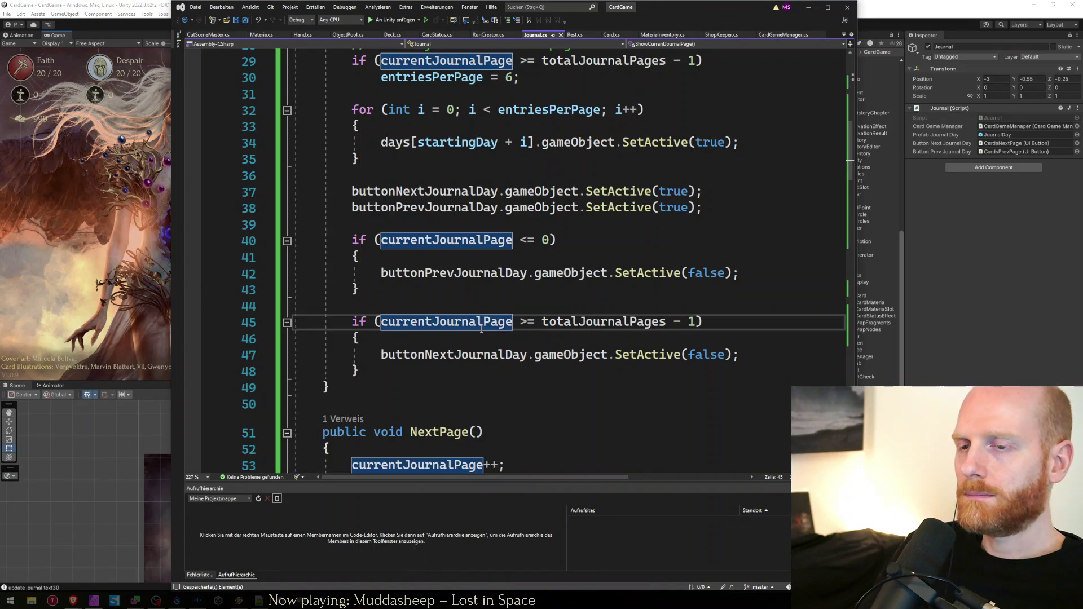
Check BuildCalendar's wrap condition and confirm maxDays is declared as 31
scroll(678, 368, down, 7)
scroll(678, 368, down, 14)
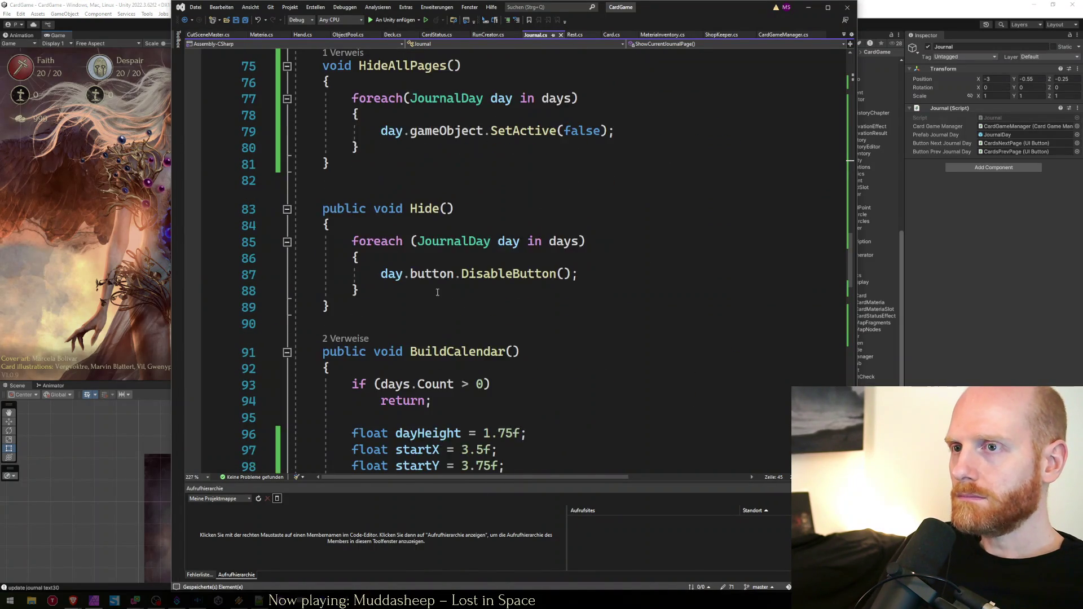
scroll(438, 293, down, 4)
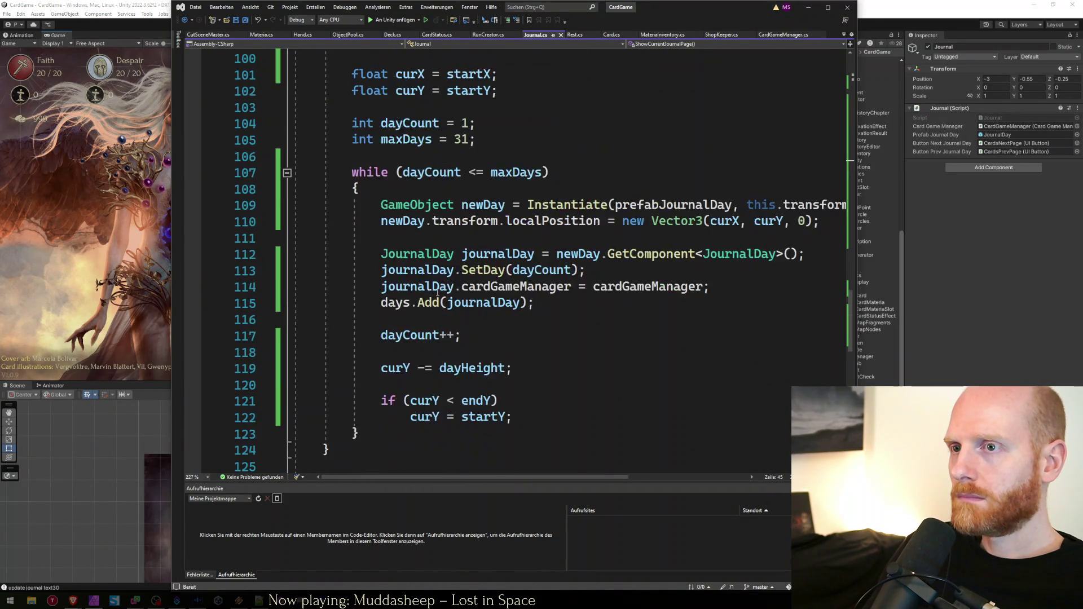
click(540, 325)
scroll(478, 220, up, 2)
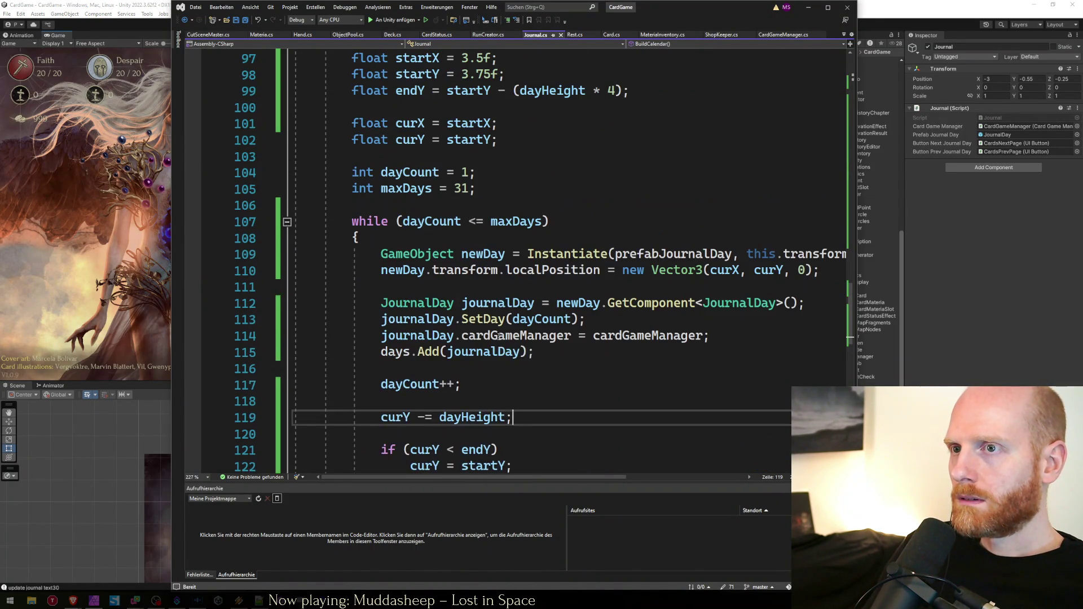
double_click(516, 222)
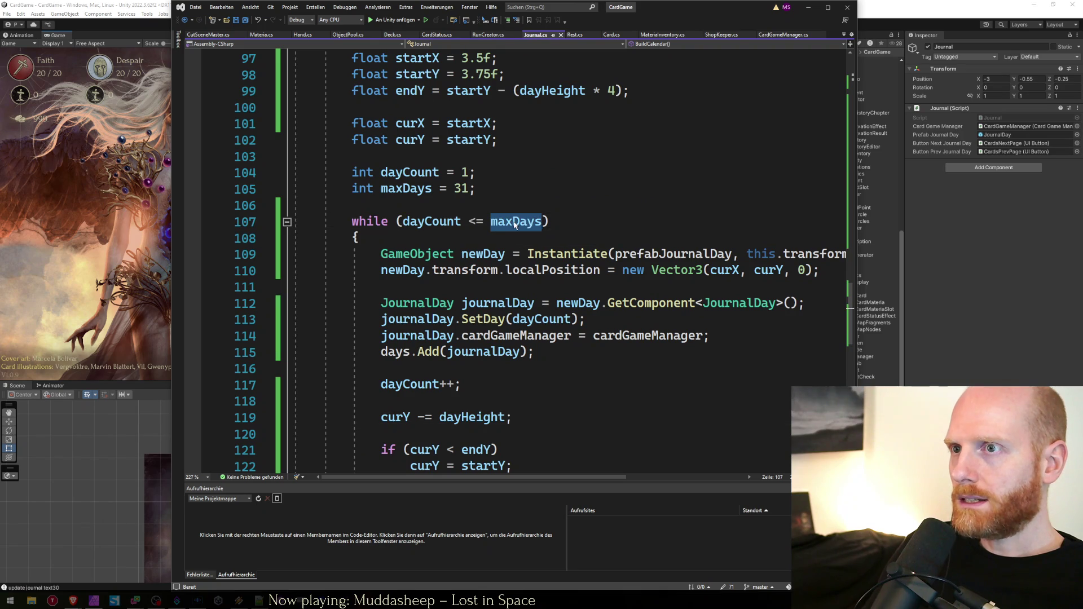
double_click(461, 189)
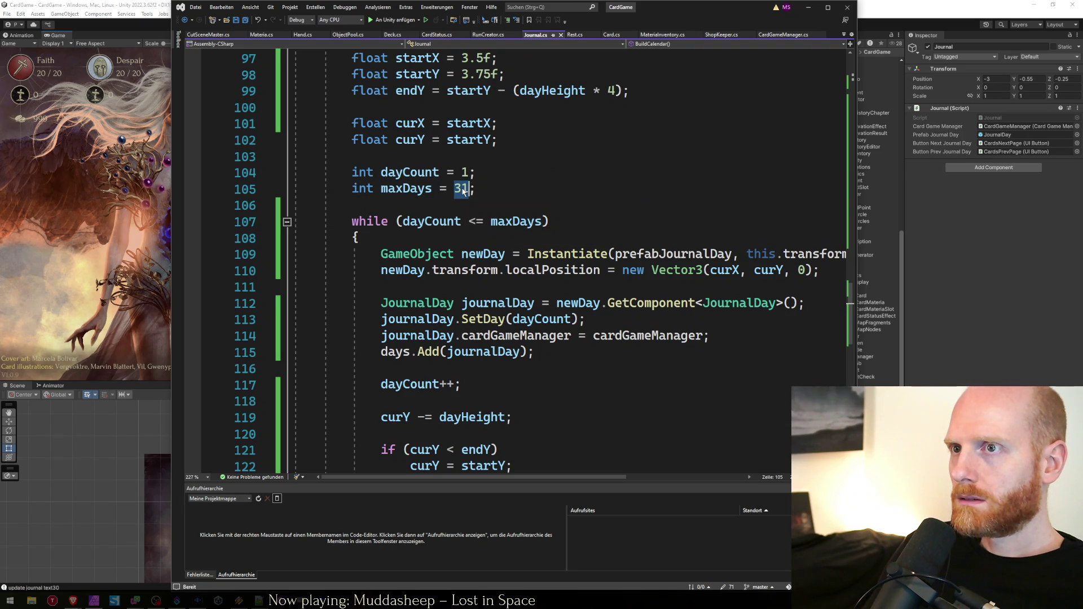
scroll(499, 238, down, 3)
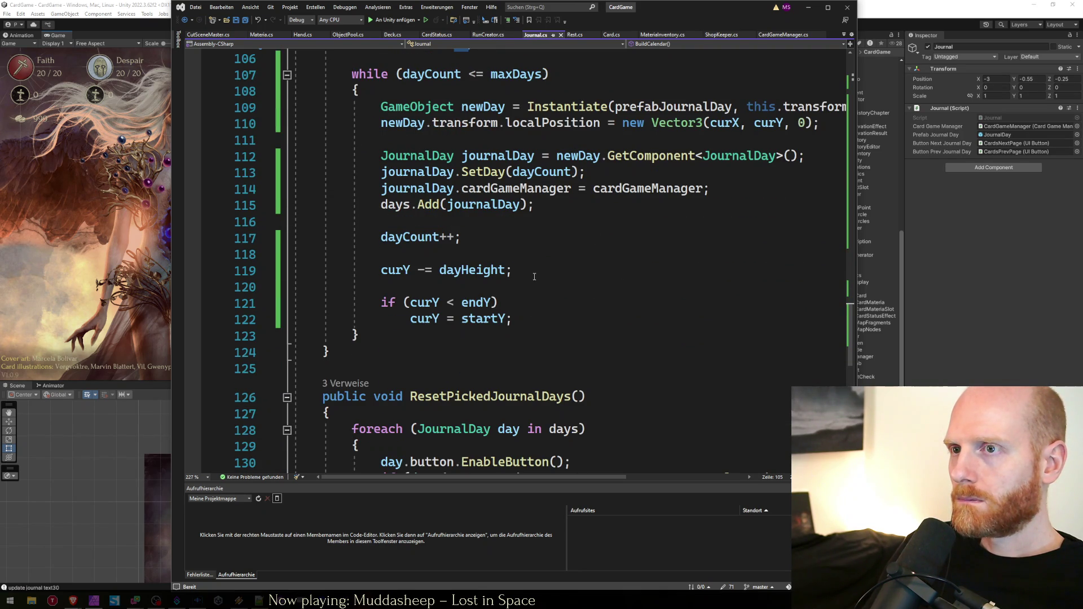
scroll(515, 274, up, 1)
Append '&& dayCount < maxDays - 3' to line 121's condition, save, and switch to Unity
click(491, 352)
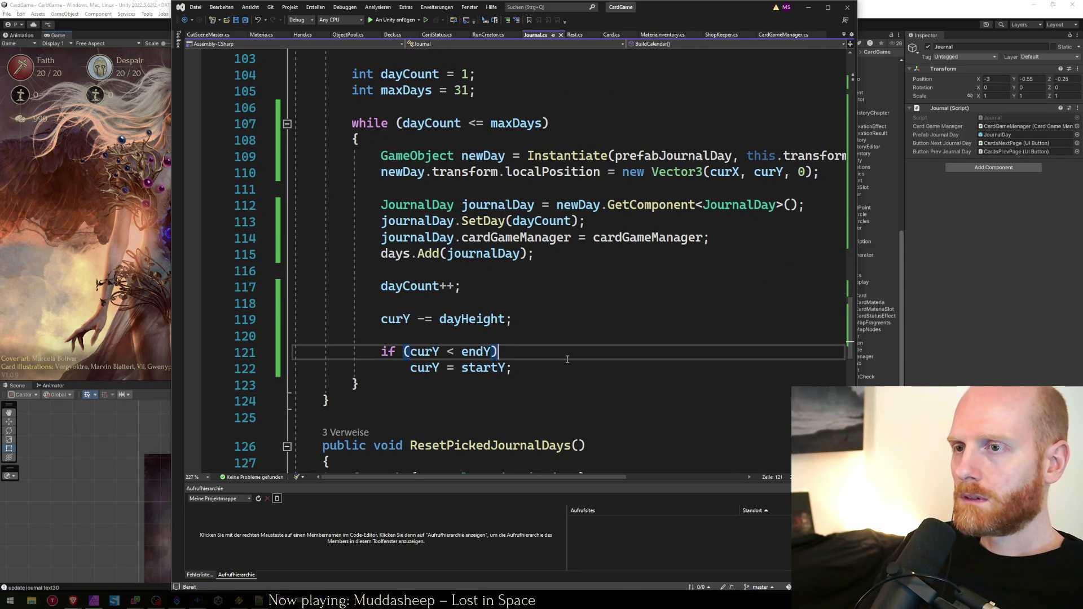
text(&& dayCount)
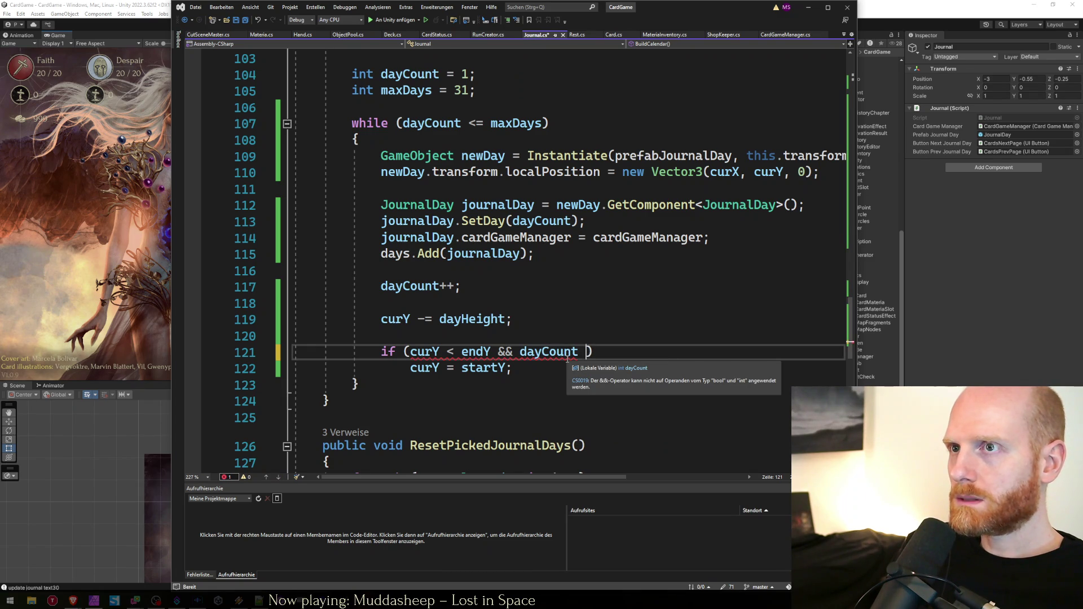
text( < )
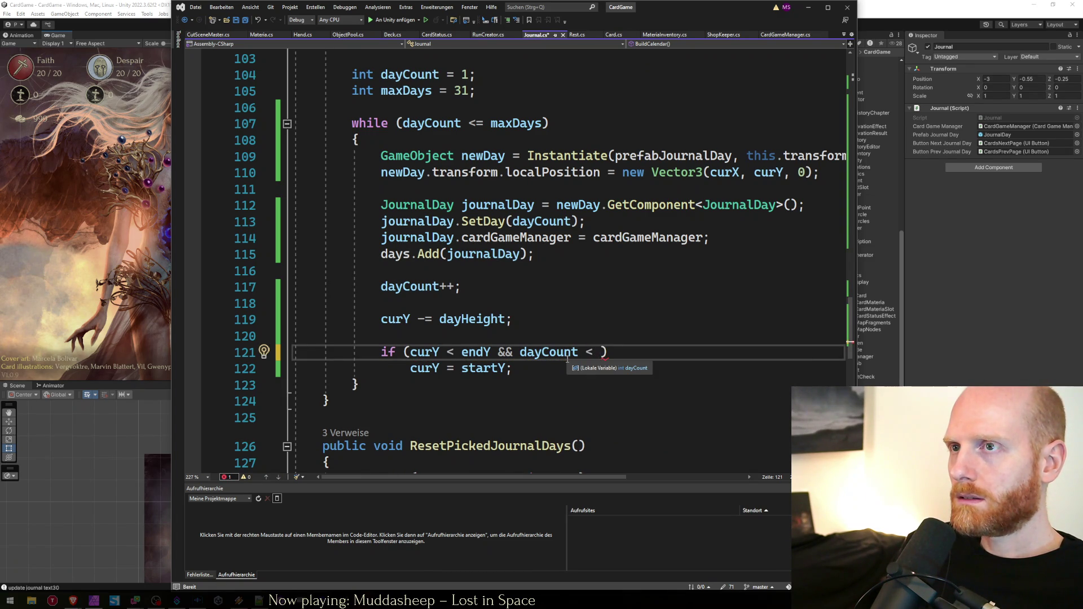
text(maxDays -)
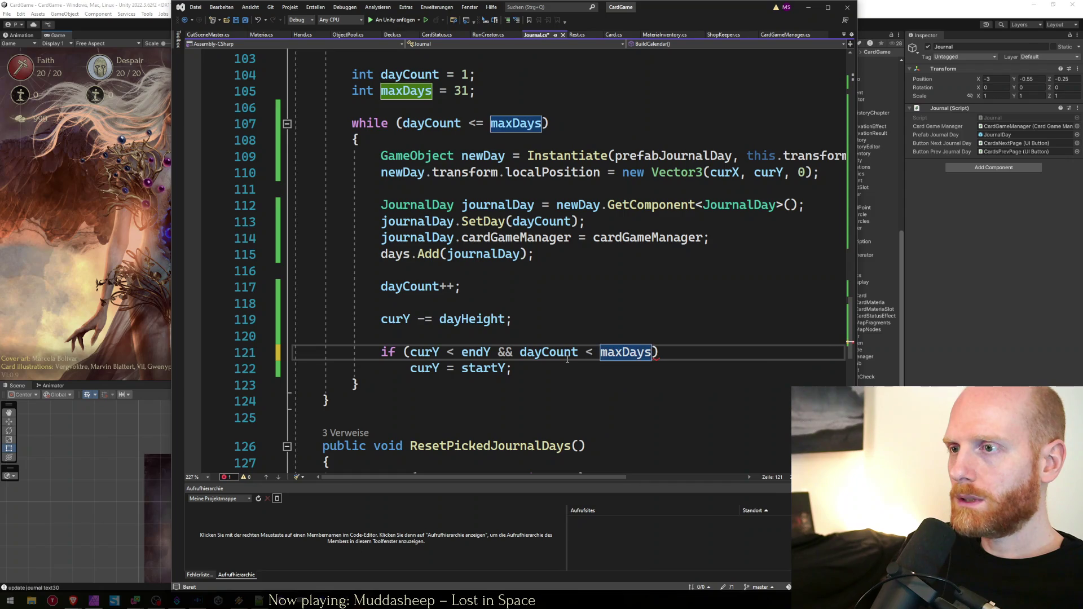
text( 2)
key(Down)
key(ctrl+s)
key(Up)
key(BackSpace)
text(3)
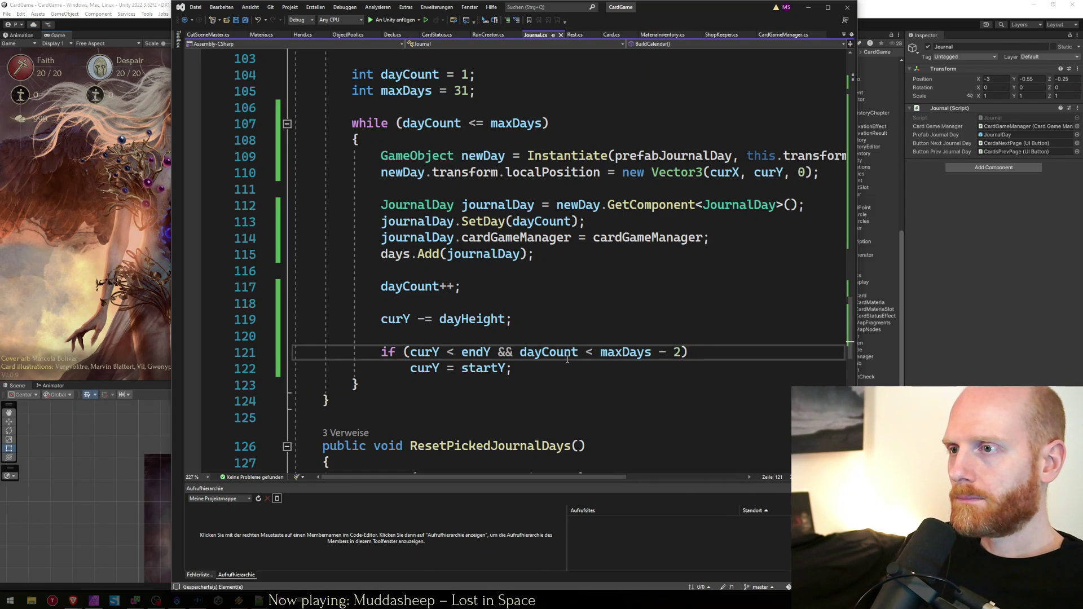
key(Down)
key(ctrl+s)
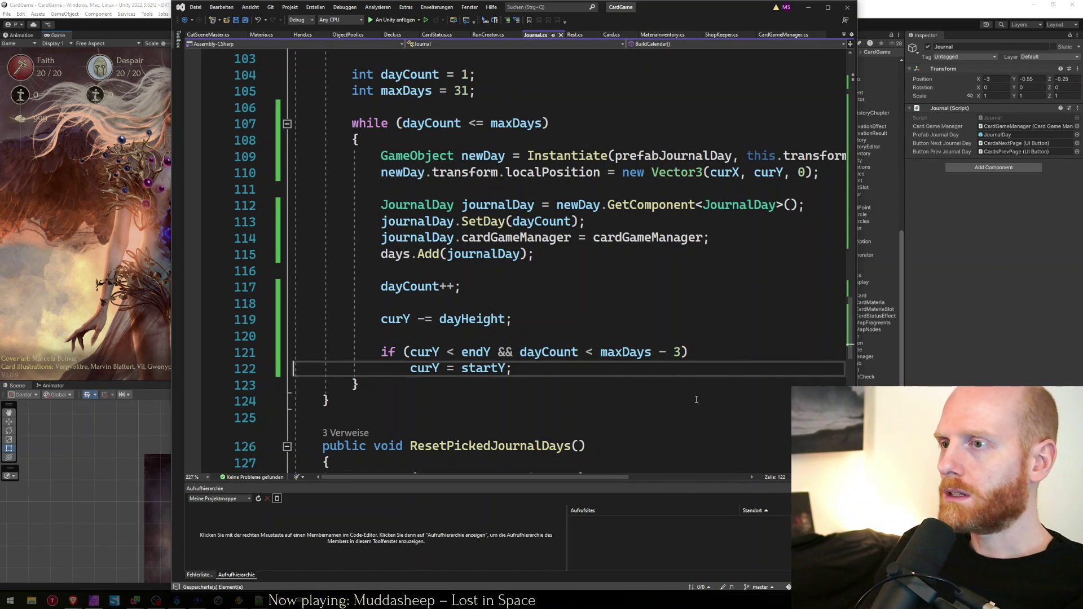
key(alt+Tab)
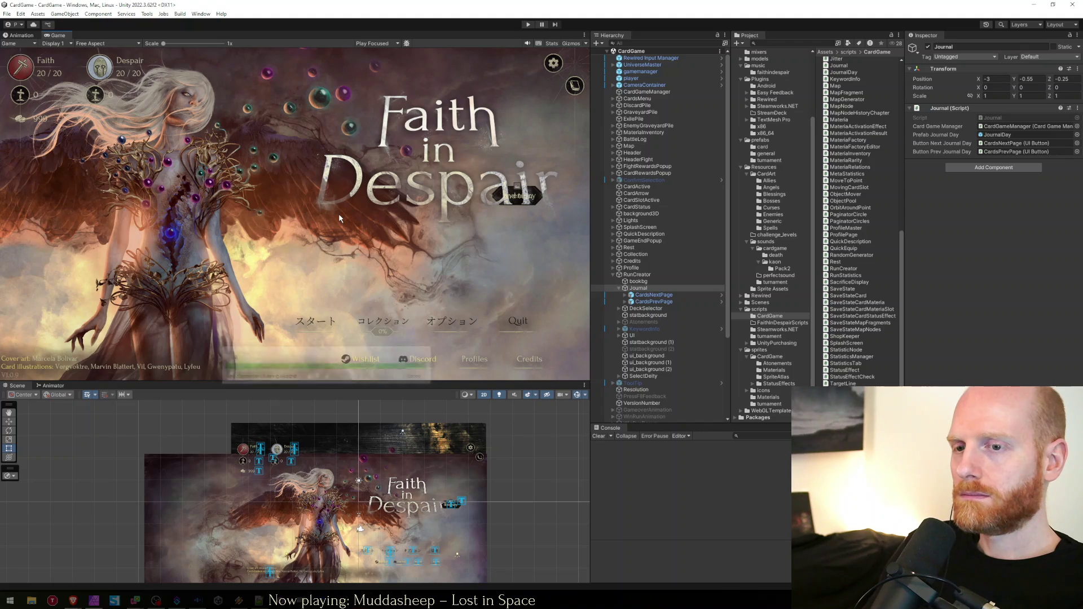
Mark the hide-buttons and day 31 worksheet tasks done by replacing '->' with 'X'
key(alt+Tab)
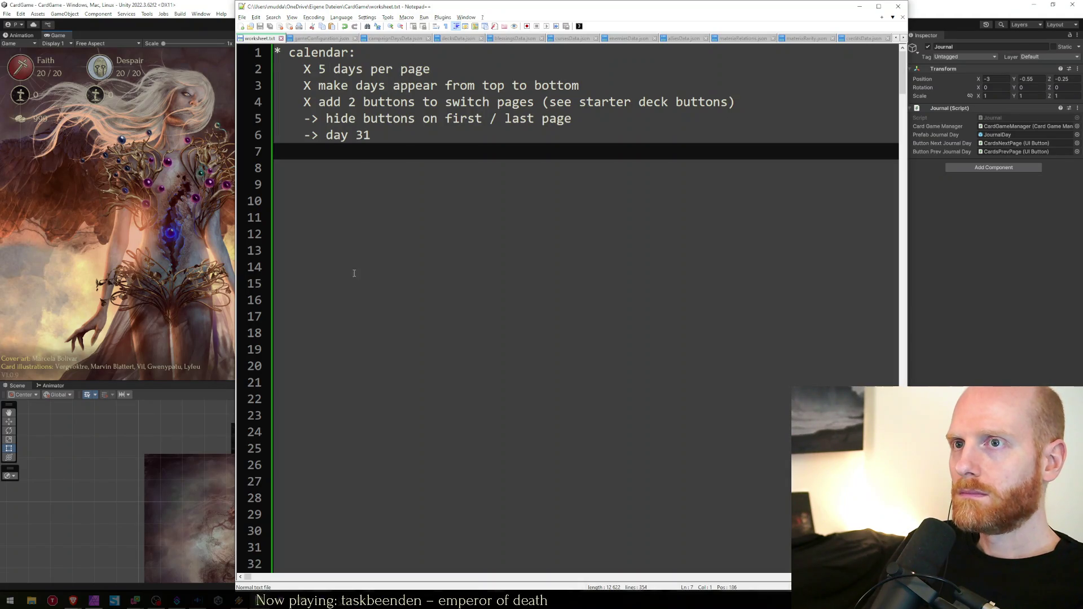
key(Up)
key(Up)
key(ctrl+Right)
key(ctrl+Right)
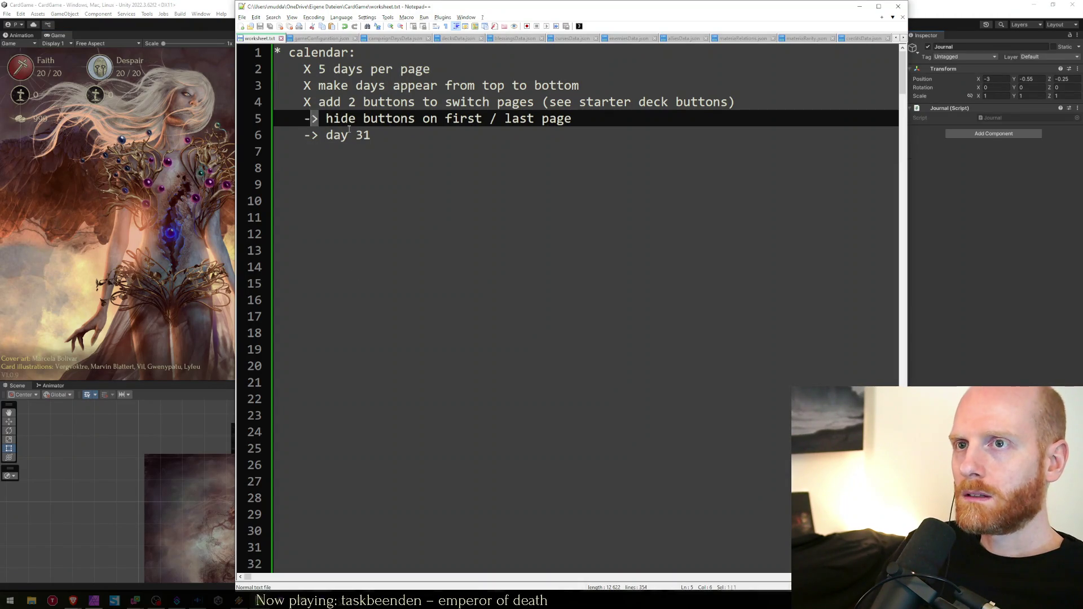
key(shift+Left)
text(X)
key(Down)
key(Left)
key(shift+Right)
key(shift+Right)
text(X)
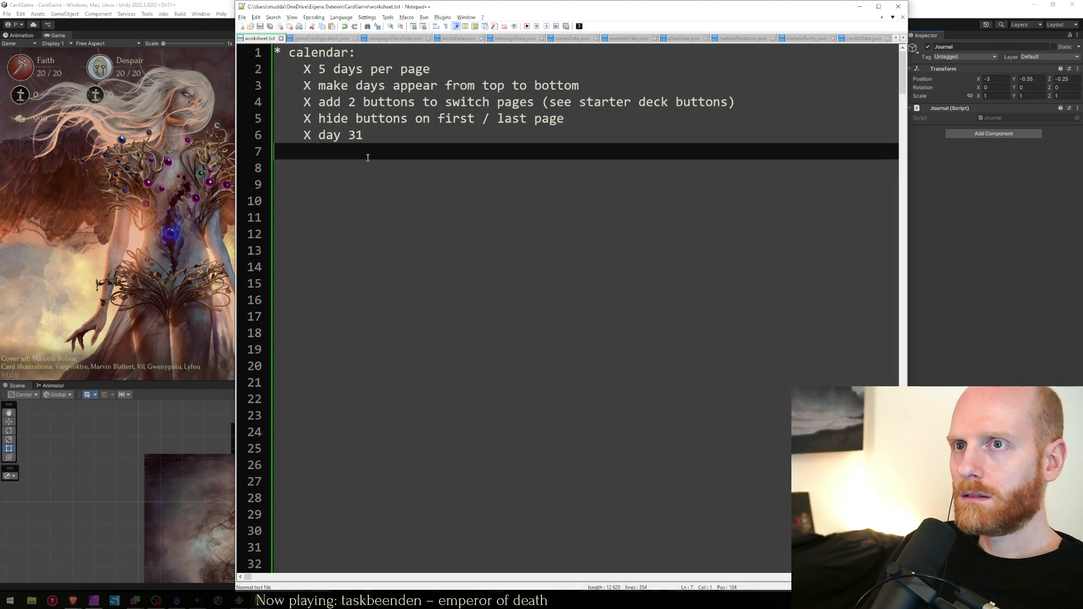
Start a Play-mode test of the game in Unity
key(alt+Tab)
click(528, 24)
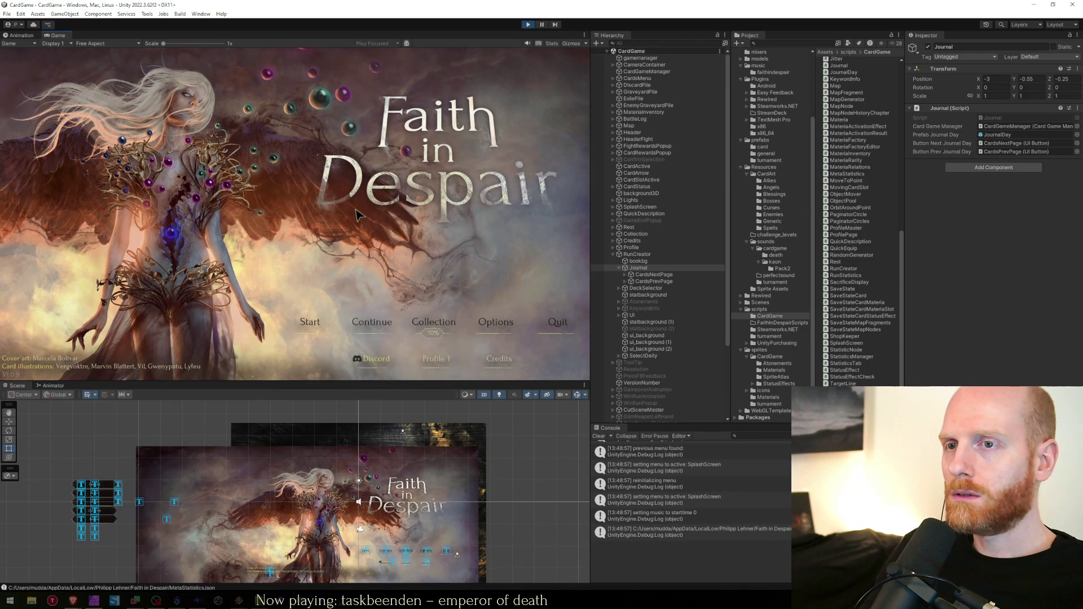
key(alt+Tab)
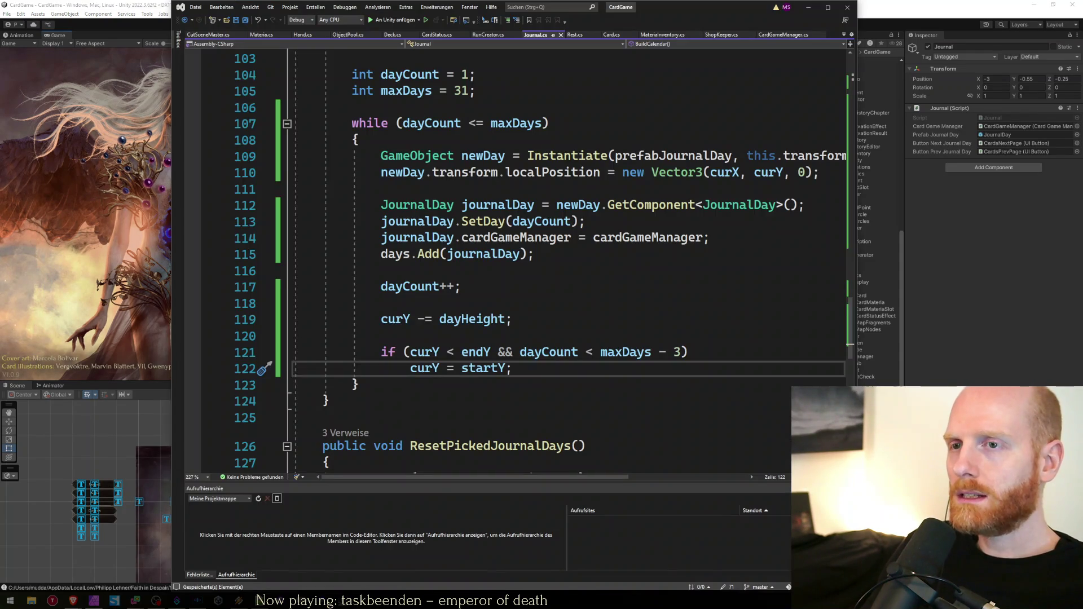
click(47, 239)
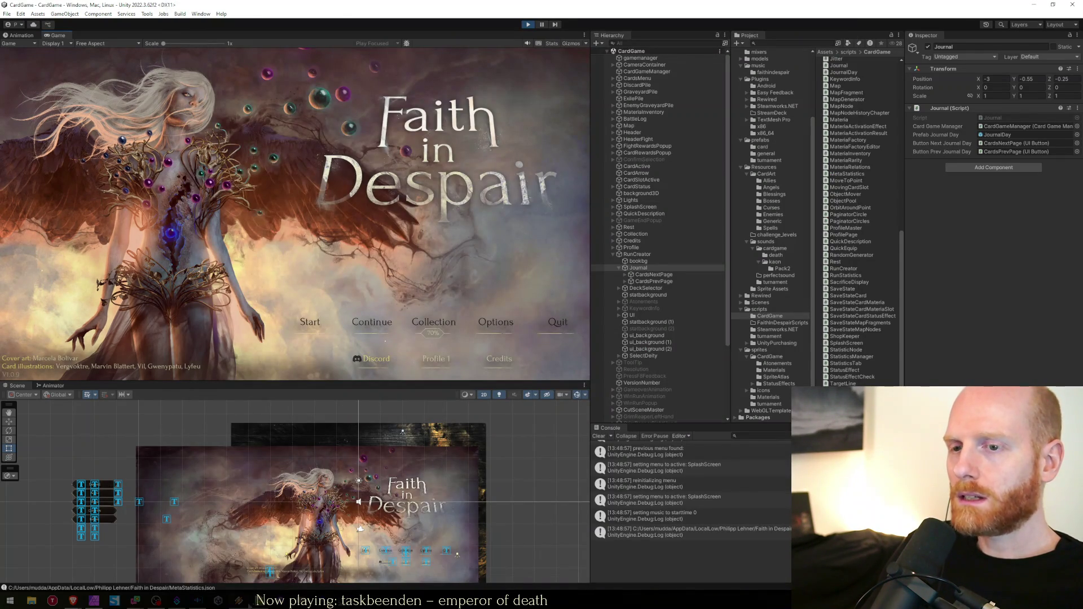
Add the note 'what does it look like on new profiles', save, and start a new run
key(alt+Tab)
key(Up)
key(End)
key(Return)
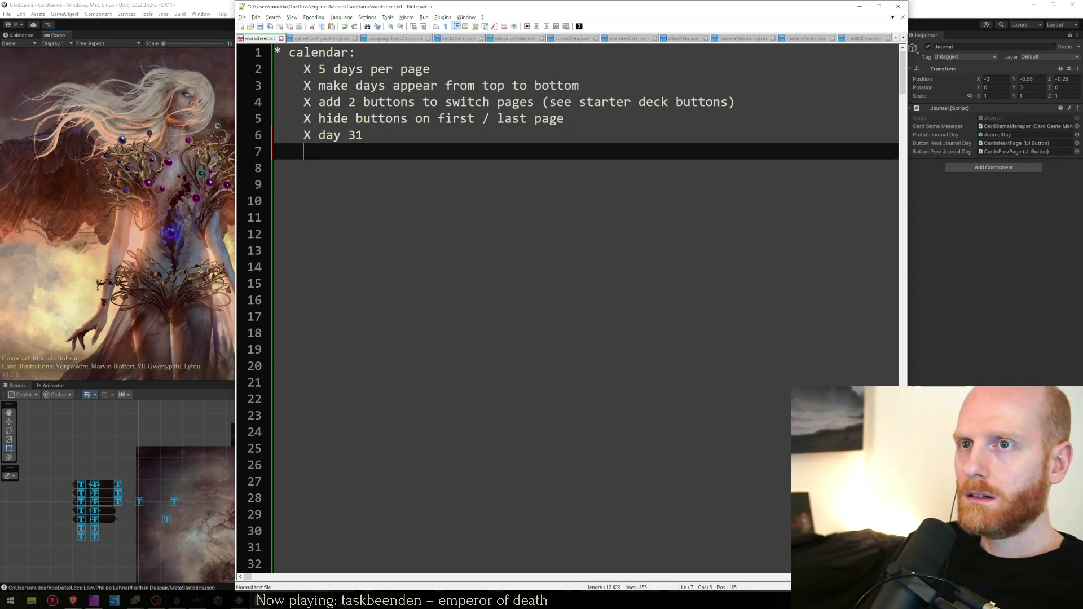
text(wha)
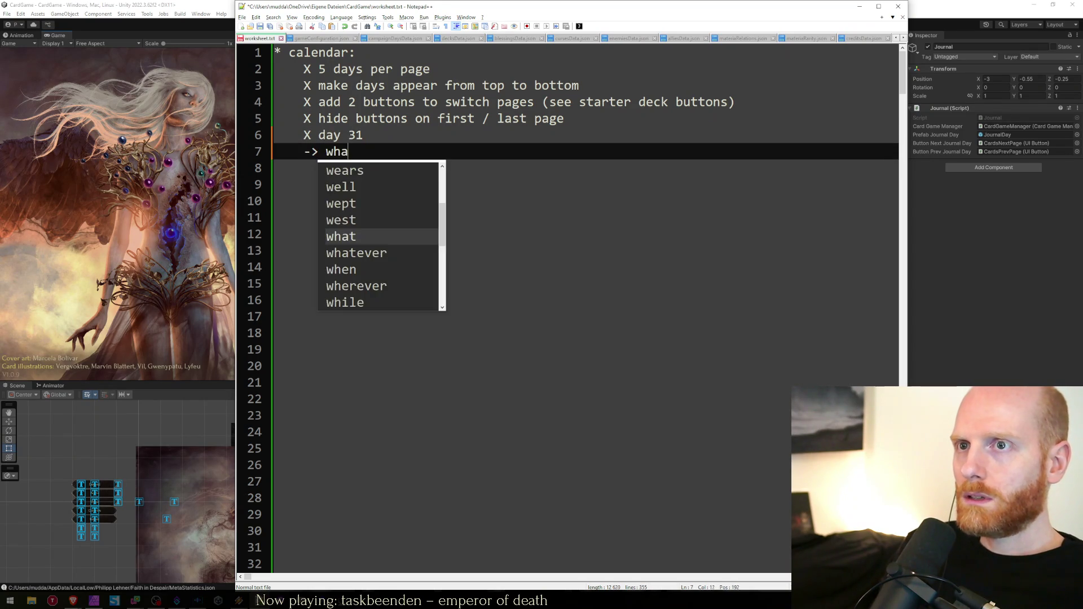
text(t does it look like on new profiles)
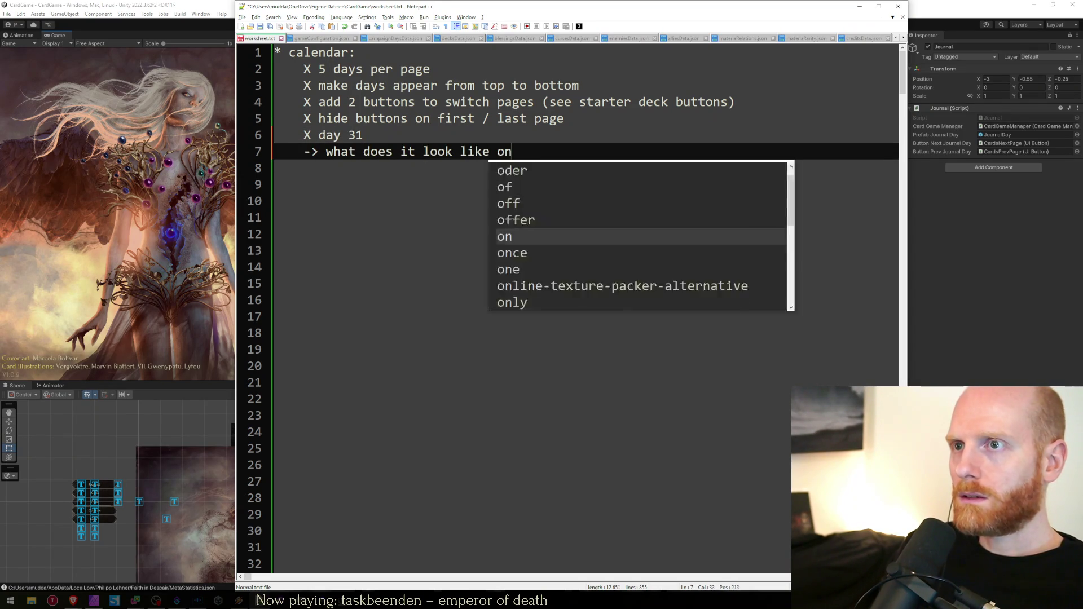
key(ctrl+s)
key(alt+Tab)
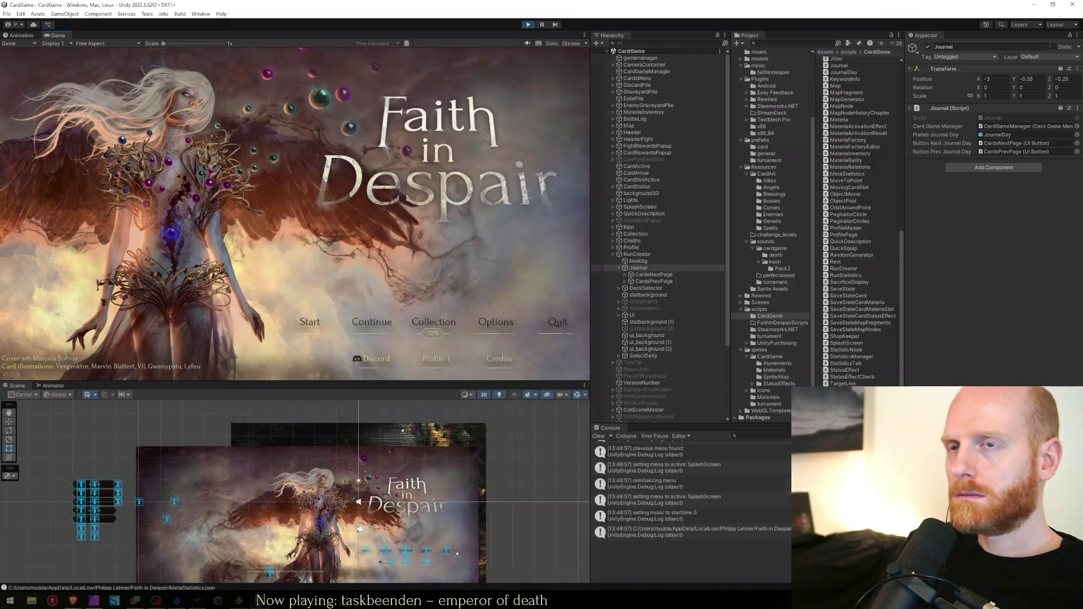
click(329, 319)
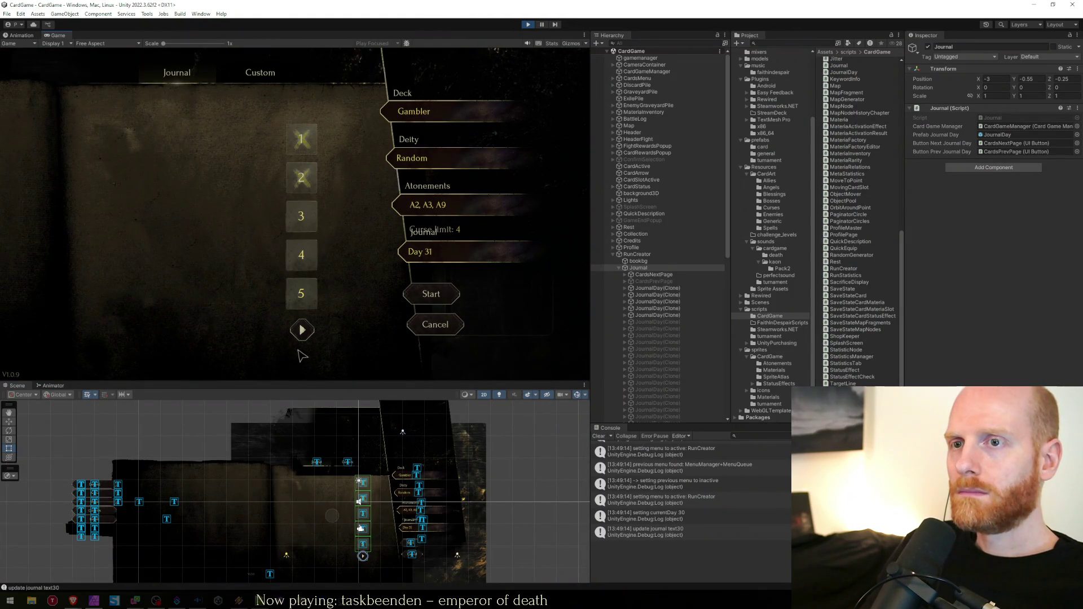
Page the journal forward to the last page, days 26–31, and toggle the Custom and Journal tabs
click(301, 332)
click(301, 332)
click(300, 331)
click(300, 331)
click(301, 333)
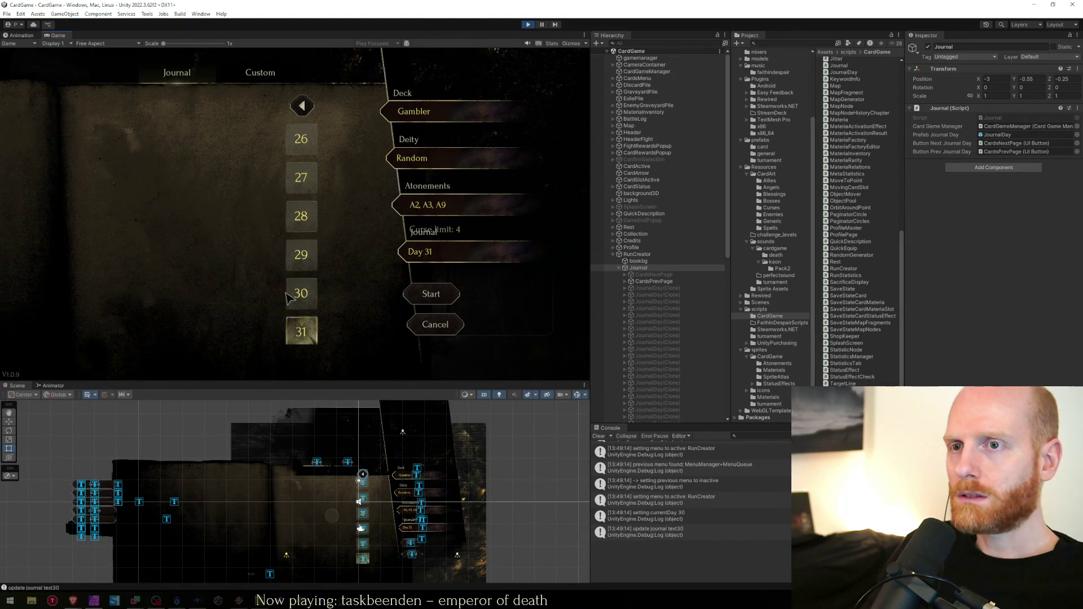
click(294, 82)
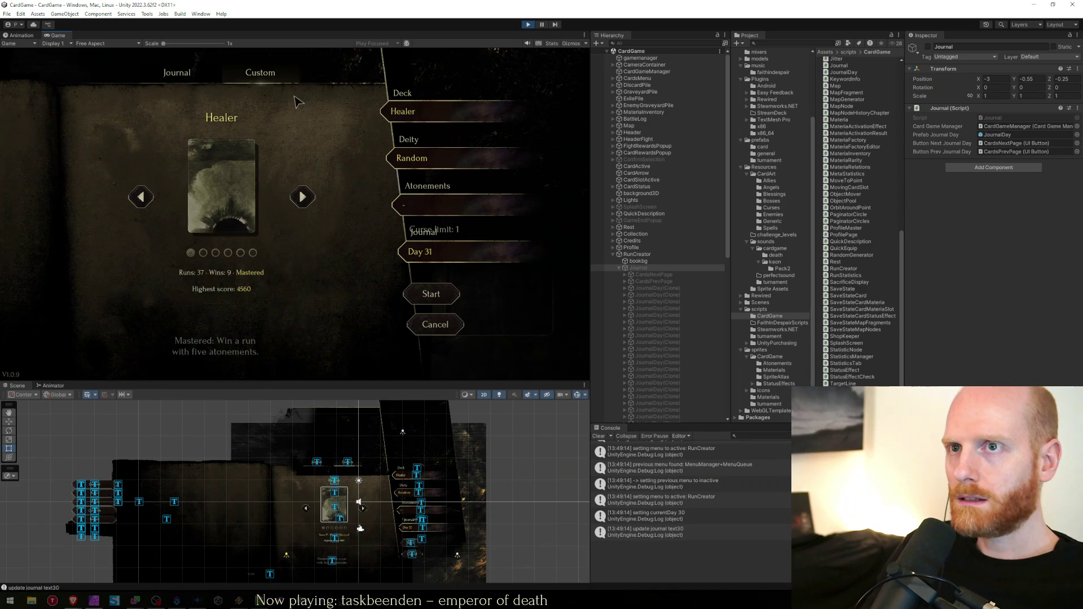
click(176, 72)
Page back to days 1–5 and forward to 6–10, then stop play and return to Journal.cs
click(301, 106)
click(301, 106)
click(301, 107)
click(301, 107)
click(301, 107)
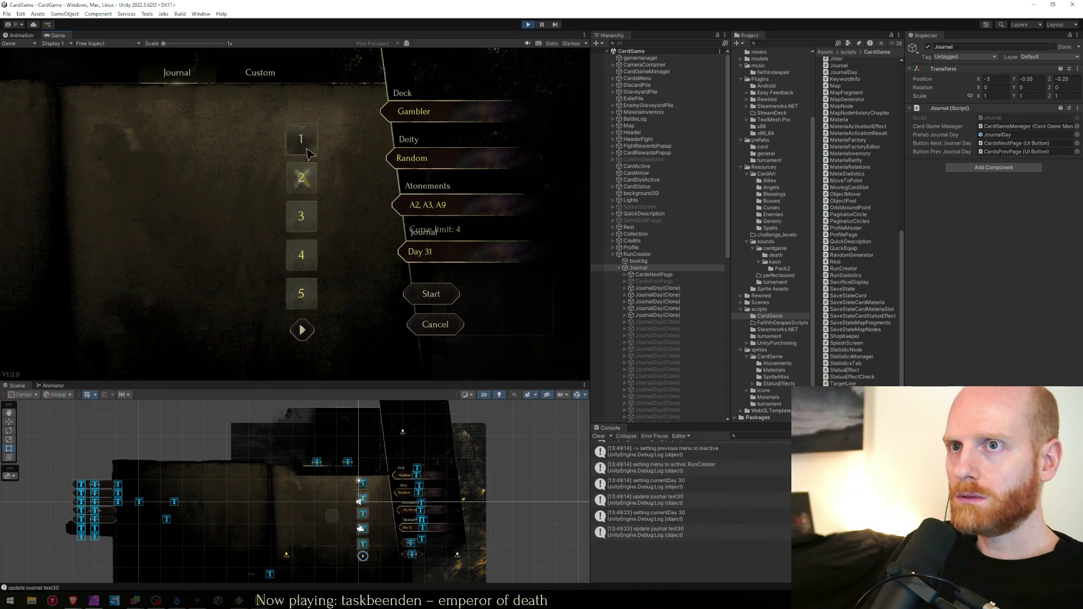
click(302, 330)
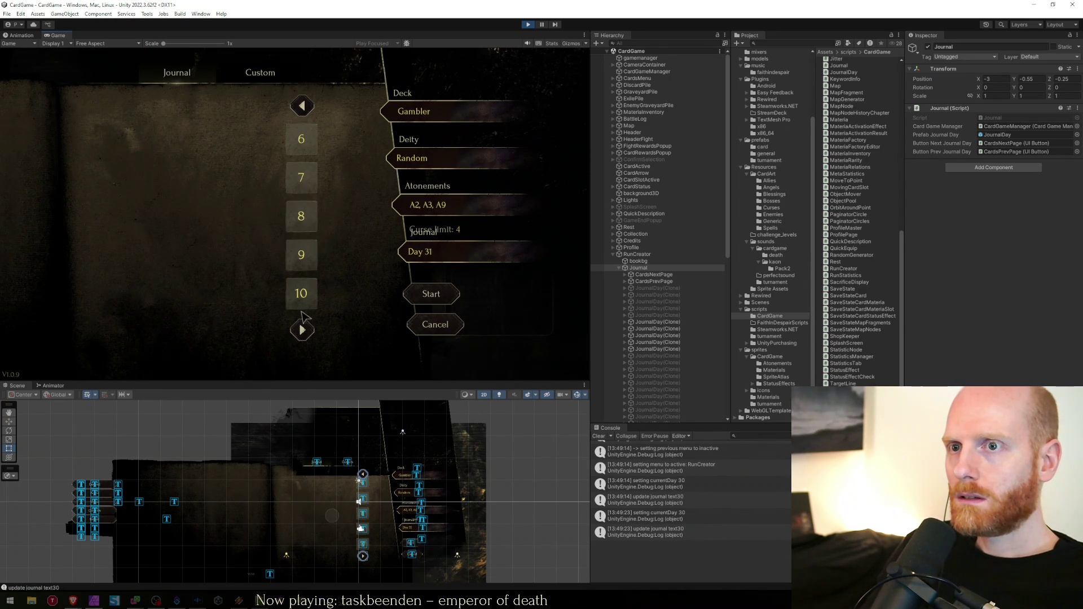
click(526, 25)
key(alt+Tab)
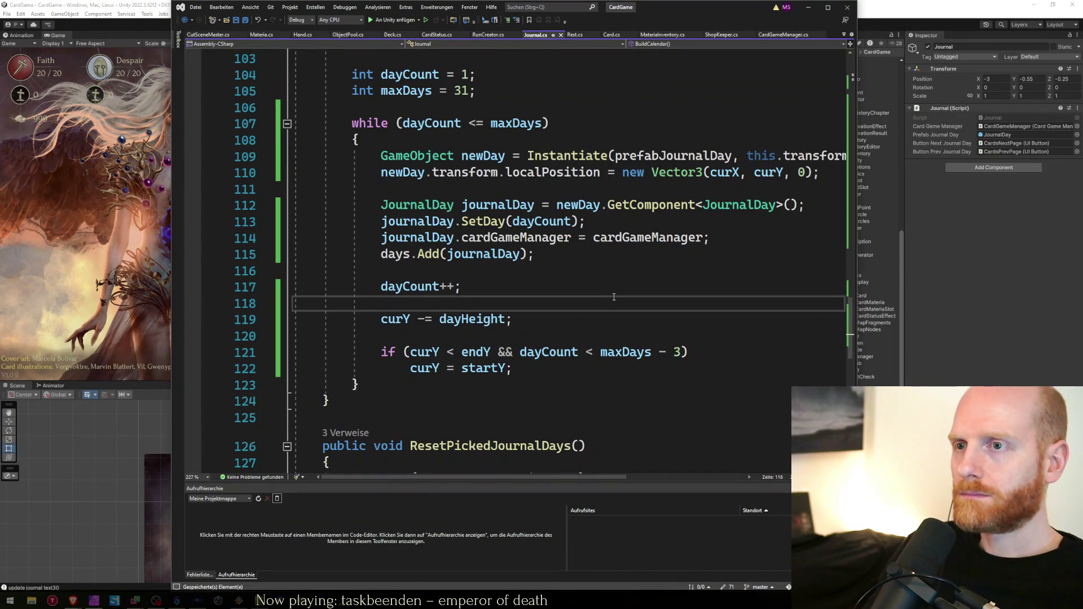
Find all references to Journal's Show() and inspect its calls in RunCreator.cs, NextPage and PrevPage
key(Up)
key(Up)
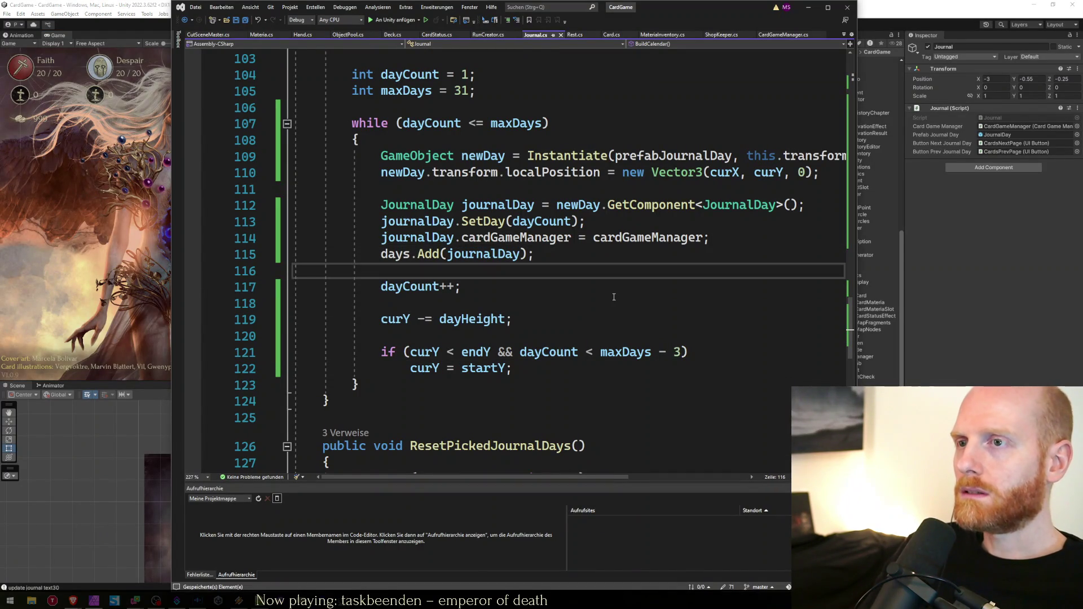
scroll(613, 297, up, 6)
scroll(436, 181, up, 20)
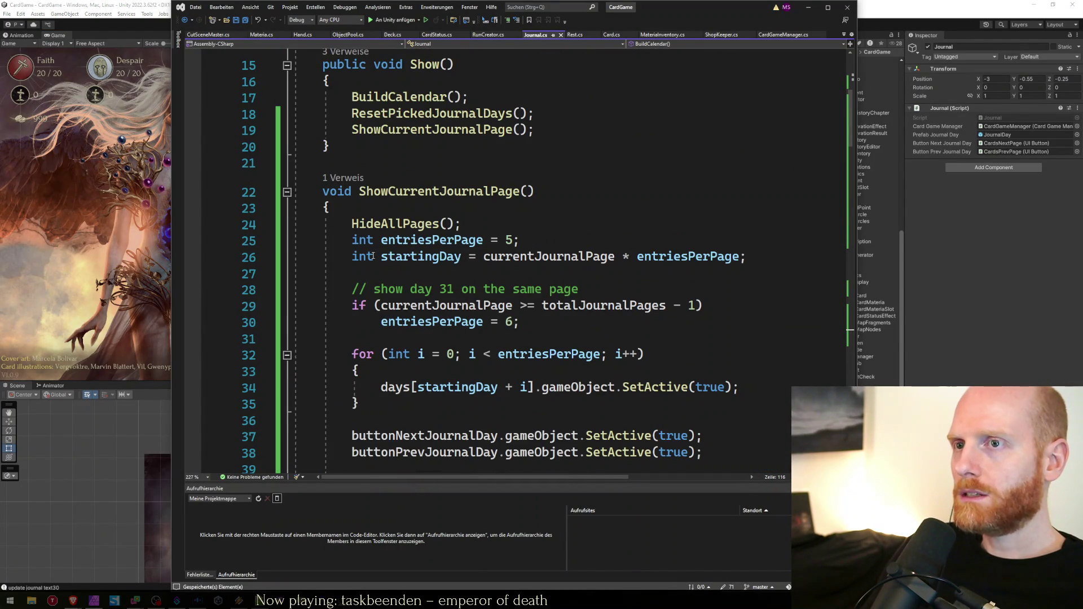
scroll(456, 284, up, 4)
click(388, 326)
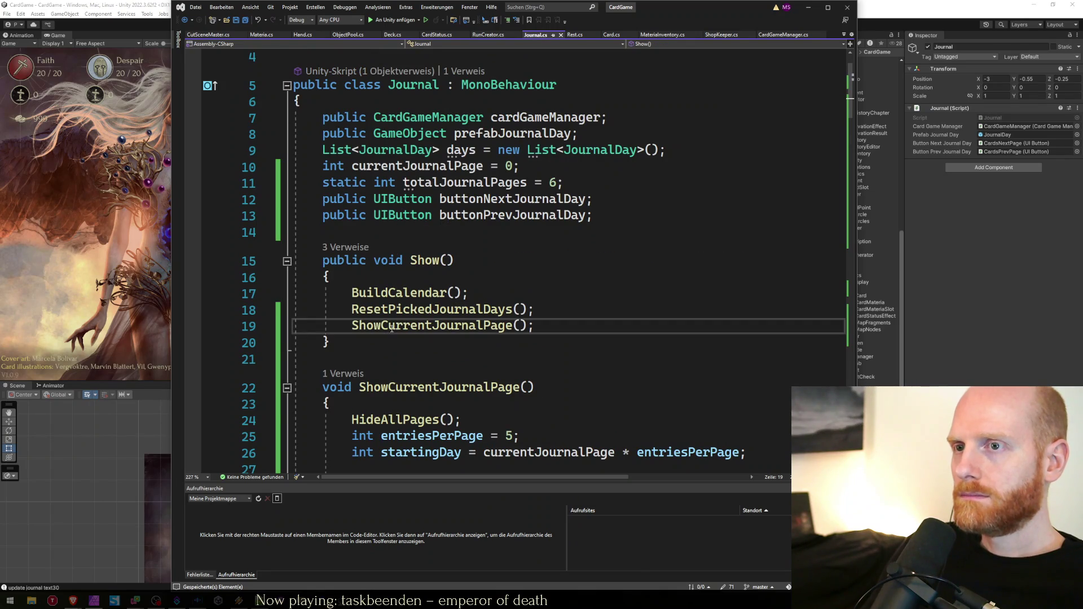
right_click(422, 261)
click(463, 334)
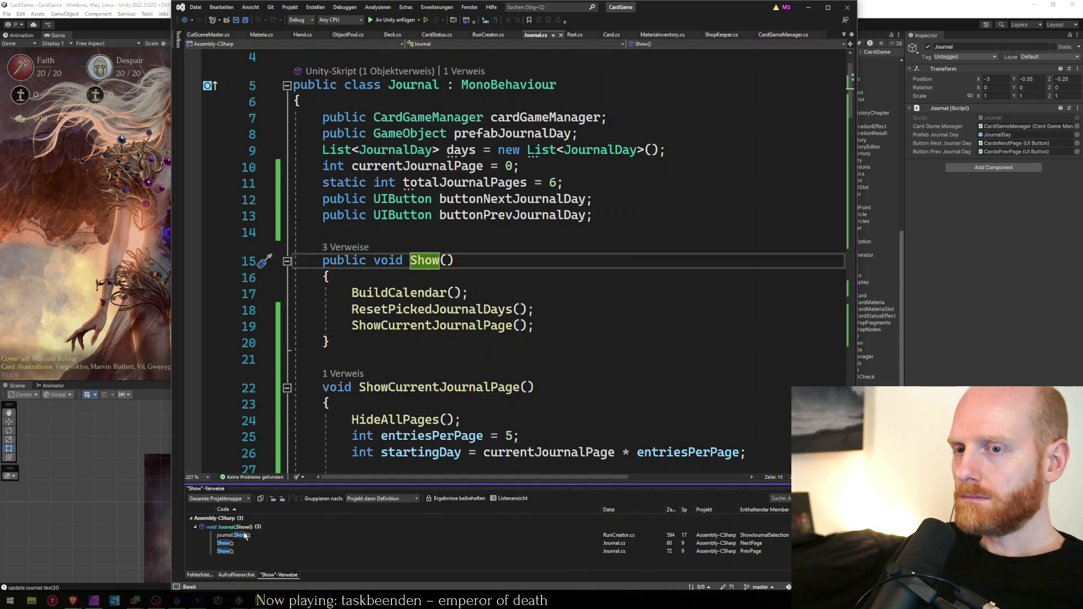
double_click(234, 535)
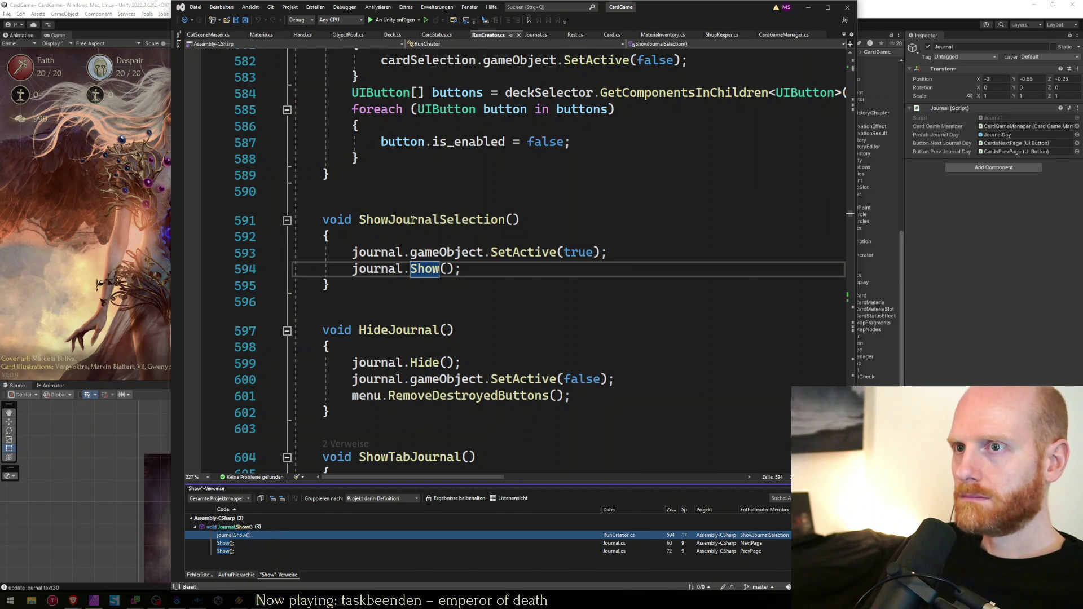
double_click(432, 220)
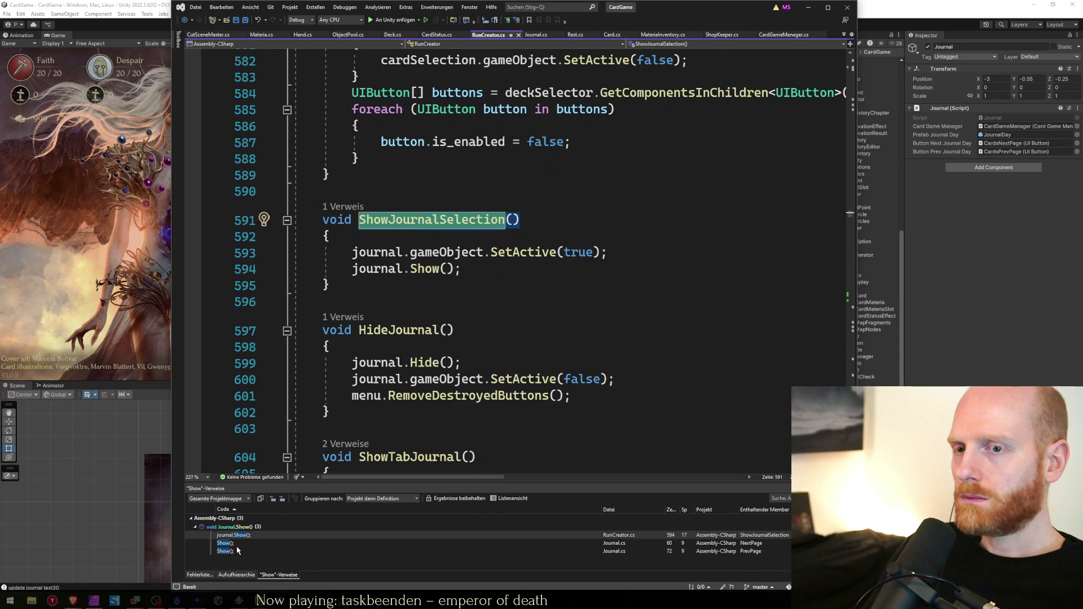
double_click(236, 546)
double_click(226, 551)
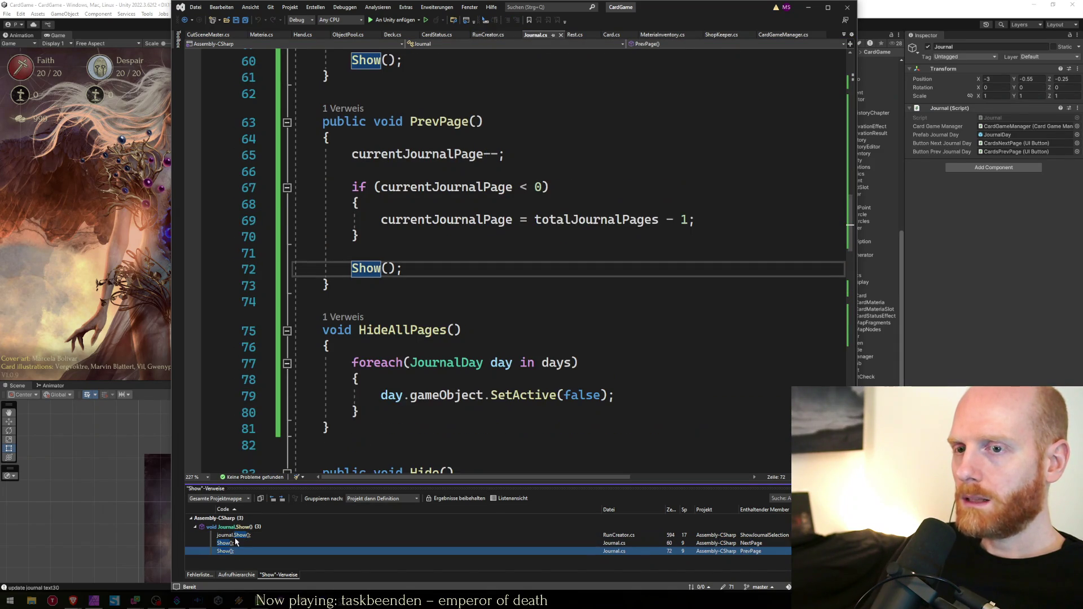
double_click(233, 535)
click(395, 346)
Trace ShowJournalSelection's references to ShowTabJournalDay and select its menu.RefreshButtonsNextFrame(); line
click(424, 230)
right_click(424, 224)
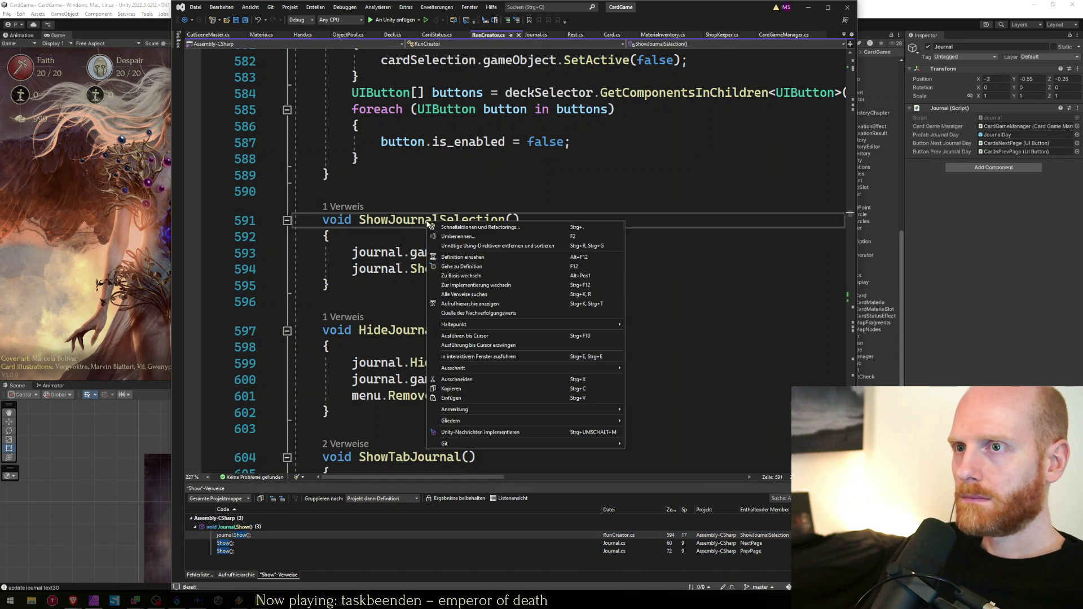
click(448, 301)
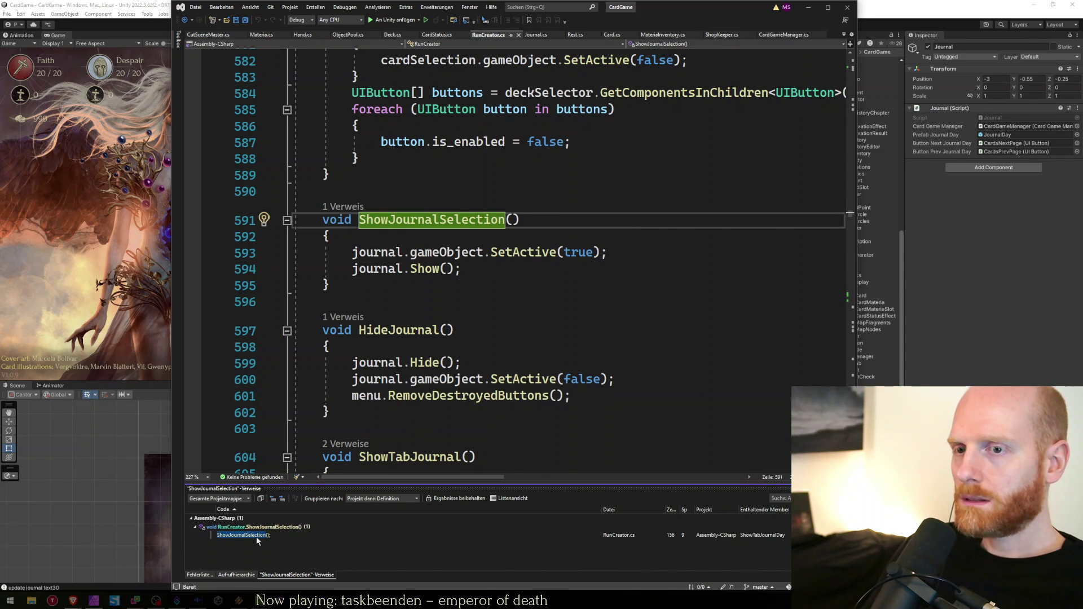
double_click(256, 535)
click(628, 321)
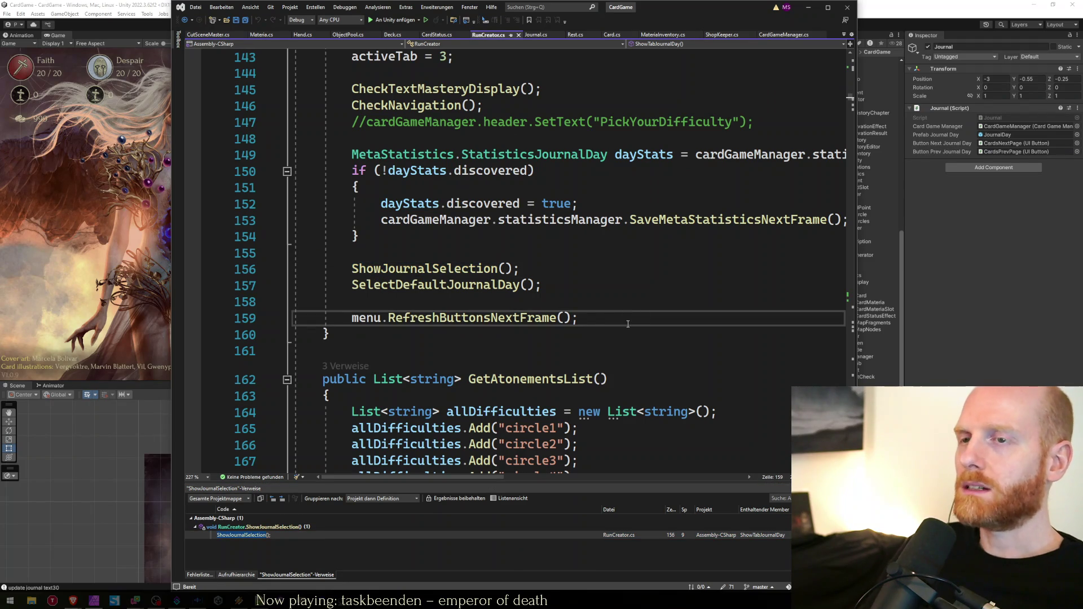
key(shift+Home)
In Journal.cs, try pasting the refresh statement after Show() in NextPage, then remove it
key(ctrl+Tab)
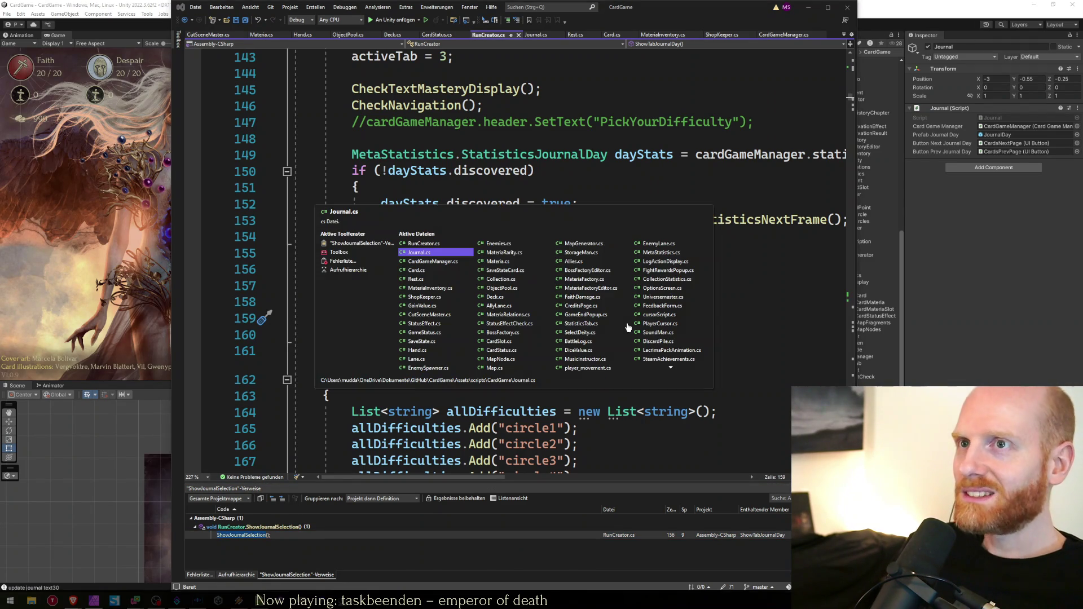
key(ctrl+Tab)
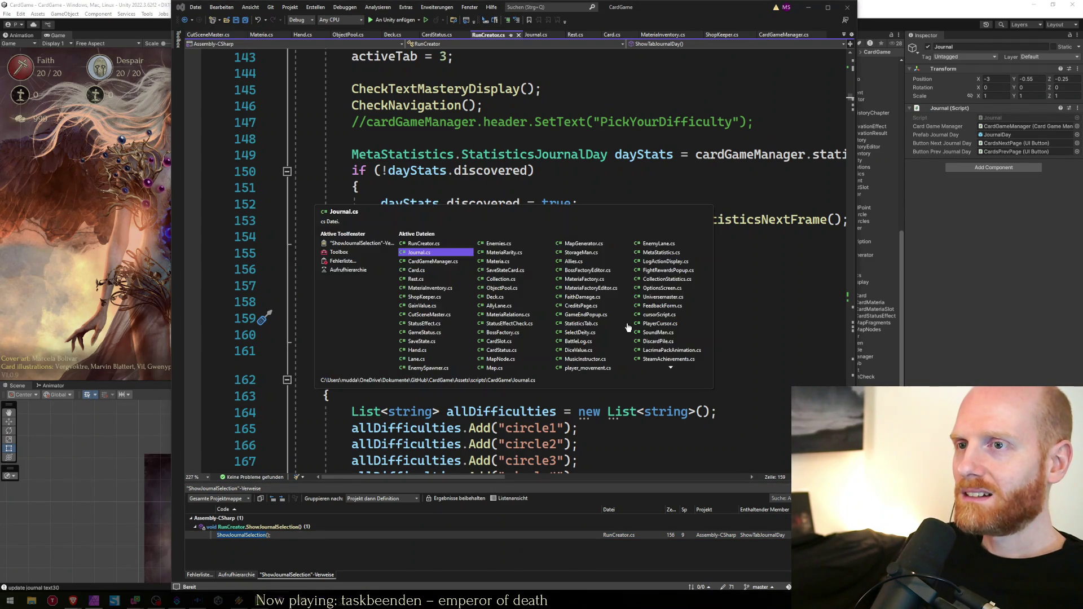
key(Up)
key(Up)
key(Up)
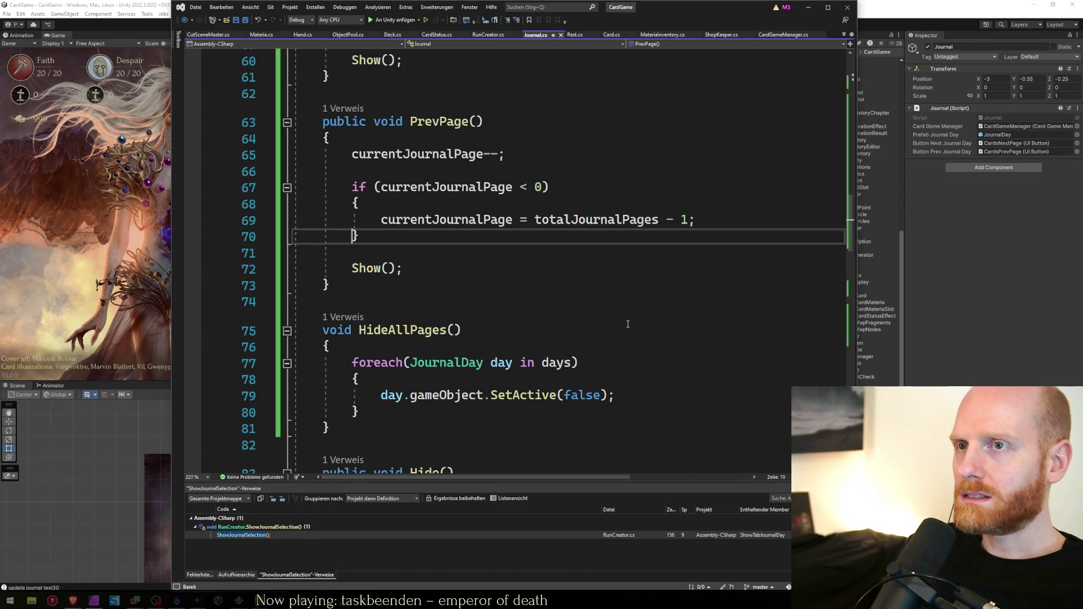
click(627, 323)
key(Up)
key(Up)
key(Return)
key(Tab)
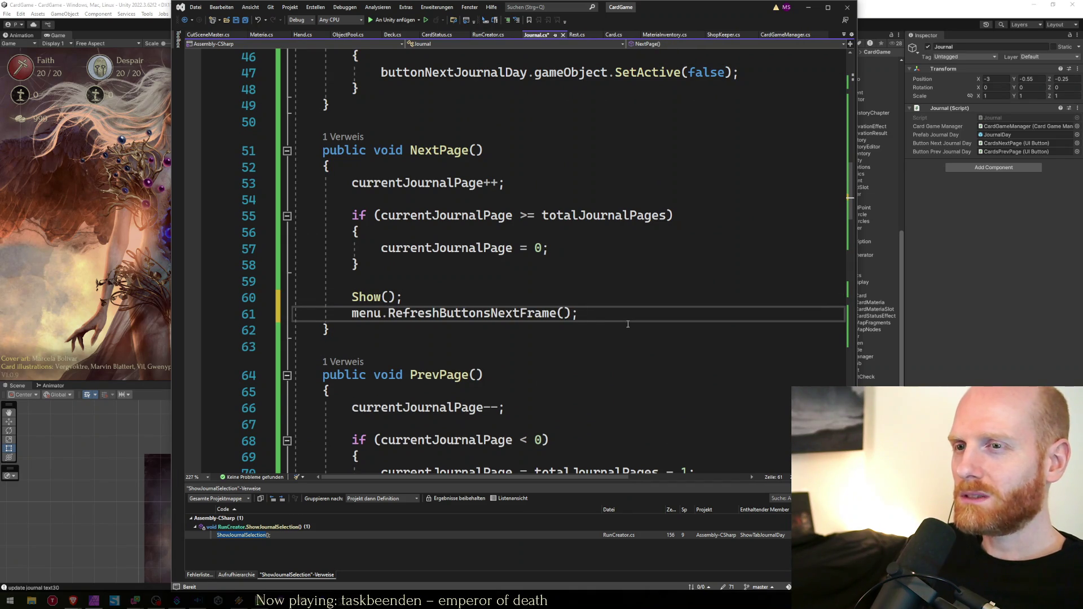
key(shift+Home)
key(shift+Home)
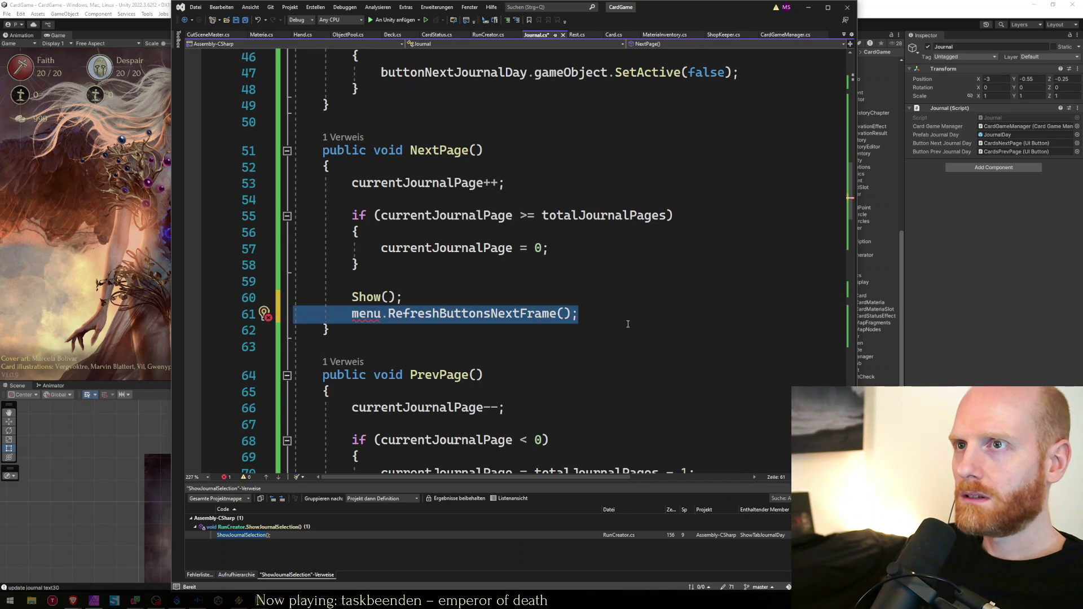
key(BackSpace)
Add cardGameManager.runCreator.menu.RefreshButtonsNextFrame(); after Show() in NextPage
key(ctrl+Home)
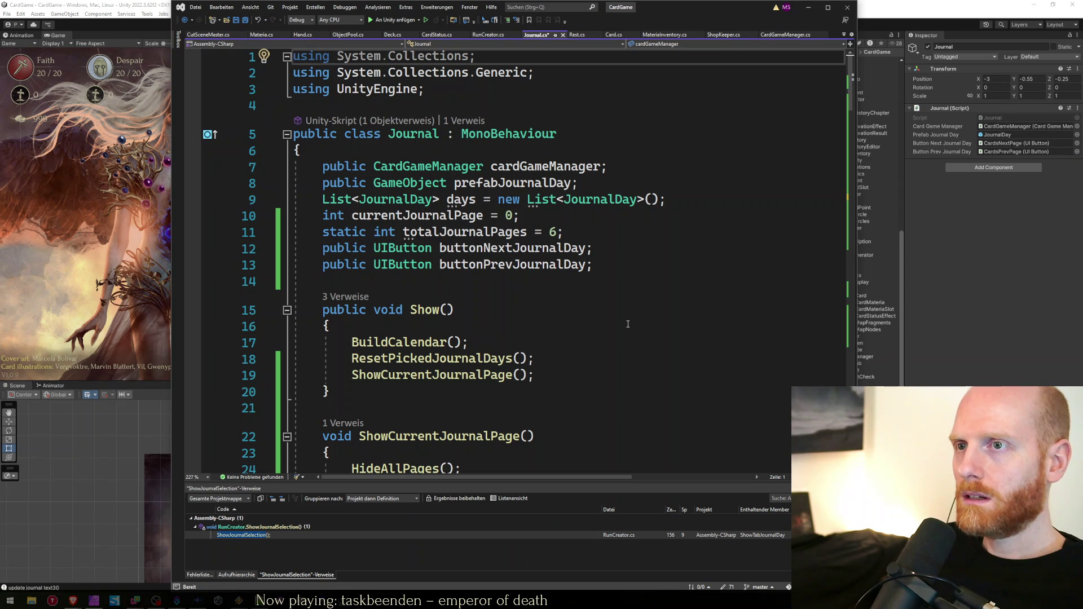
key(Down)
key(Down)
key(Down)
key(ctrl+z)
key(BackSpace)
key(Return)
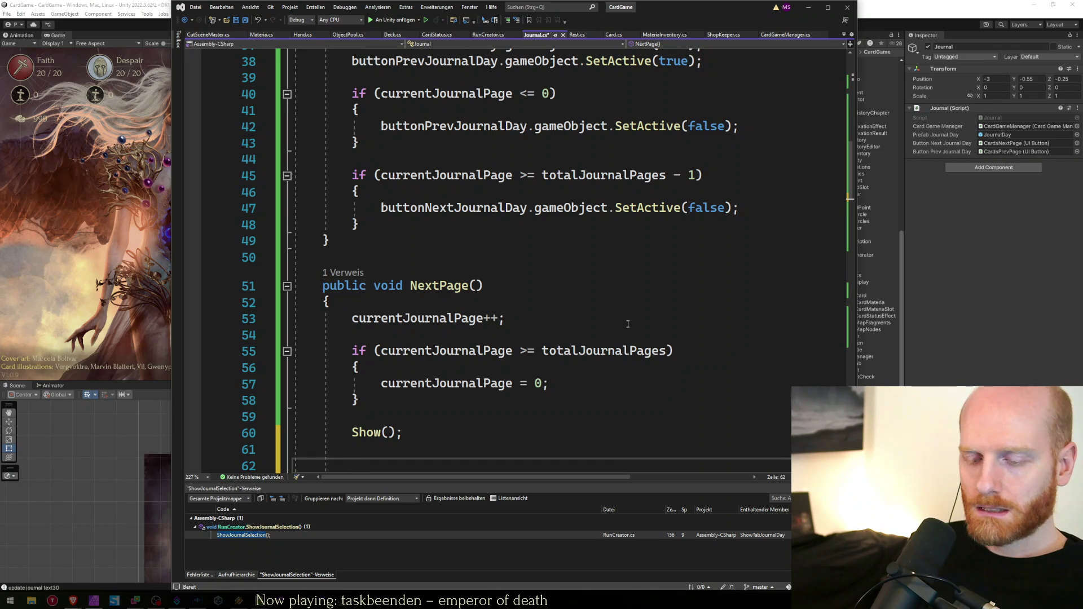
text(card)
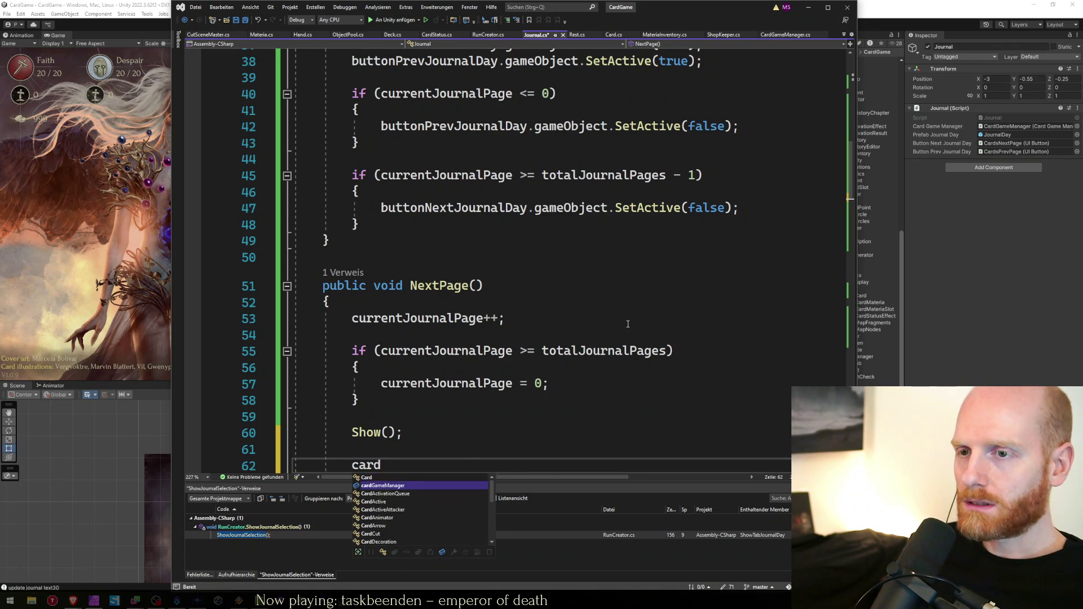
text(GameManager.runc)
key(Tab)
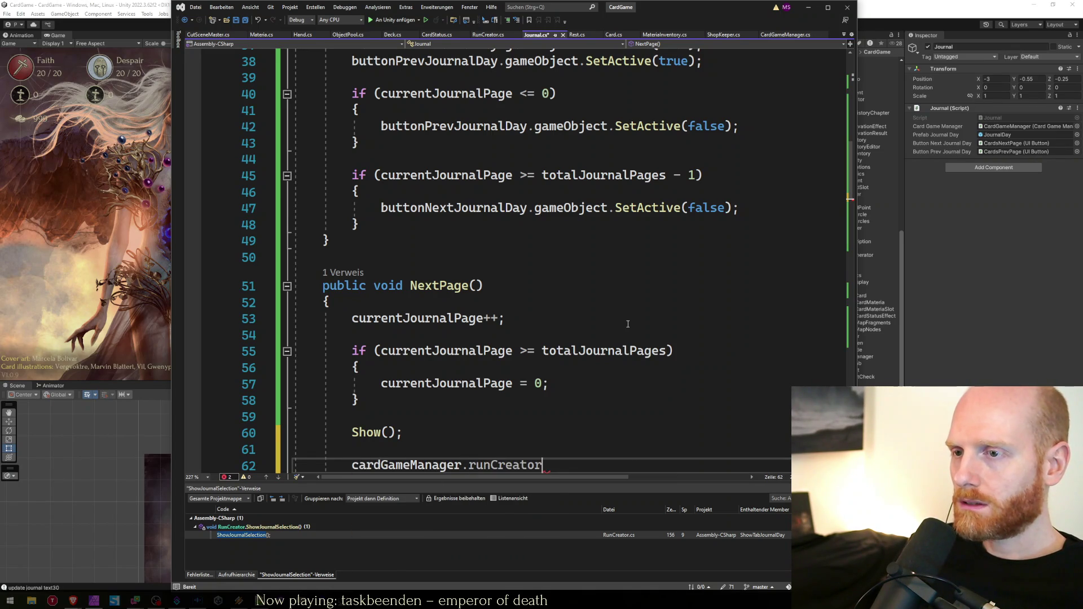
text(.menu.RefreshButtonsNextFrame();)
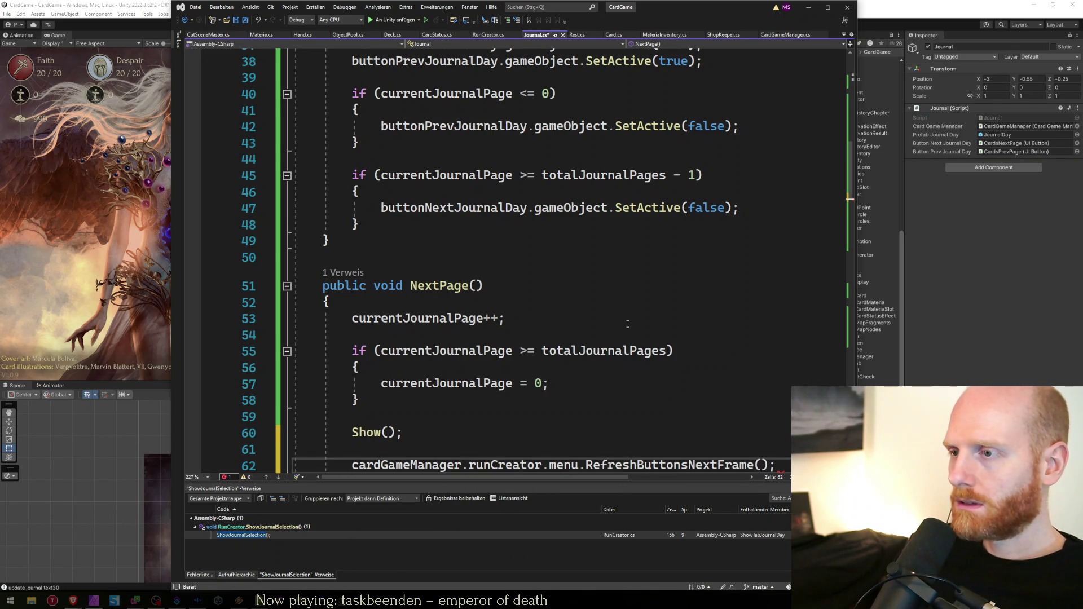
Add the same refresh call after Show() in PrevPage and save Journal.cs
scroll(628, 324, down, 3)
click(628, 324)
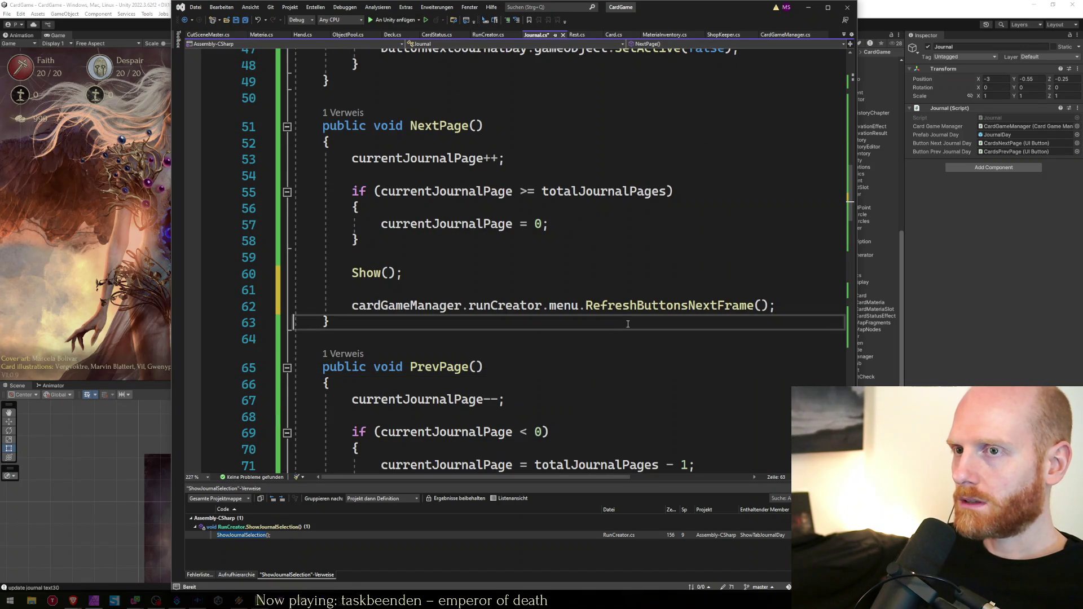
scroll(628, 323, down, 5)
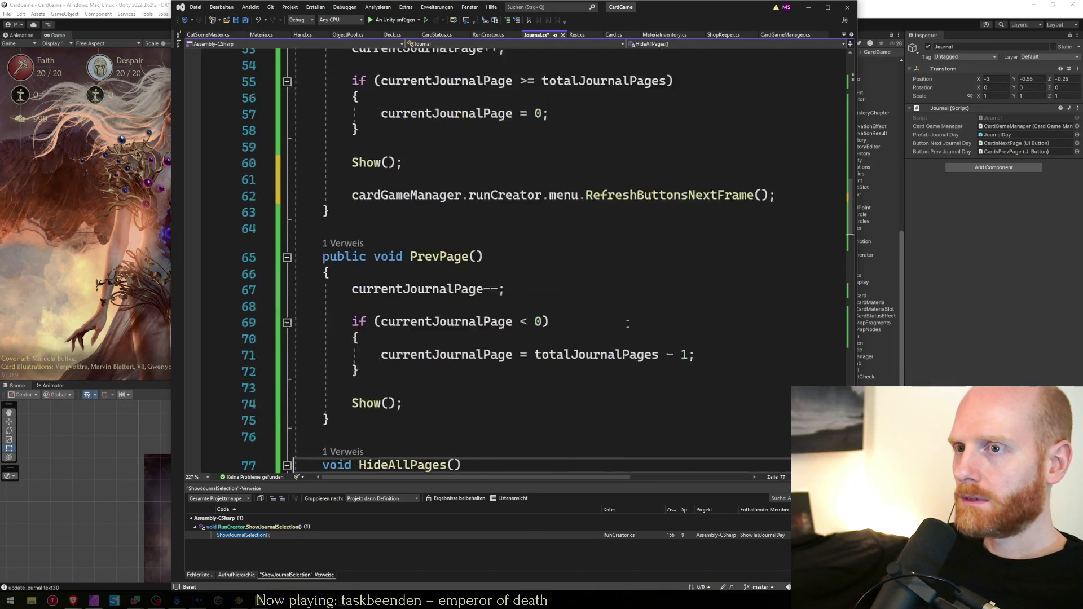
key(Down)
key(Down)
key(Down)
text(cardGameManager.runCreator.menu.RefreshButtonsNextFrame();)
key(Up)
key(Return)
key(ctrl+s)
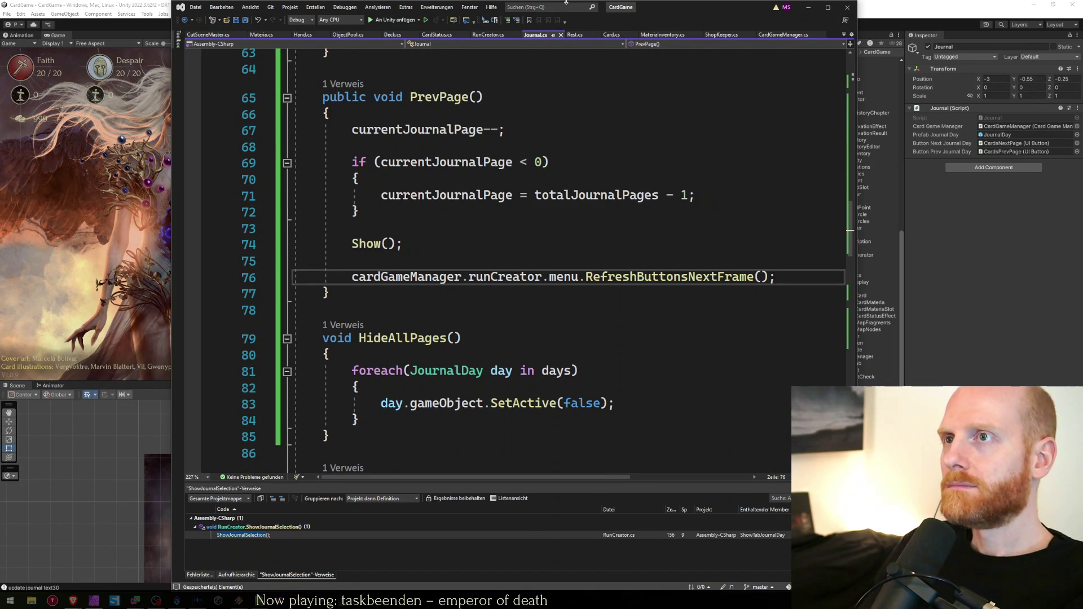
click(130, 3)
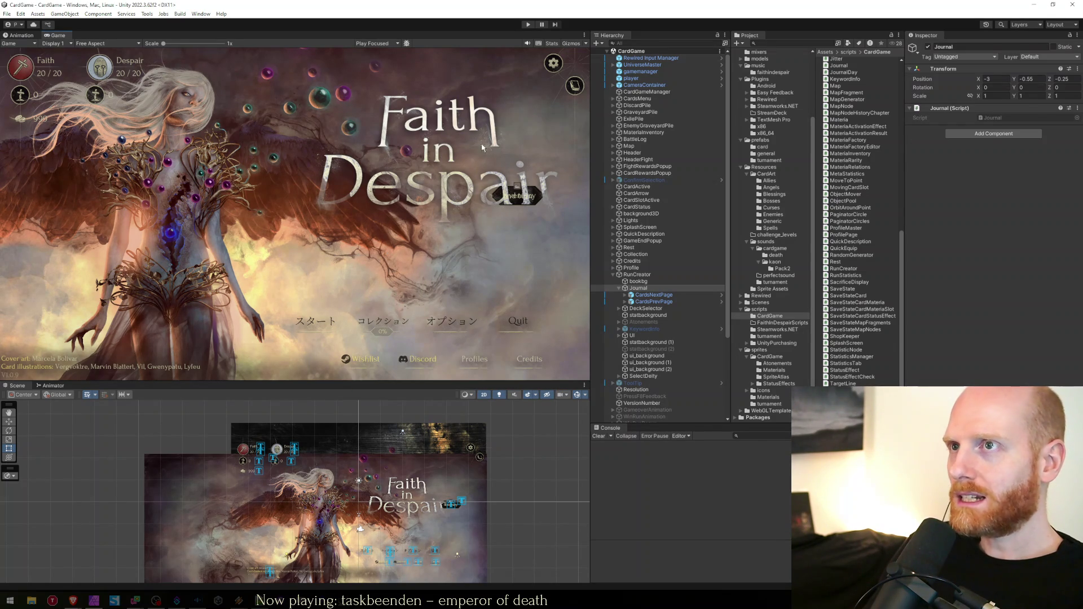
Run the recompiled game in play mode and open the run setup screen
click(530, 24)
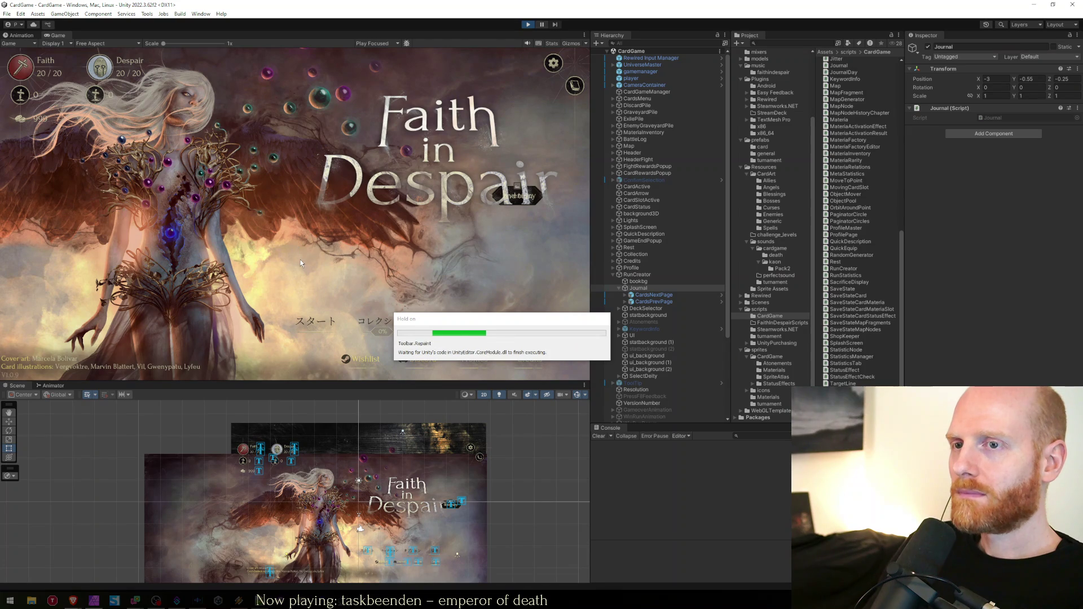
click(305, 332)
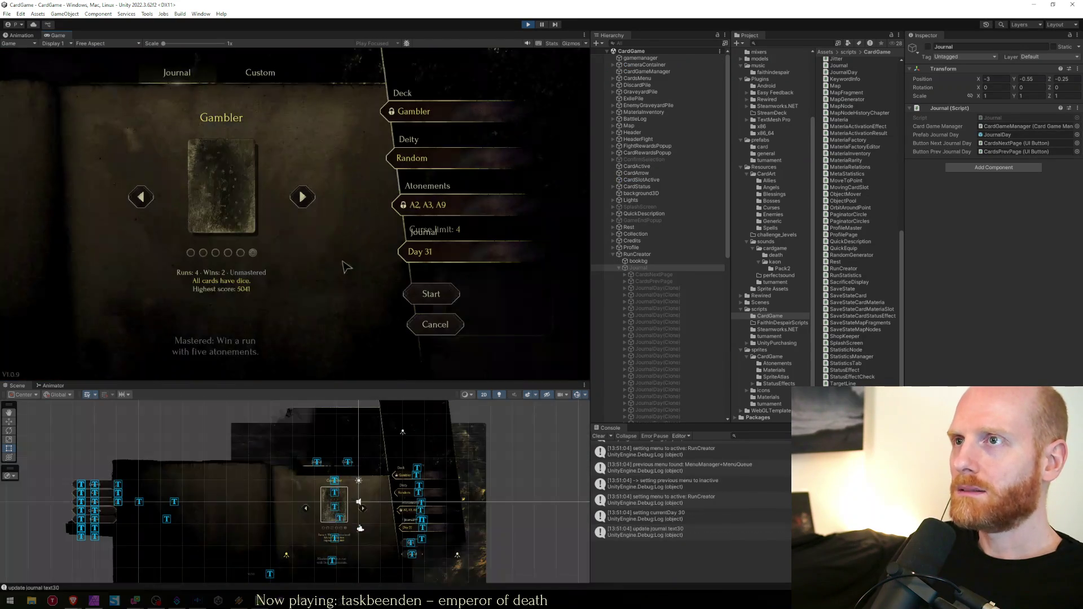
Open the Journal tab, page forward to days 16–20, then back to days 11–15
click(428, 262)
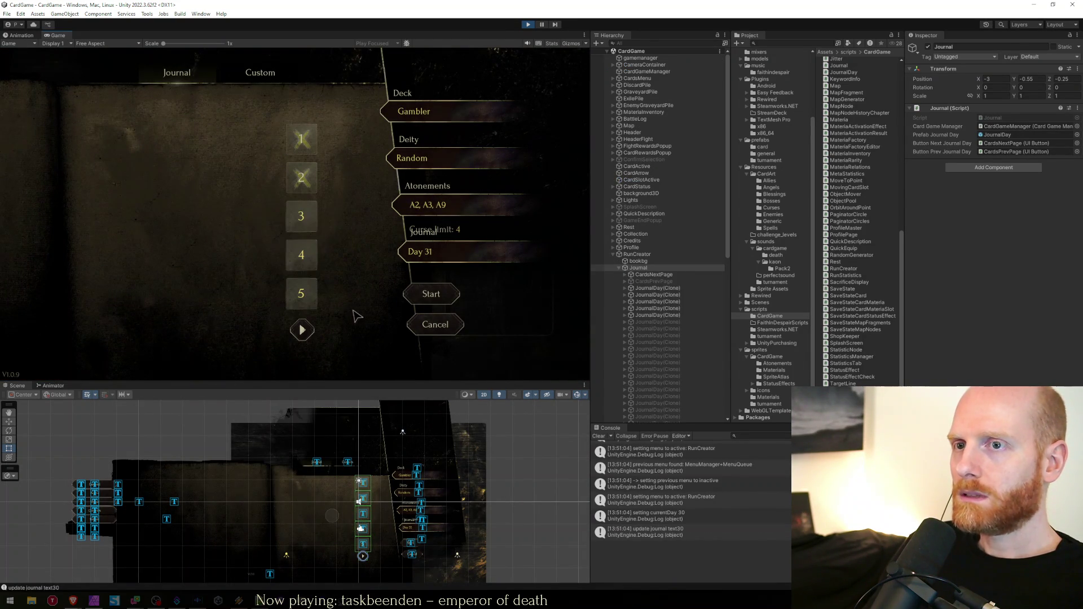
click(313, 332)
click(314, 331)
mouse_move(310, 305)
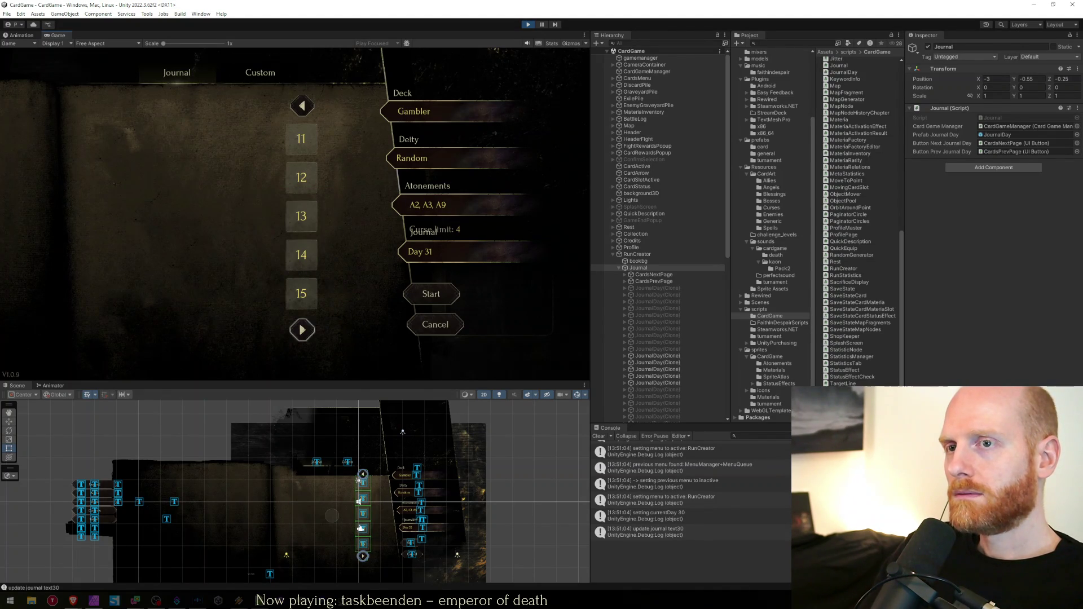
click(302, 330)
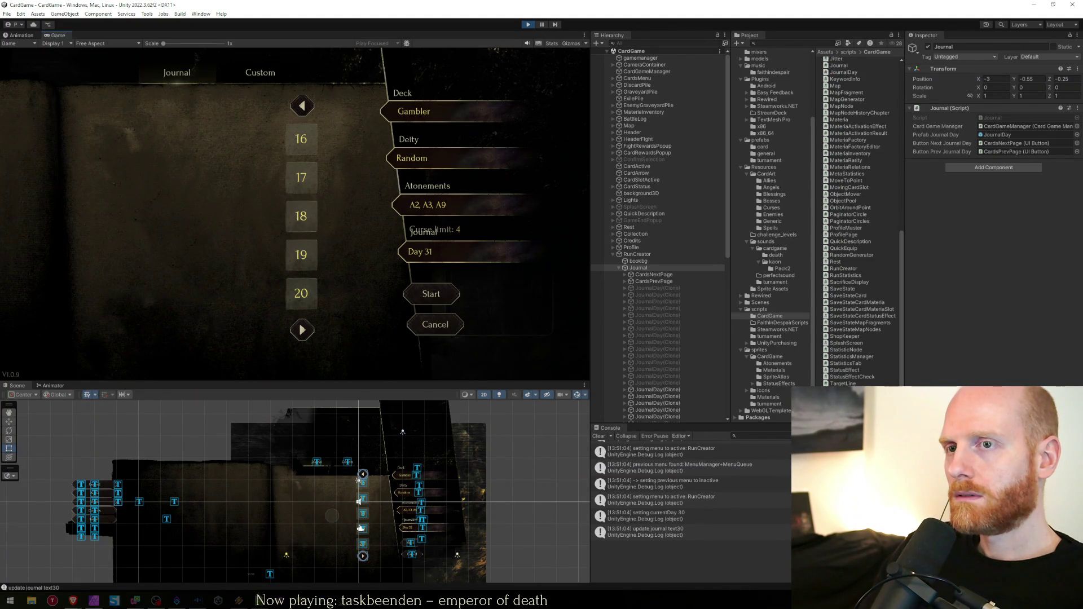
click(302, 105)
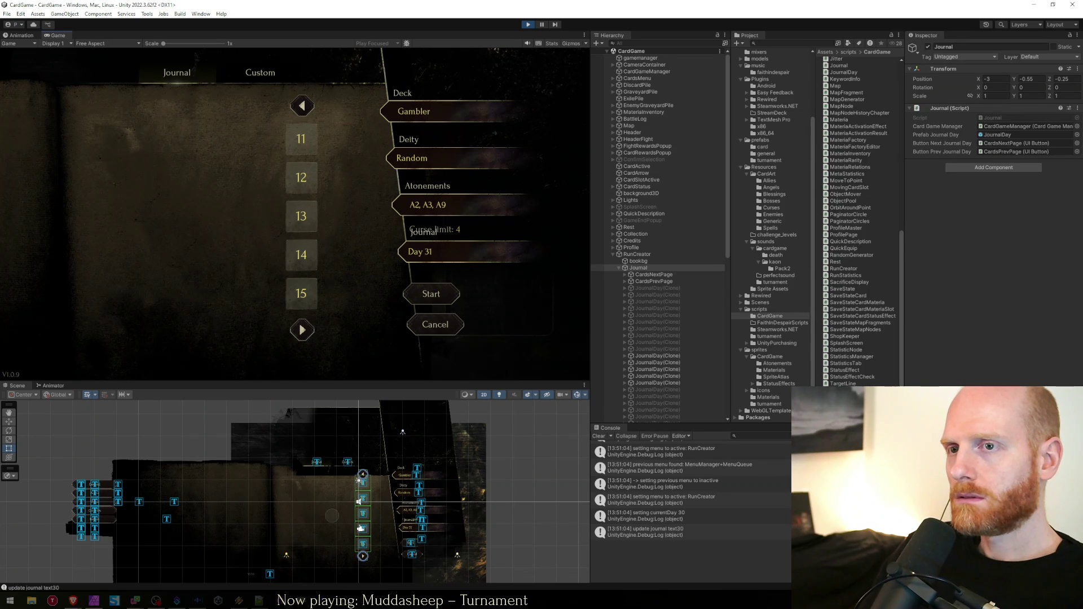
click(365, 518)
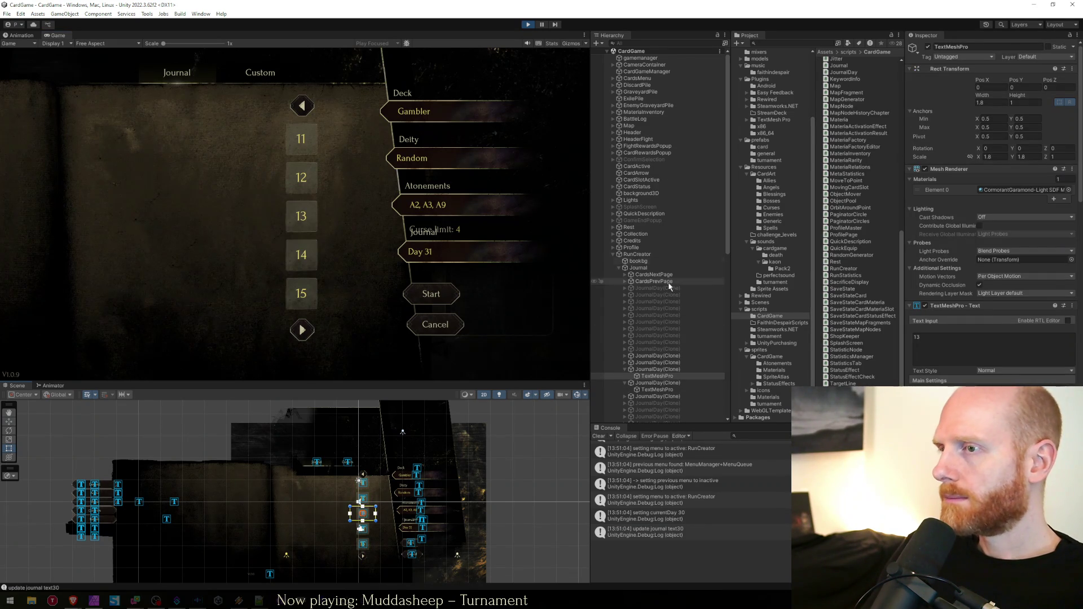
Compare a JournalDay(Clone) button's Inspector settings against the previous- and next-page buttons
click(672, 369)
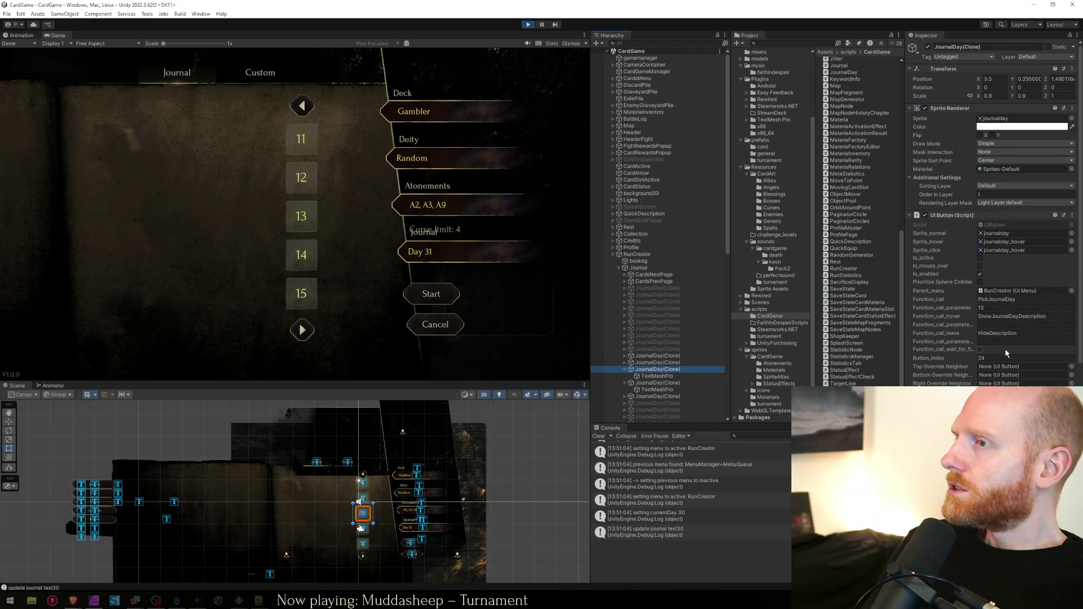
click(1002, 292)
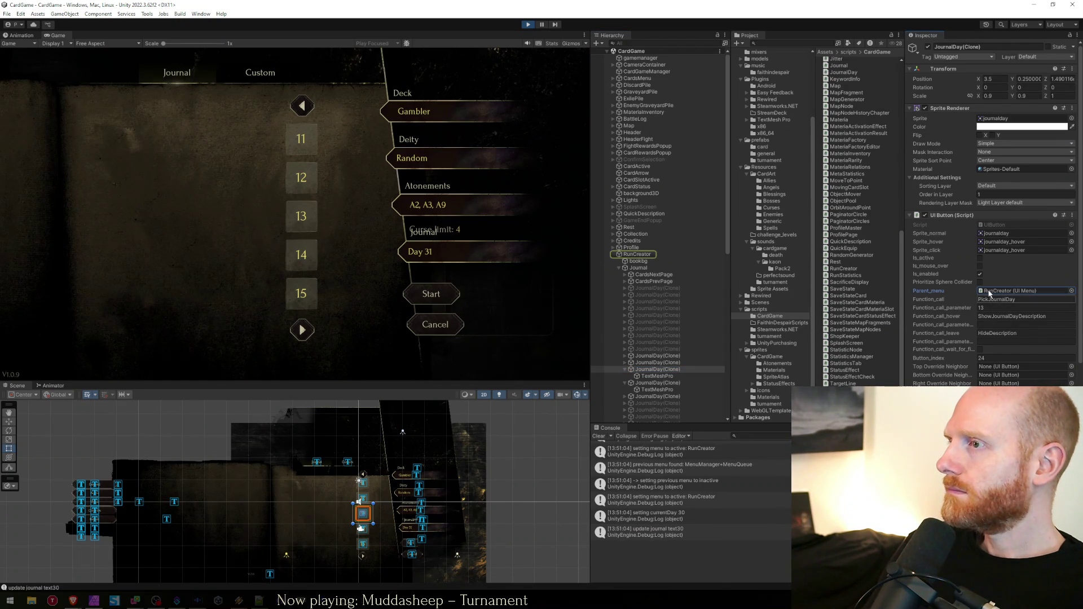
click(997, 293)
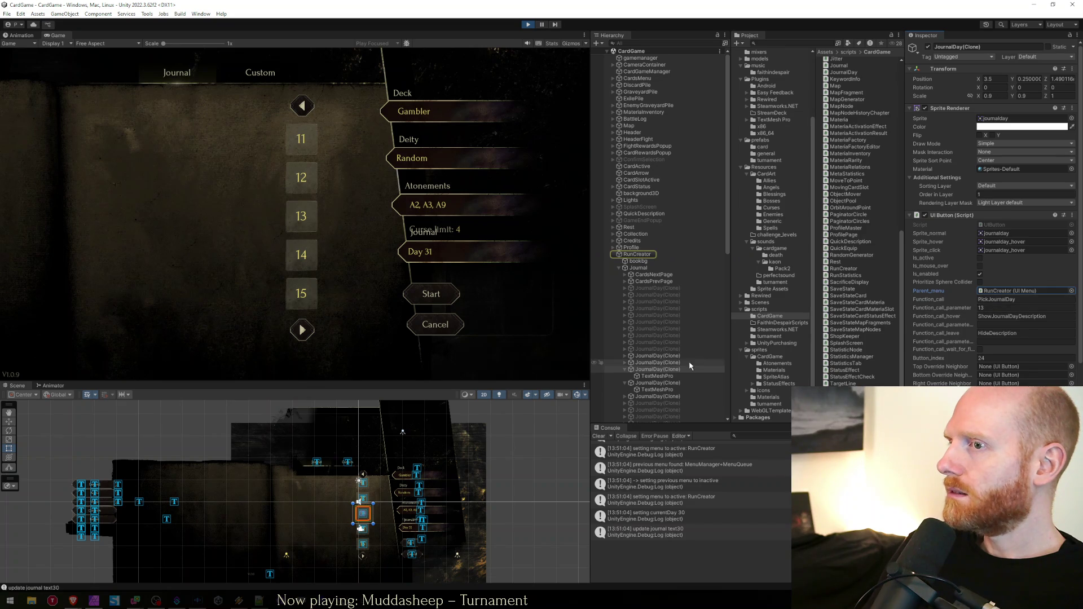
click(649, 370)
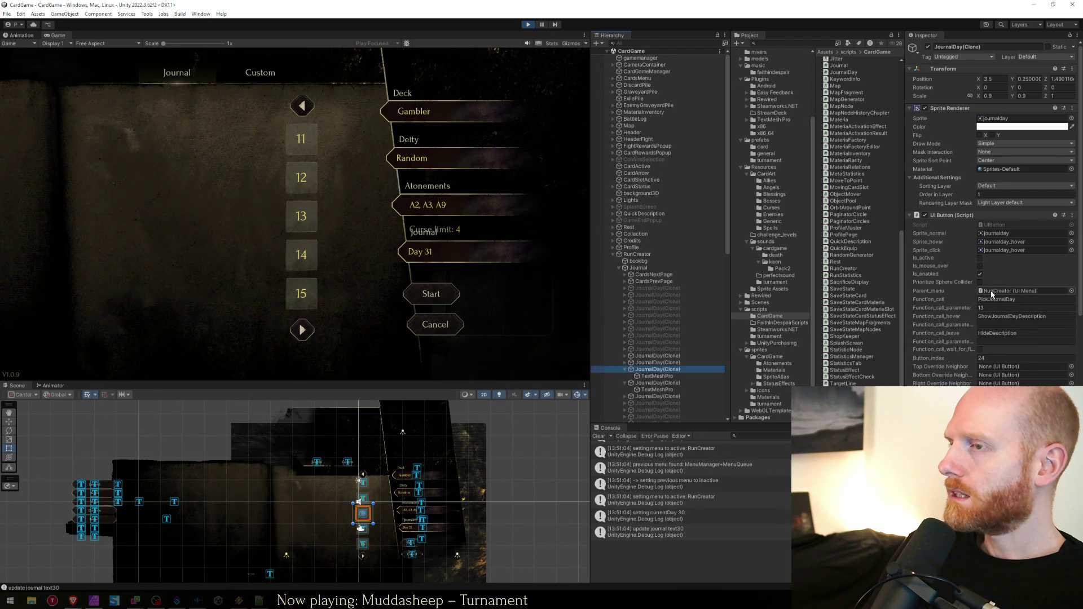
scroll(683, 282, down, 2)
click(654, 256)
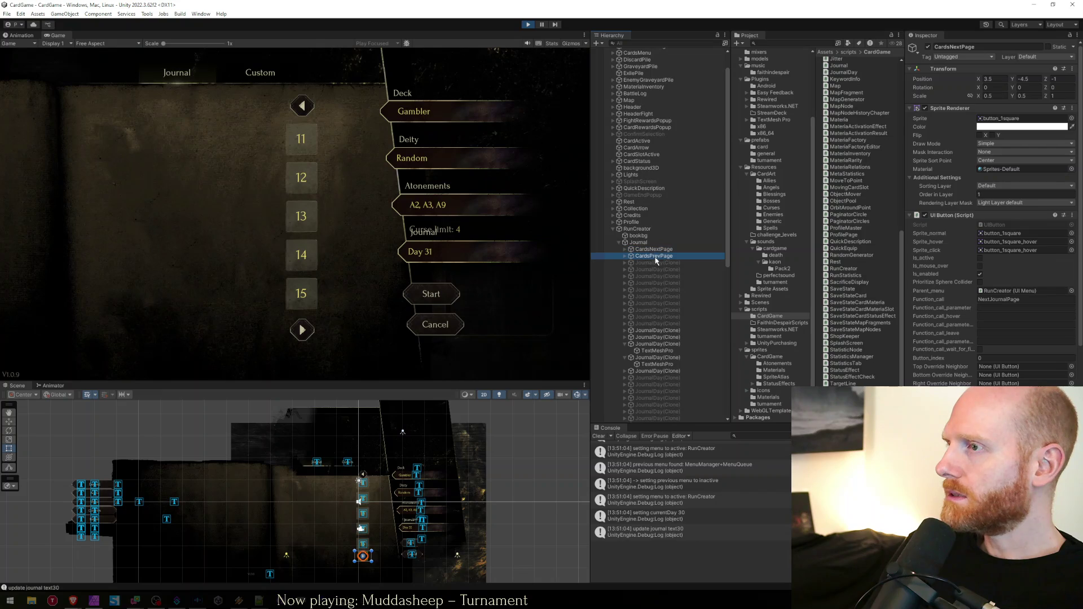
click(654, 331)
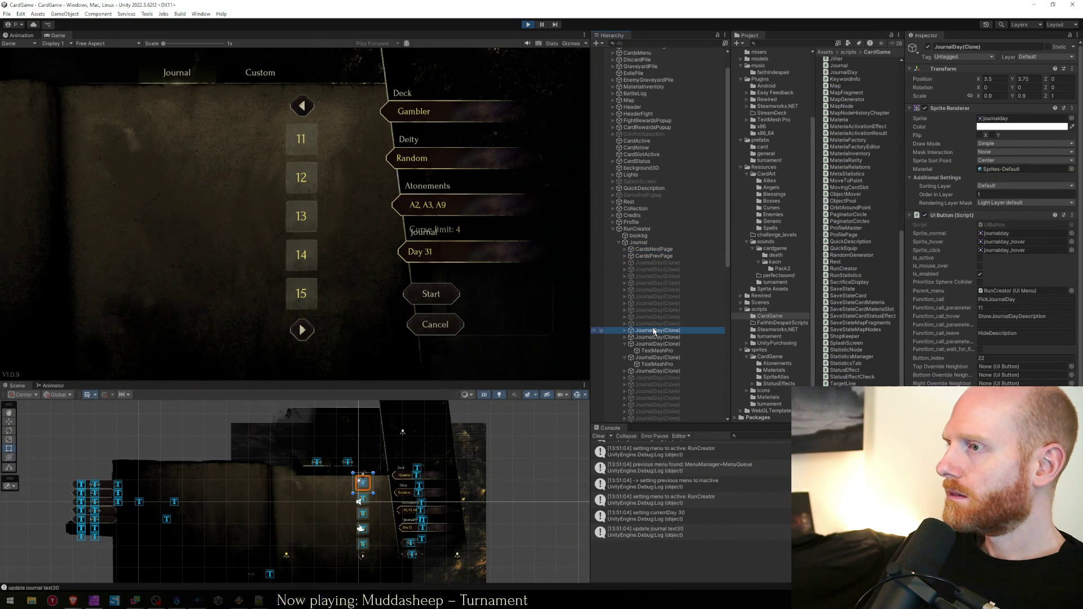
click(655, 249)
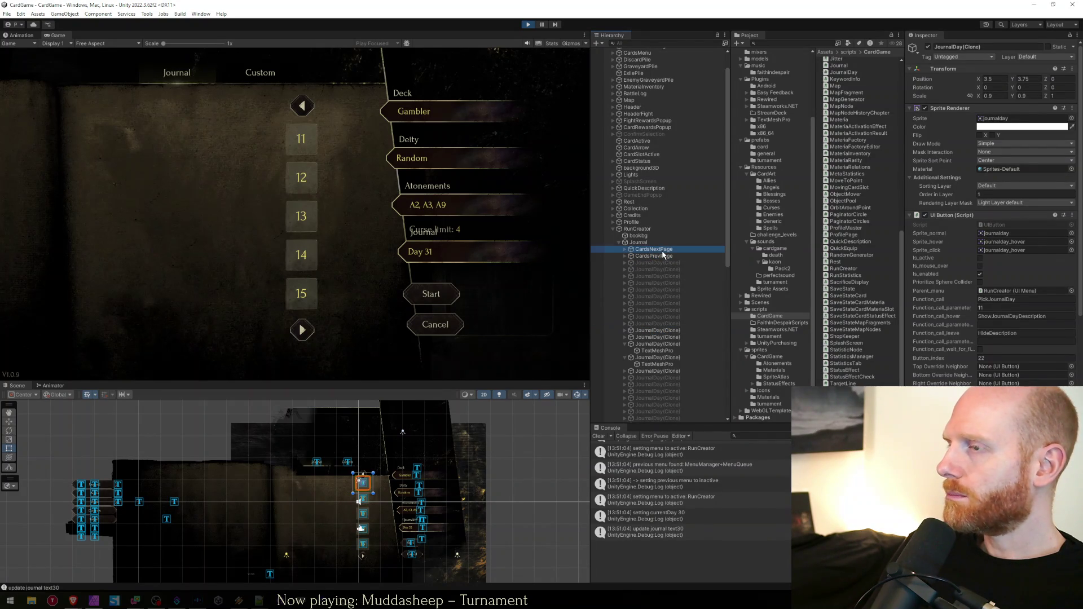
click(653, 331)
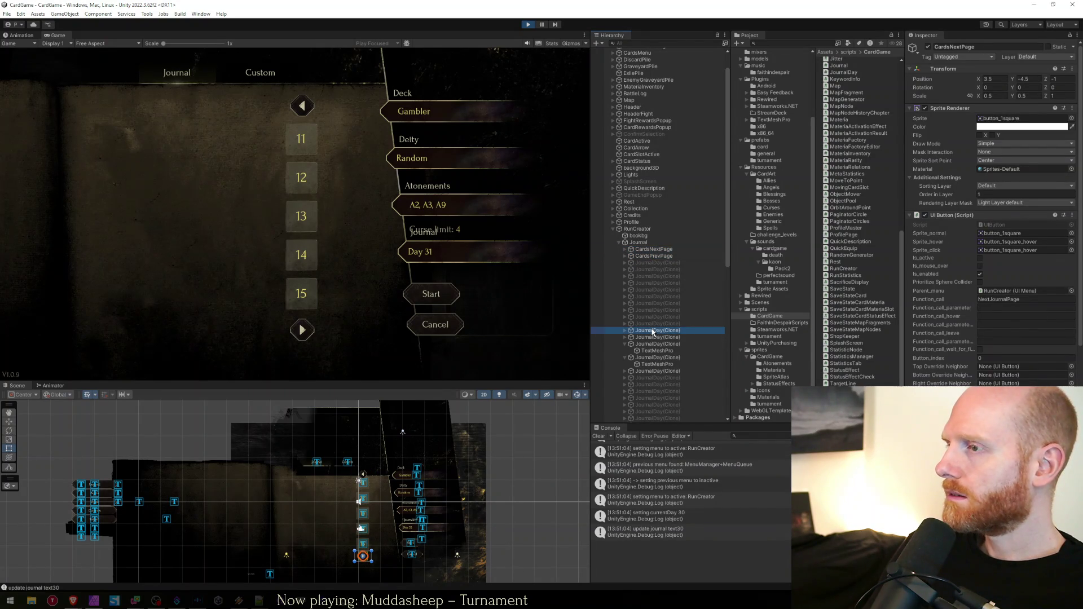
click(662, 250)
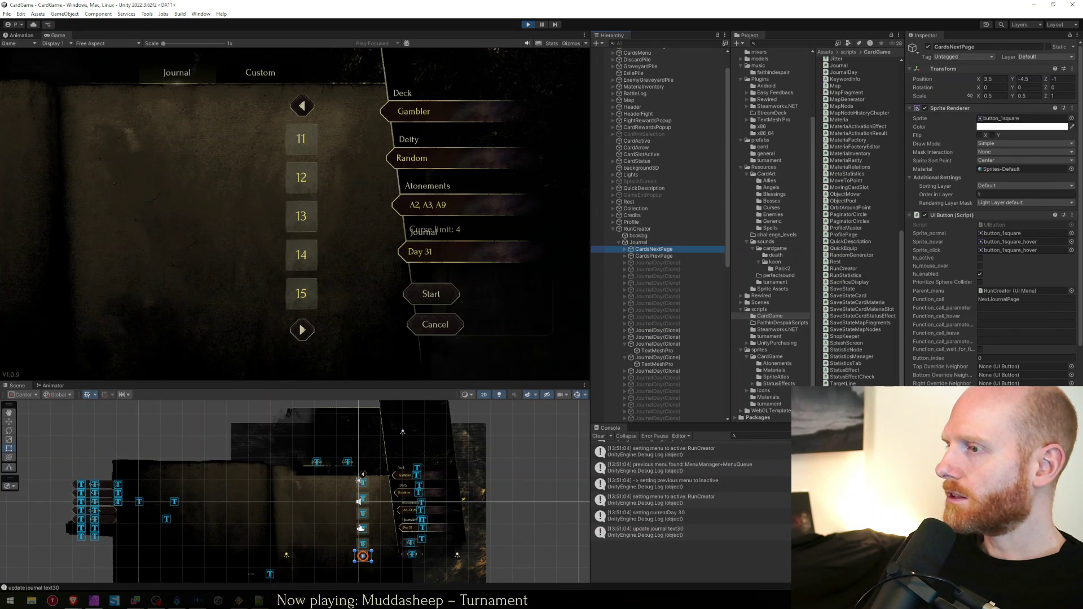
click(660, 331)
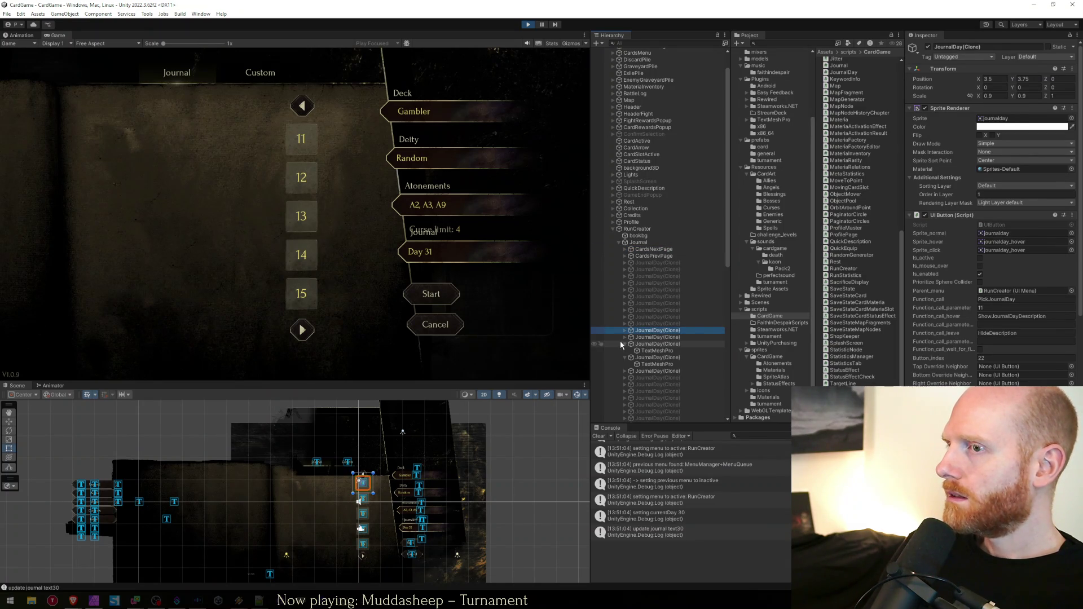
Page the journal to days 16–20, check a new day button, then bring up the Faith in Despair spreadsheet
click(302, 330)
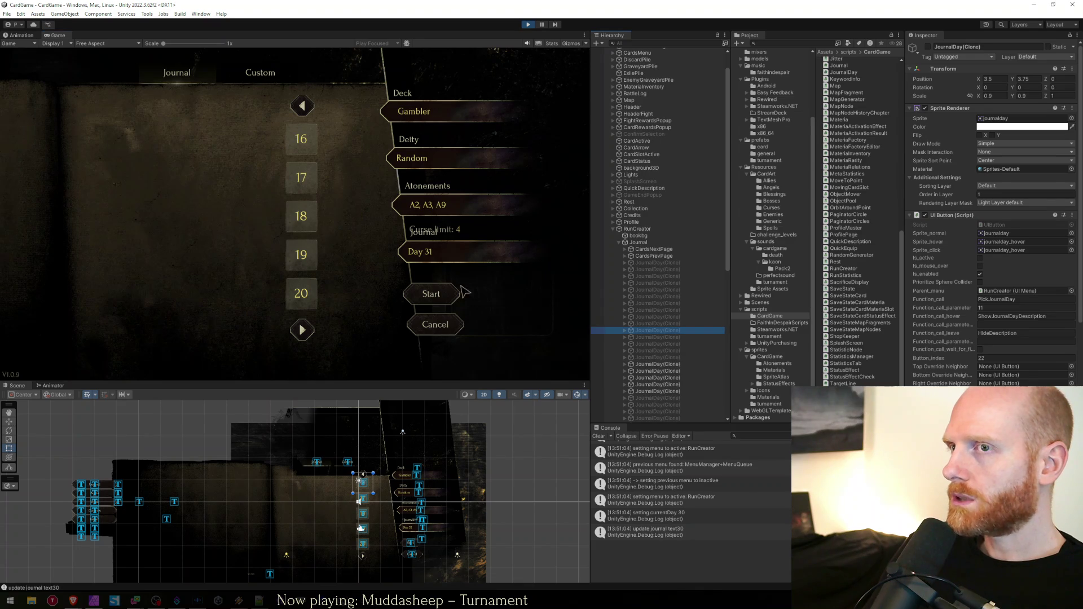
click(663, 365)
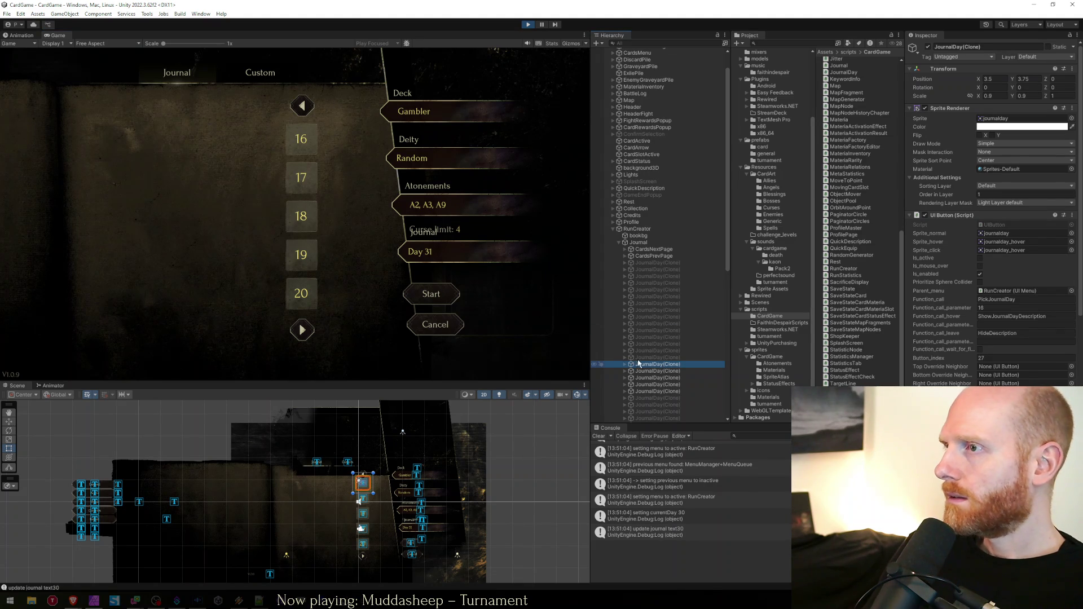
click(377, 324)
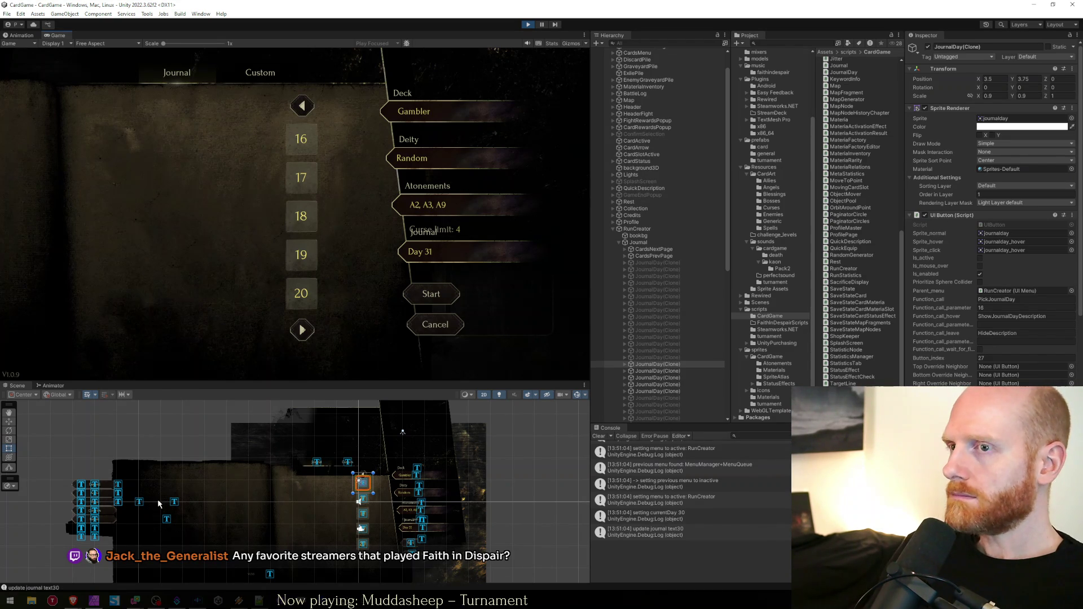
mouse_move(73, 602)
click(152, 568)
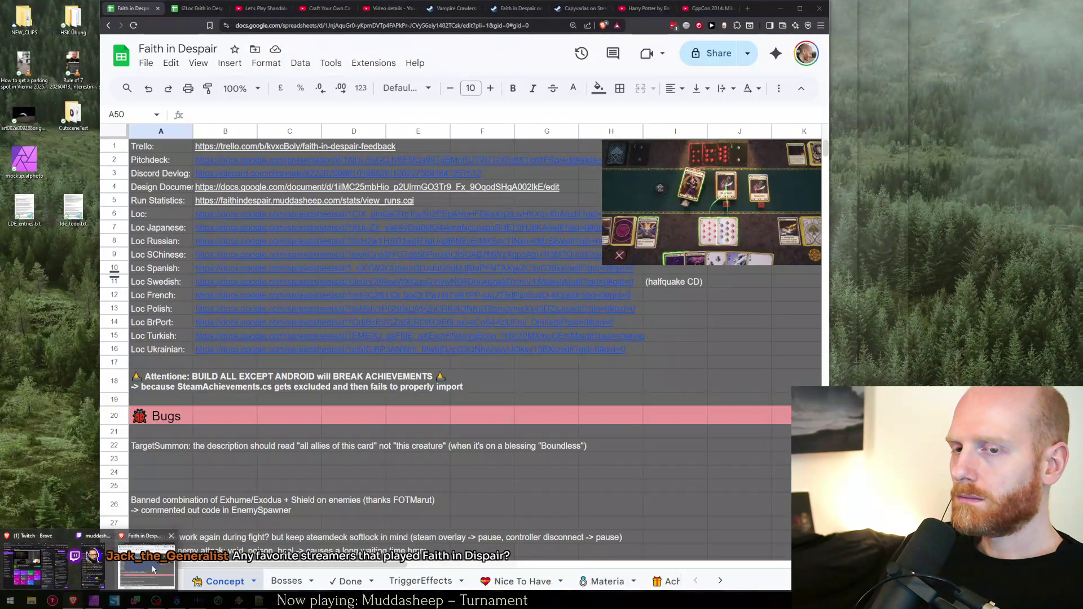
Search 'wanderbot faith in despair' in a new tab and open the first video result on YouTube
click(157, 458)
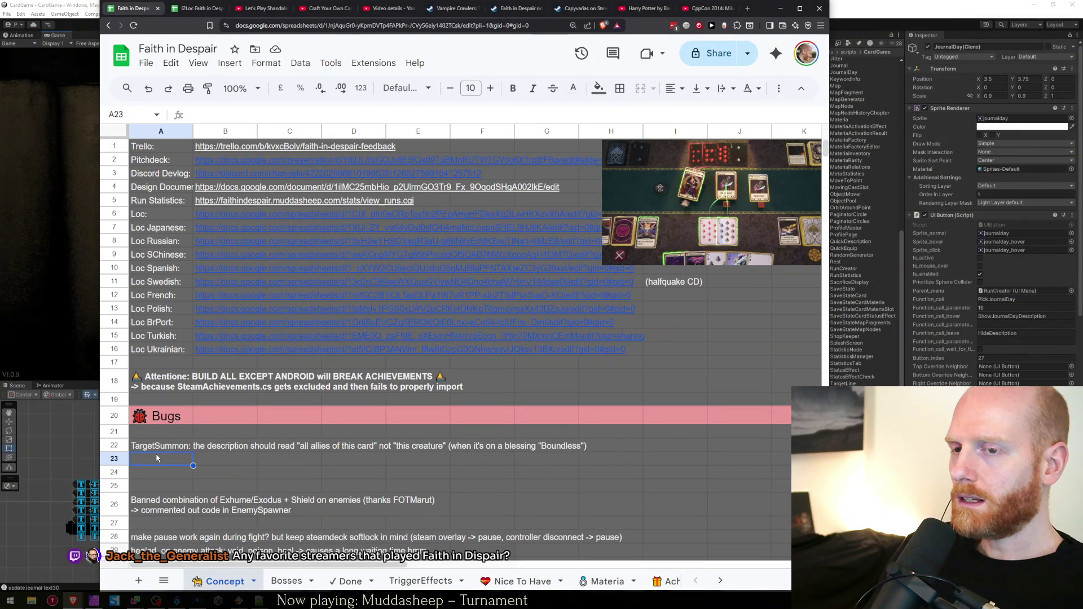
key(ctrl+t)
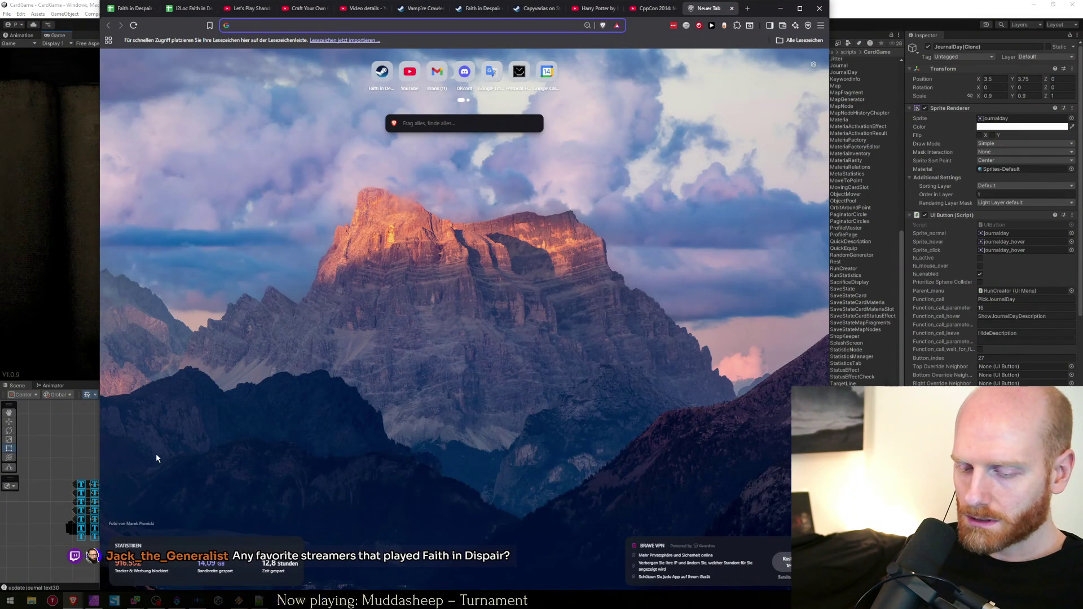
text(wanderbo)
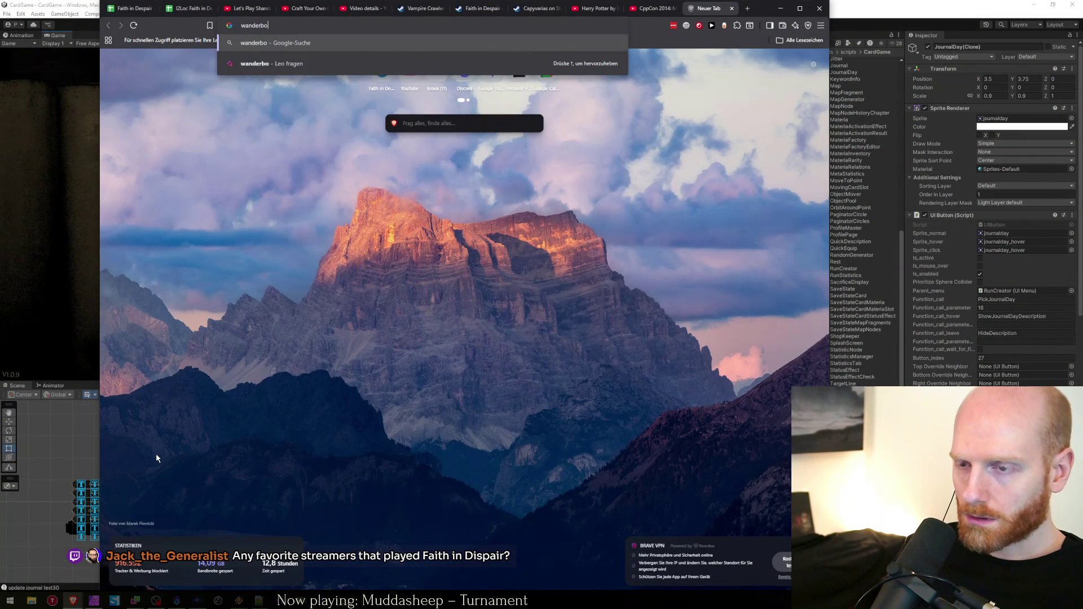
text(t faith in despair)
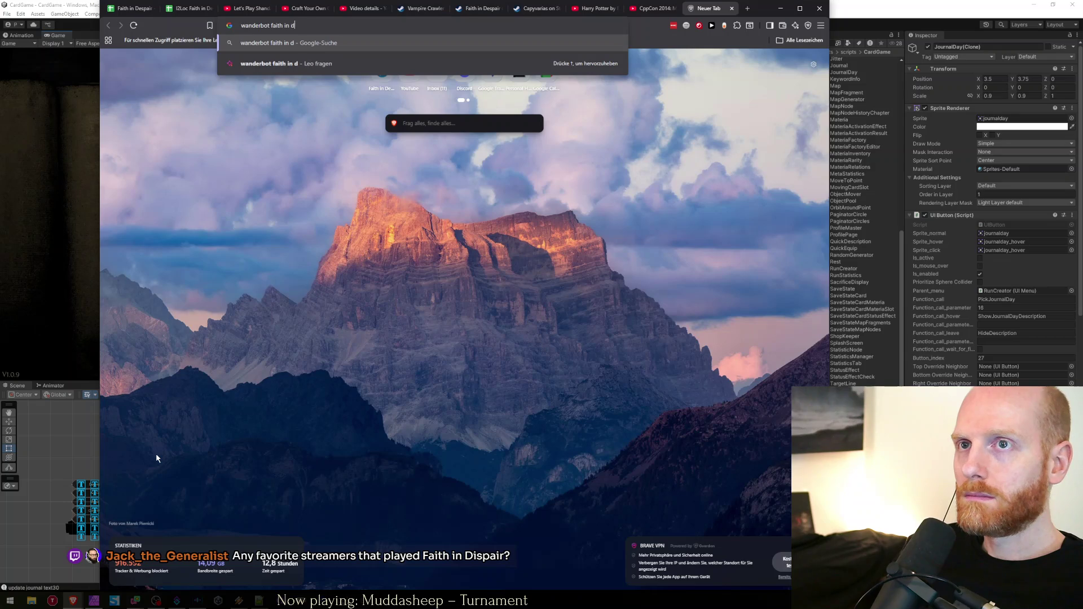
key(Return)
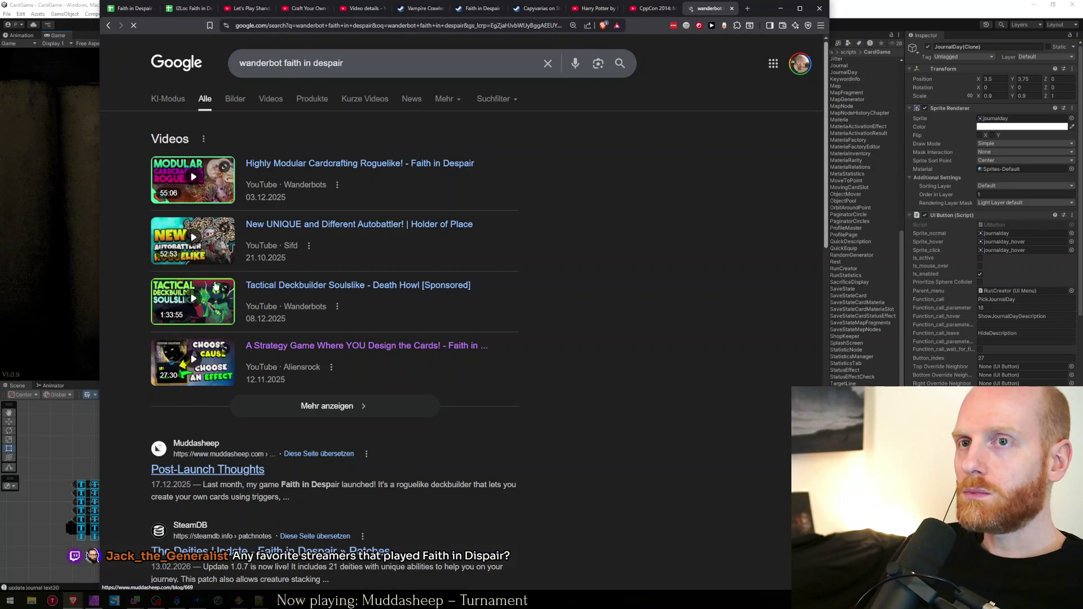
click(337, 186)
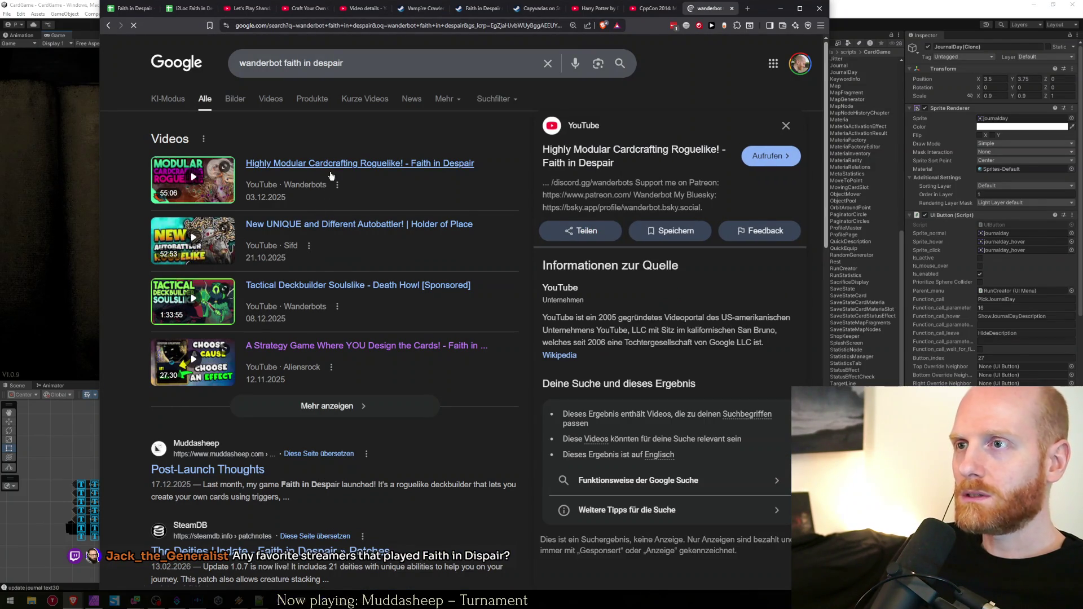
click(442, 164)
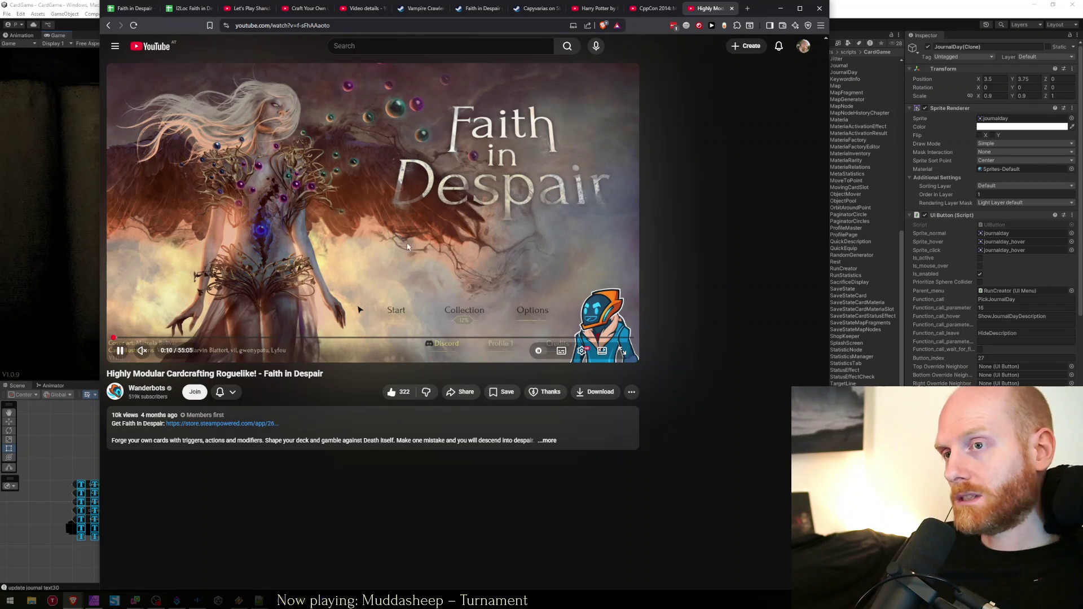
Pause the Highly Modular Cardcrafting video and close its tab, back to the spreadsheet
click(321, 300)
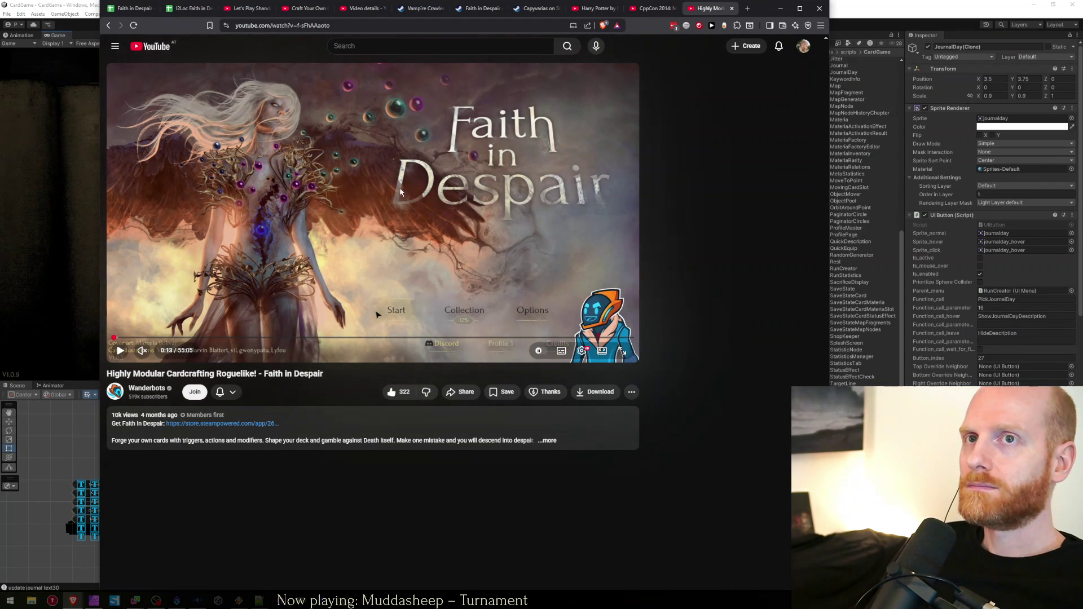
key(ctrl+w)
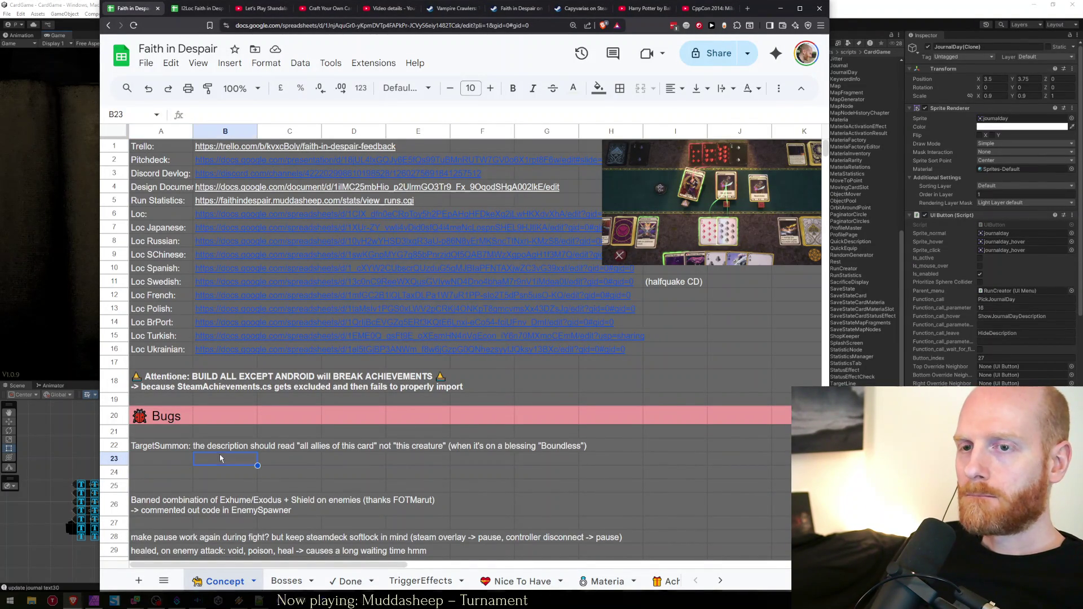
click(146, 447)
click(152, 459)
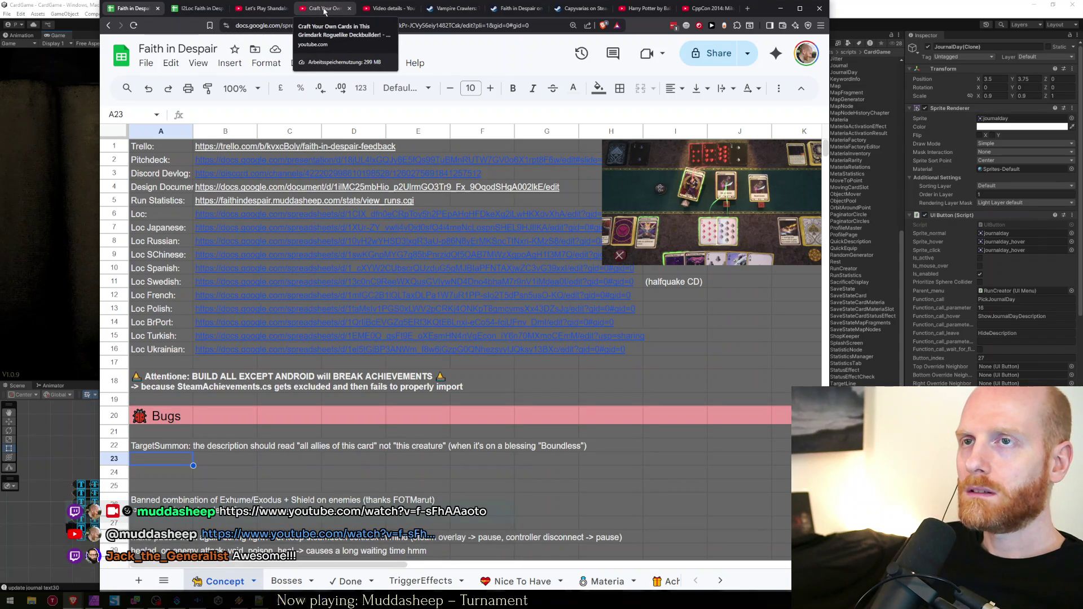
Resume the Craft Your Own Cards video, shift the spreadsheet window right, and bring Unity forward
click(317, 13)
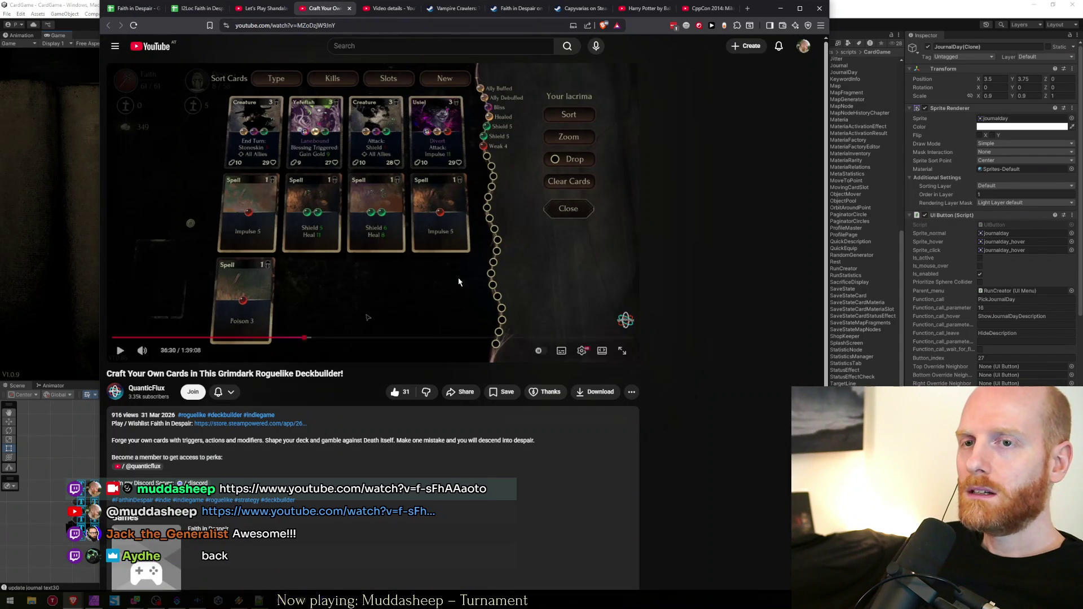
click(357, 264)
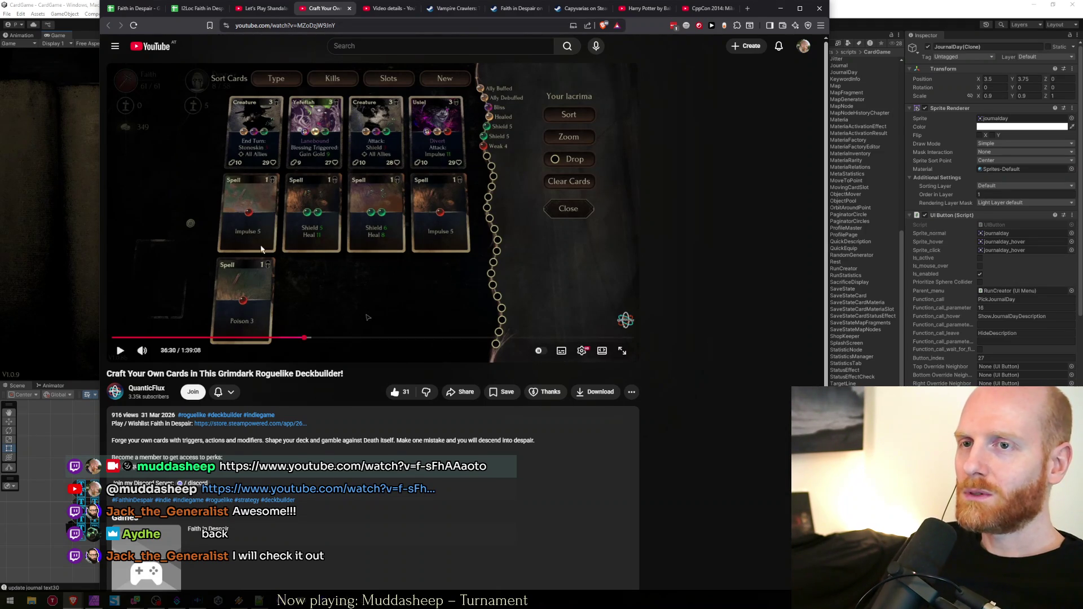
click(139, 12)
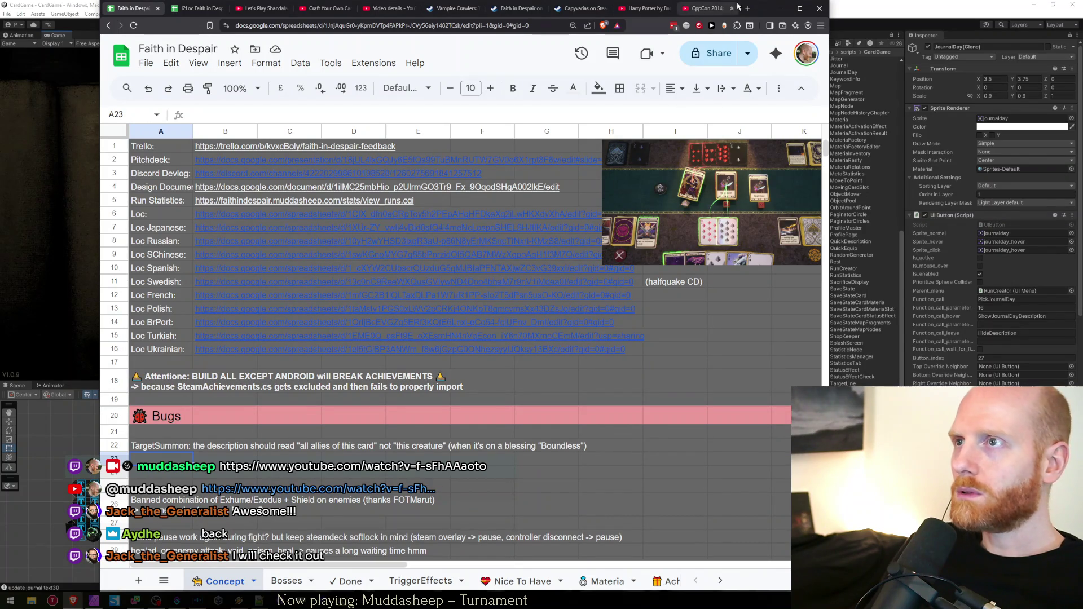
drag(764, 8, 844, 9)
click(164, 4)
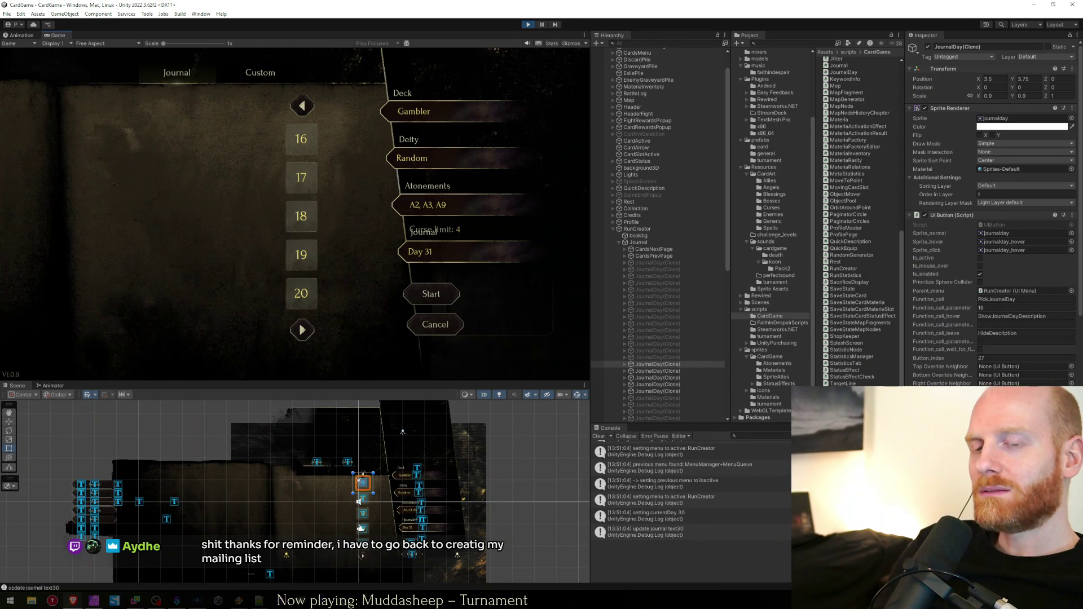
mouse_move(73, 601)
click(133, 581)
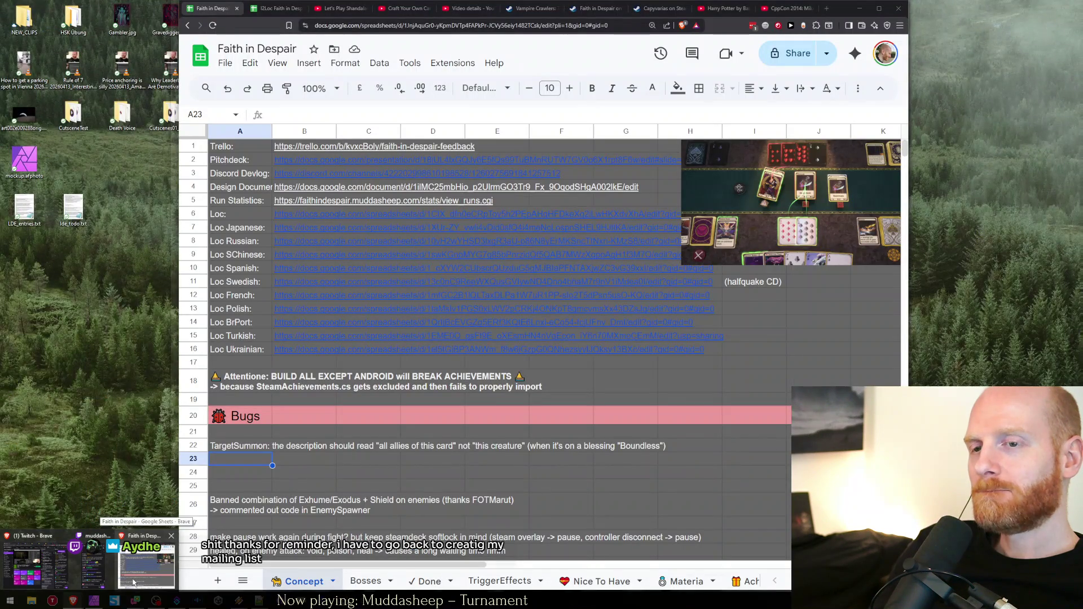
scroll(636, 581, down, 3)
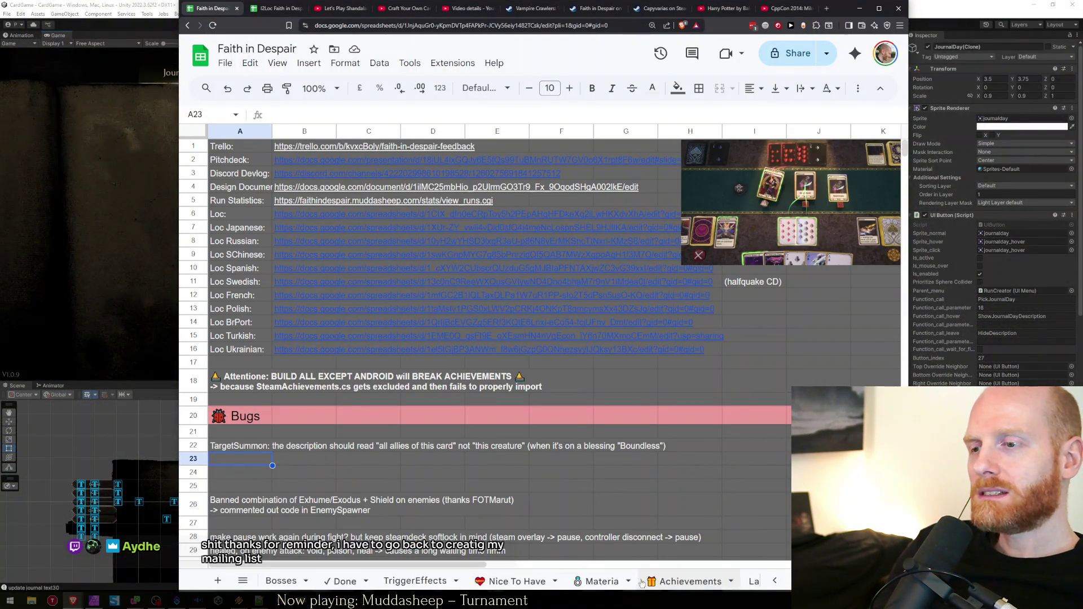
scroll(636, 581, down, 8)
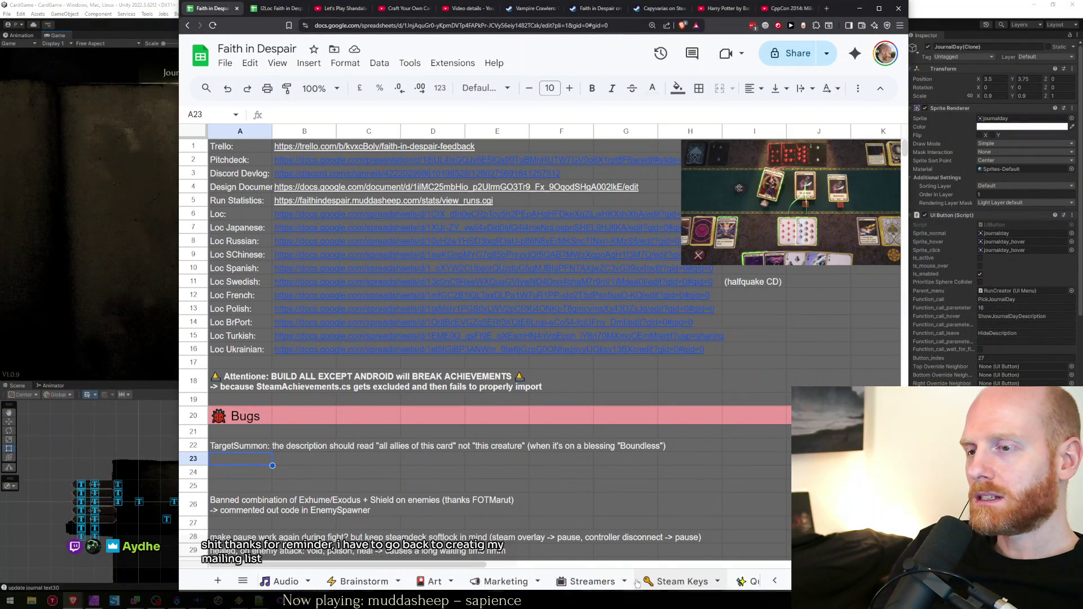
scroll(636, 581, down, 1)
scroll(636, 581, down, 10)
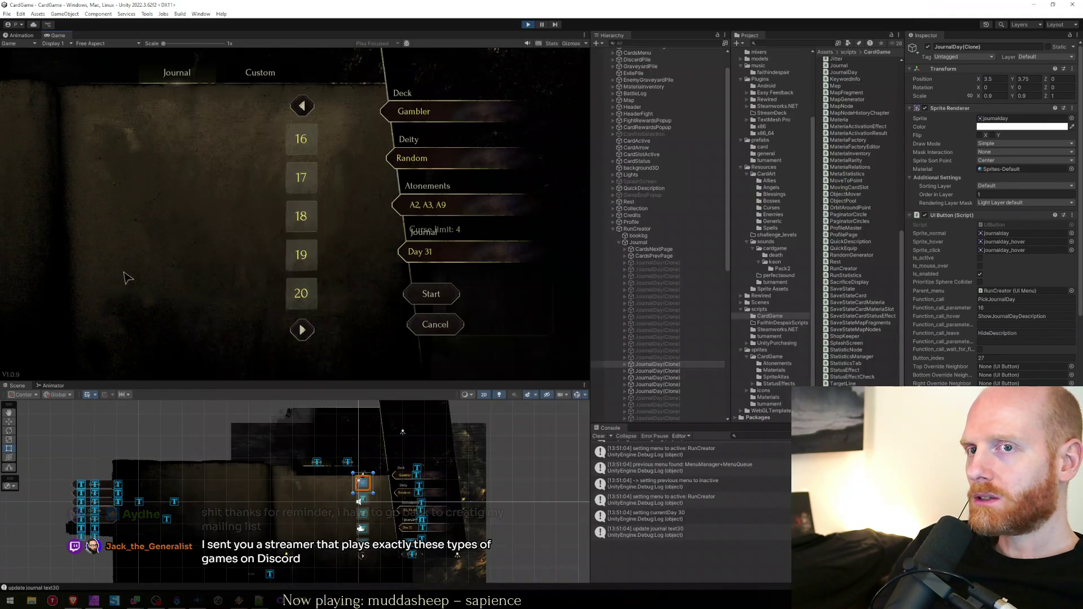
click(127, 277)
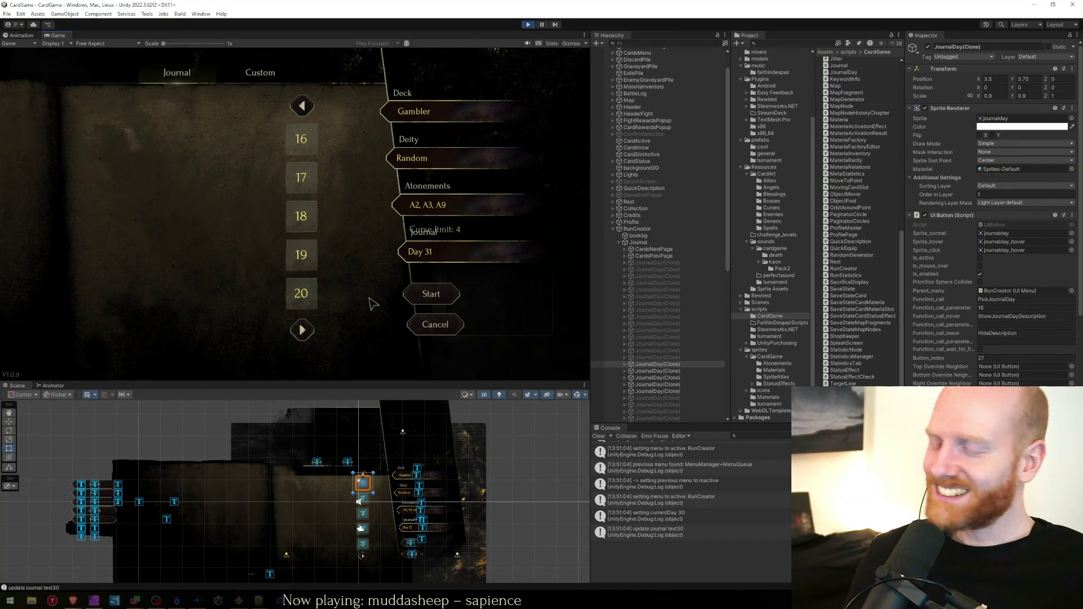
click(303, 333)
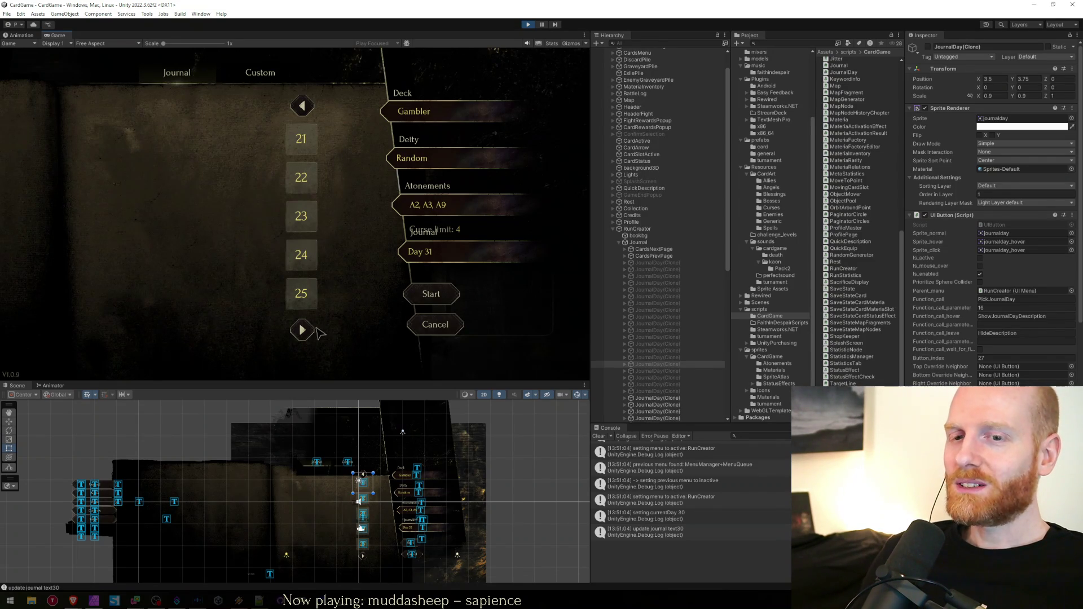
click(304, 106)
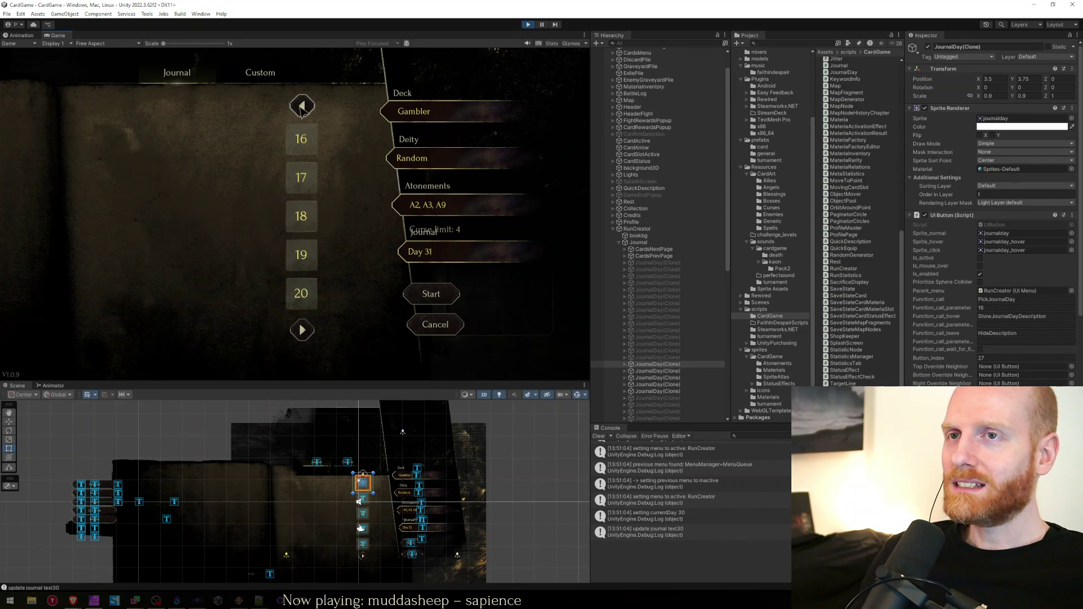
click(301, 331)
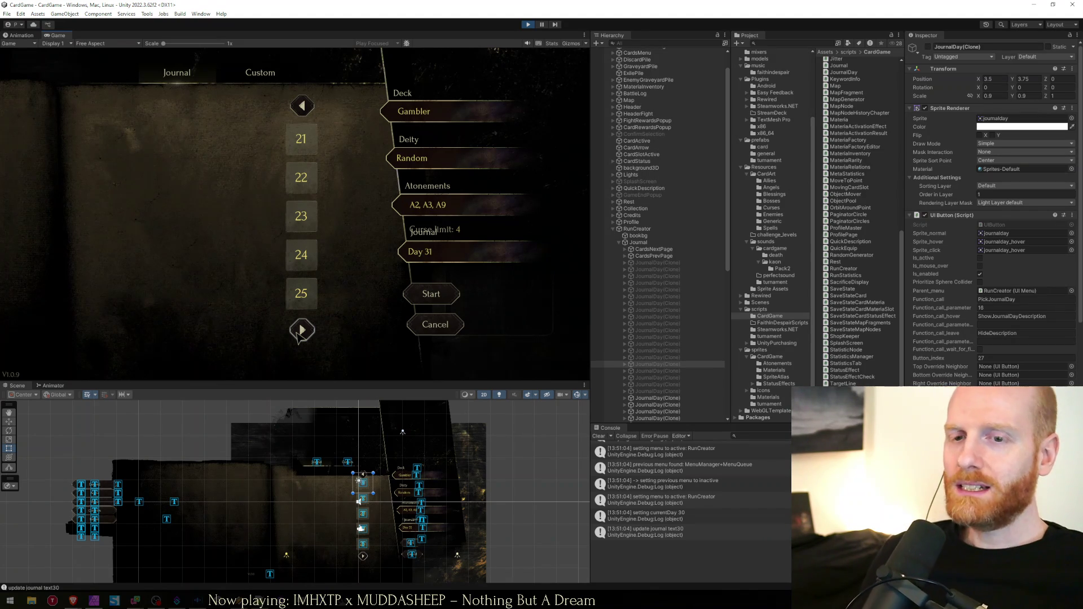
In the Affinity Photo journal mockup, toggle the Mercenary_cardback.jpg layer on and off to compare backgrounds
click(94, 601)
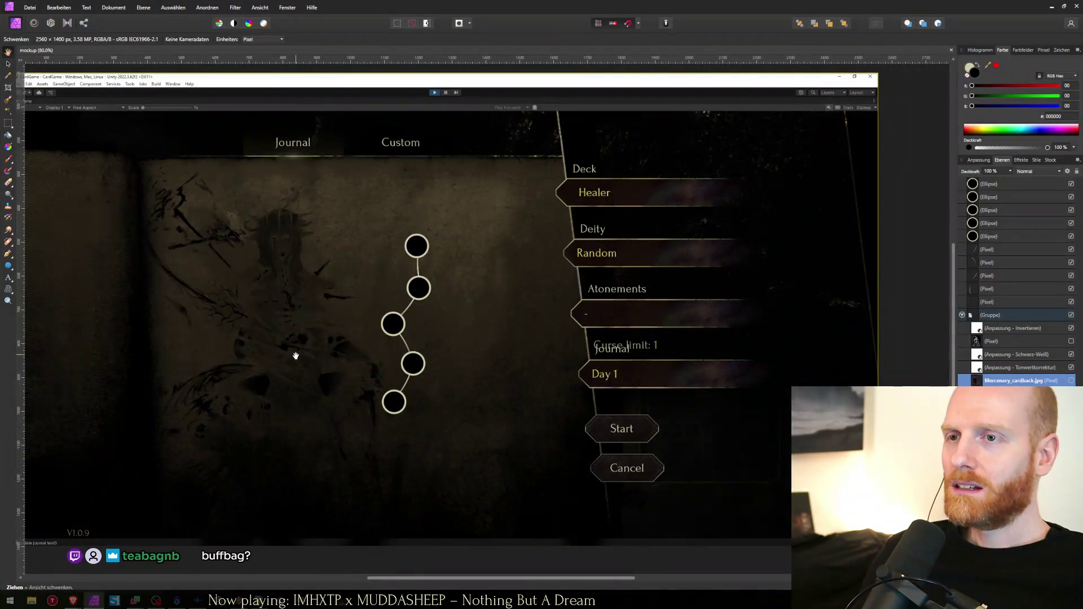
click(1071, 381)
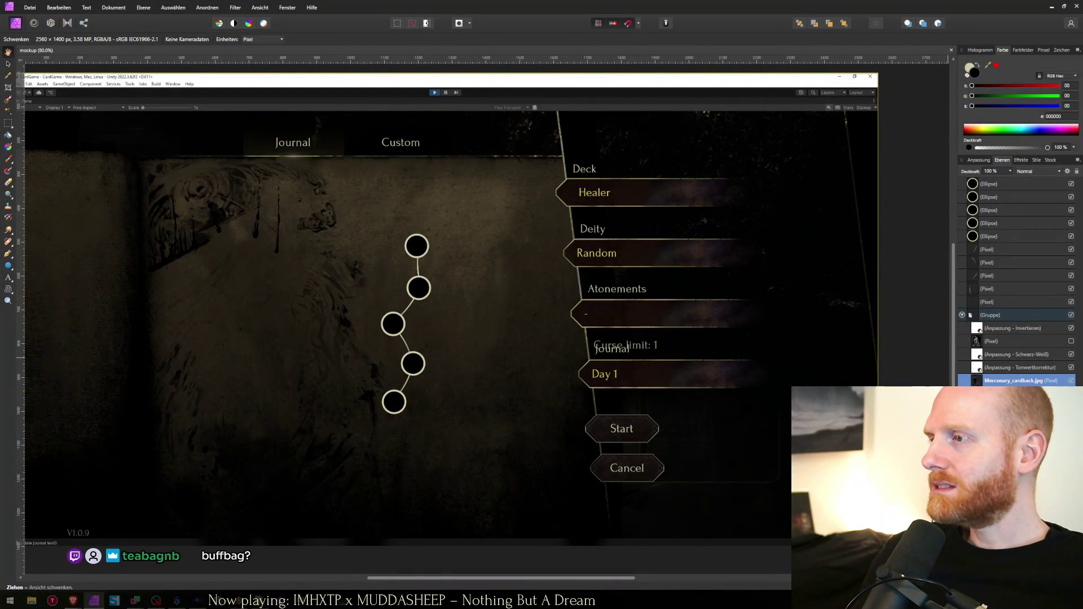
click(1071, 381)
click(1071, 381)
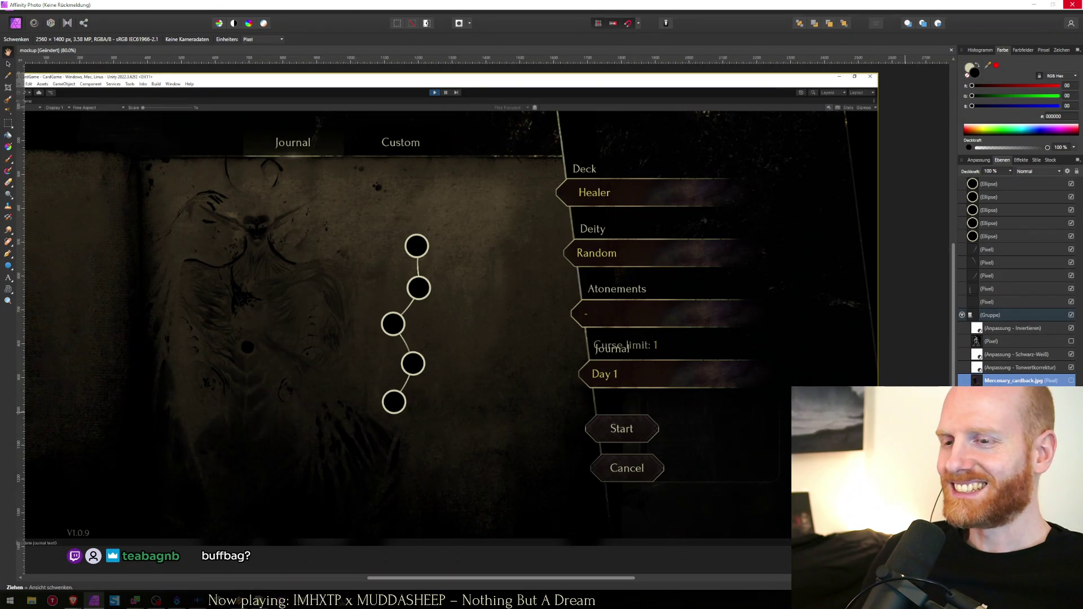
key(alt+Tab)
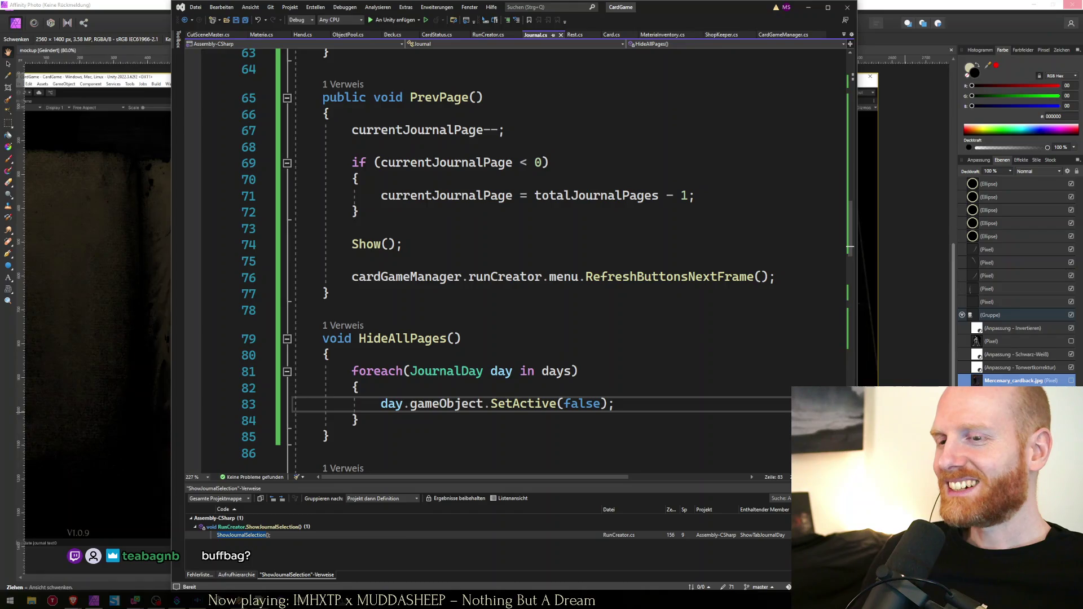
Switch from Journal.cs back to the Unity editor showing days 21–25
key(alt+Tab)
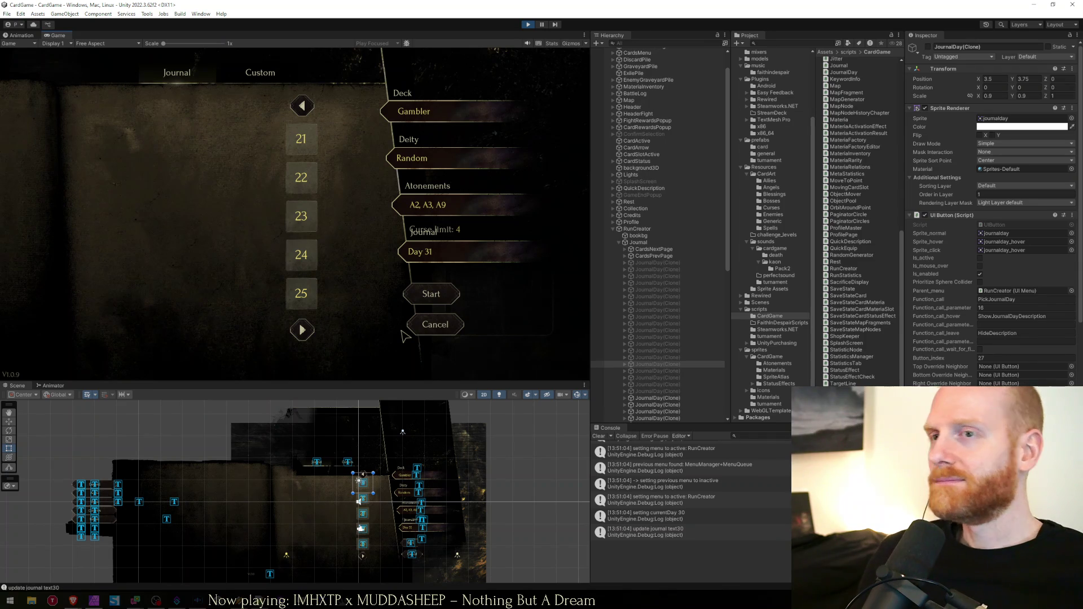
Page the playtest journal forward to days 26–31 and back to days 21–25
click(302, 330)
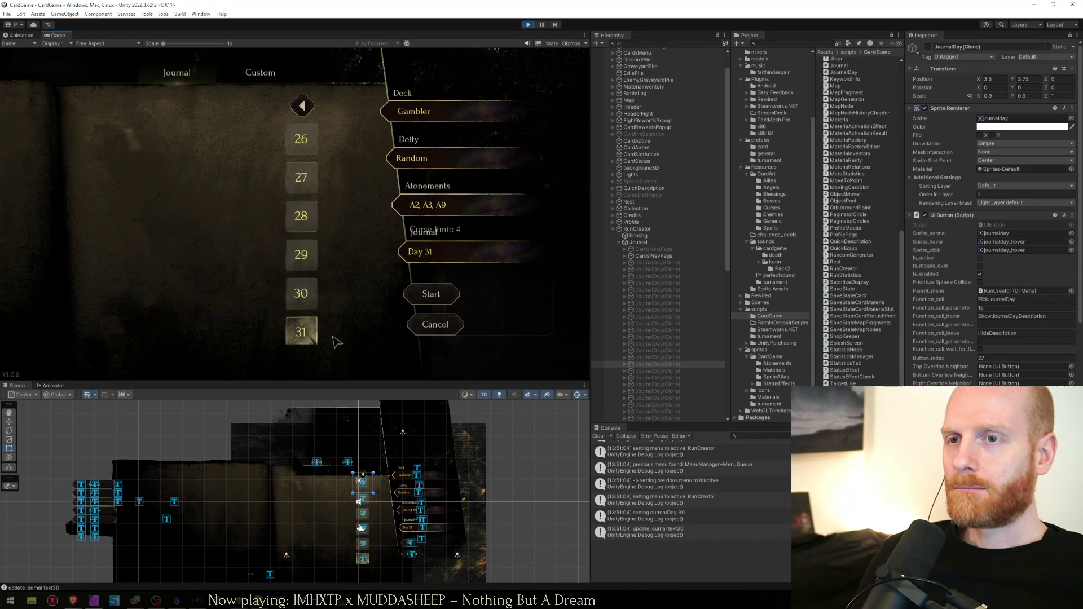
click(302, 332)
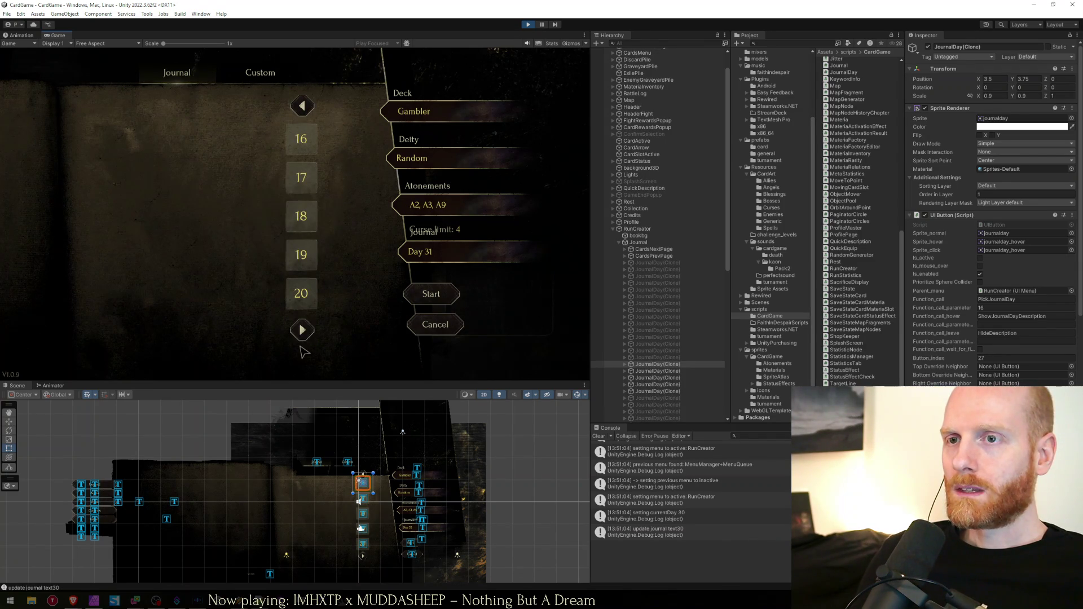
mouse_move(305, 147)
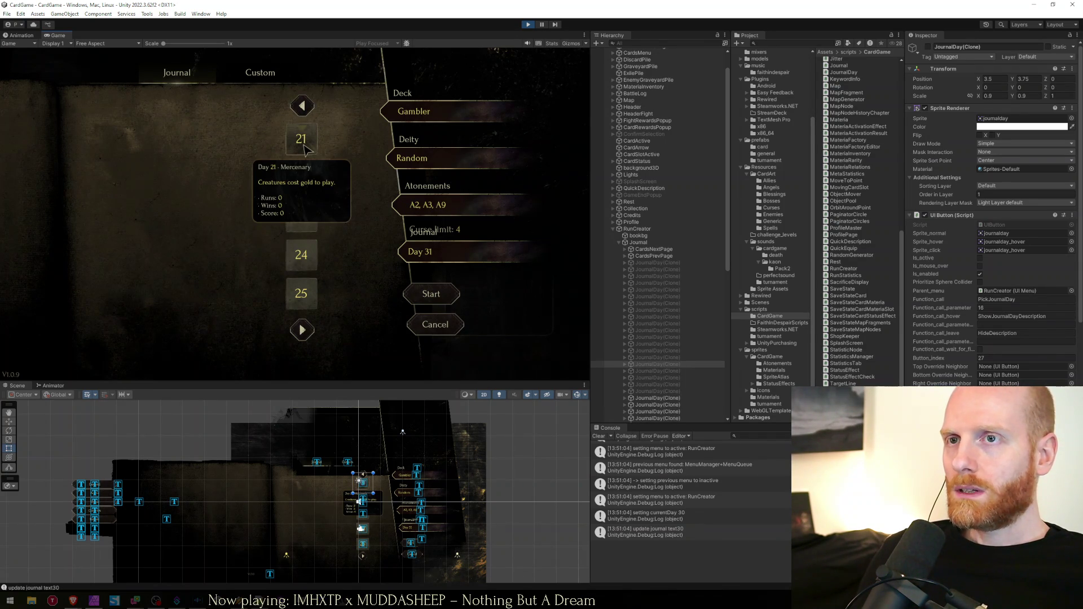
scroll(339, 508, up, 1)
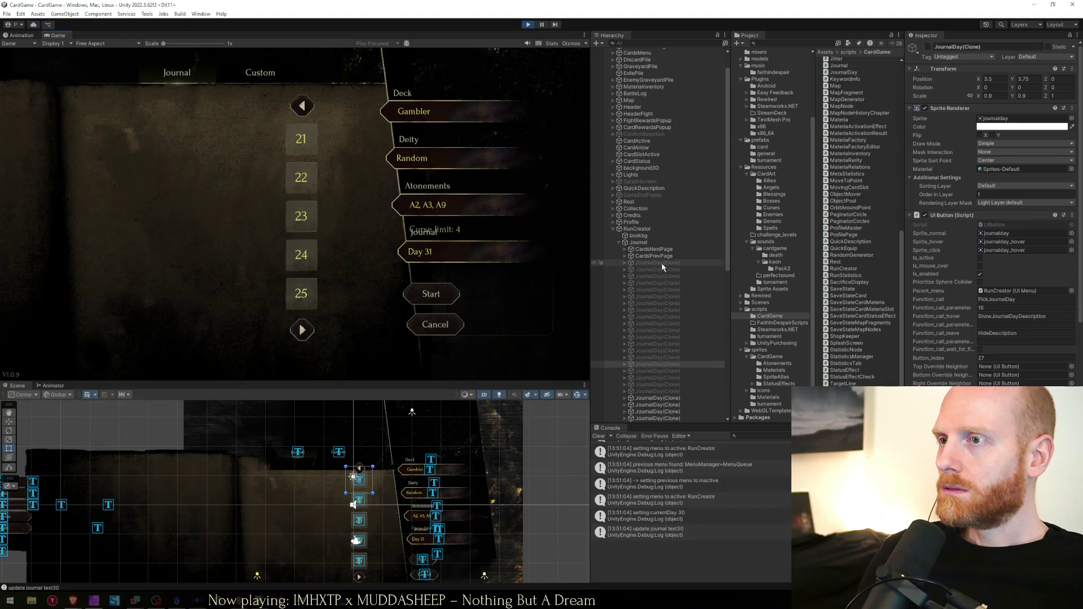
Select the Day 21 JournalDay(Clone) and copy its PickJournalDay function name into Visual Studio
click(655, 398)
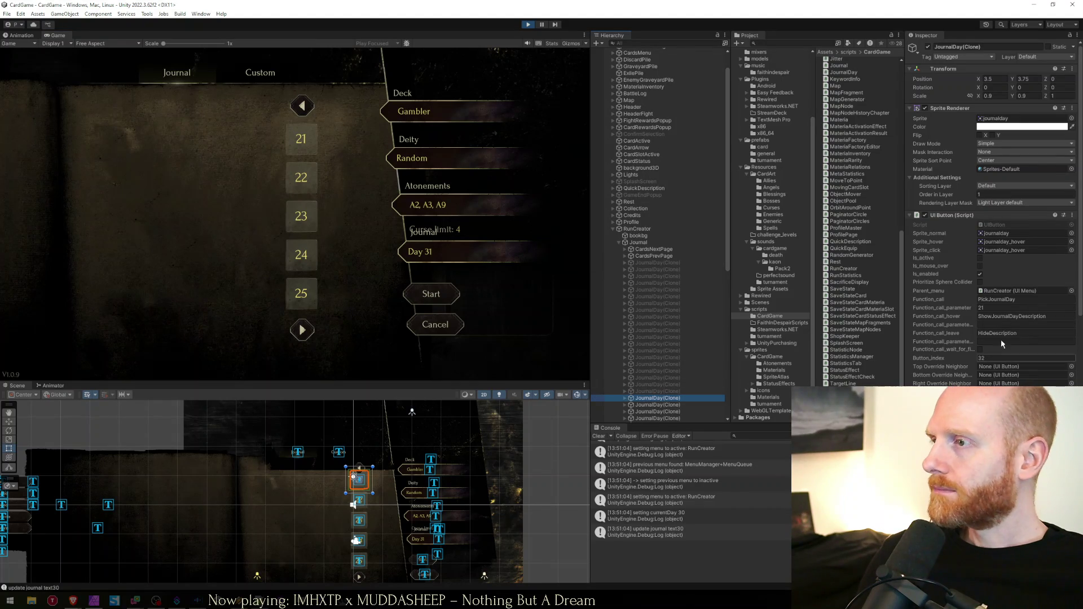
click(1006, 300)
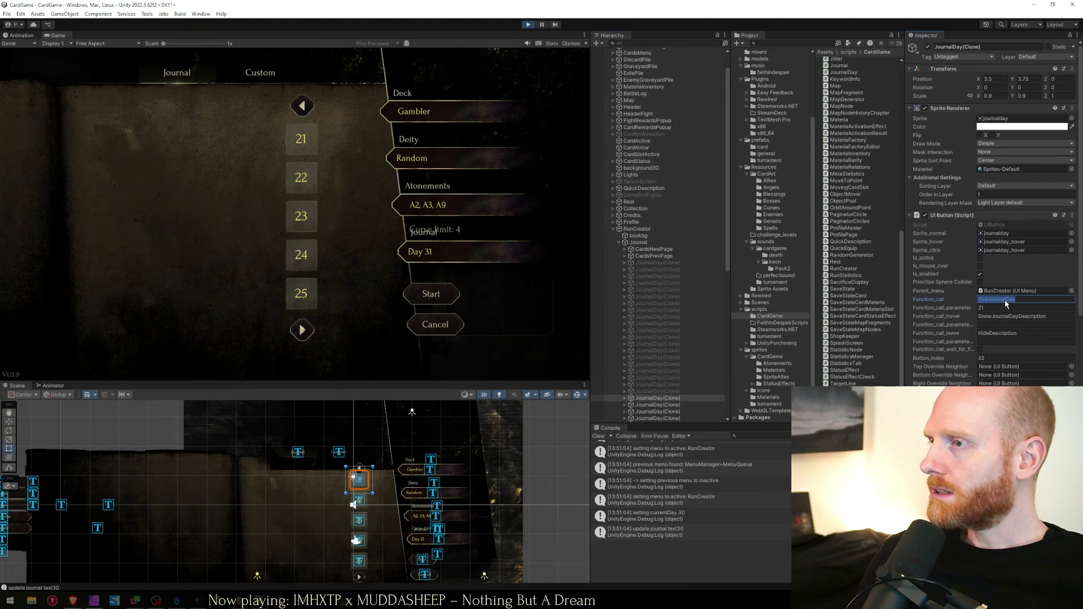
key(ctrl+c)
key(alt+Tab)
Search Journal.cs for PickJournalDay, find nothing, then locate the method in RunCreator.cs
key(ctrl+f)
key(ctrl+v)
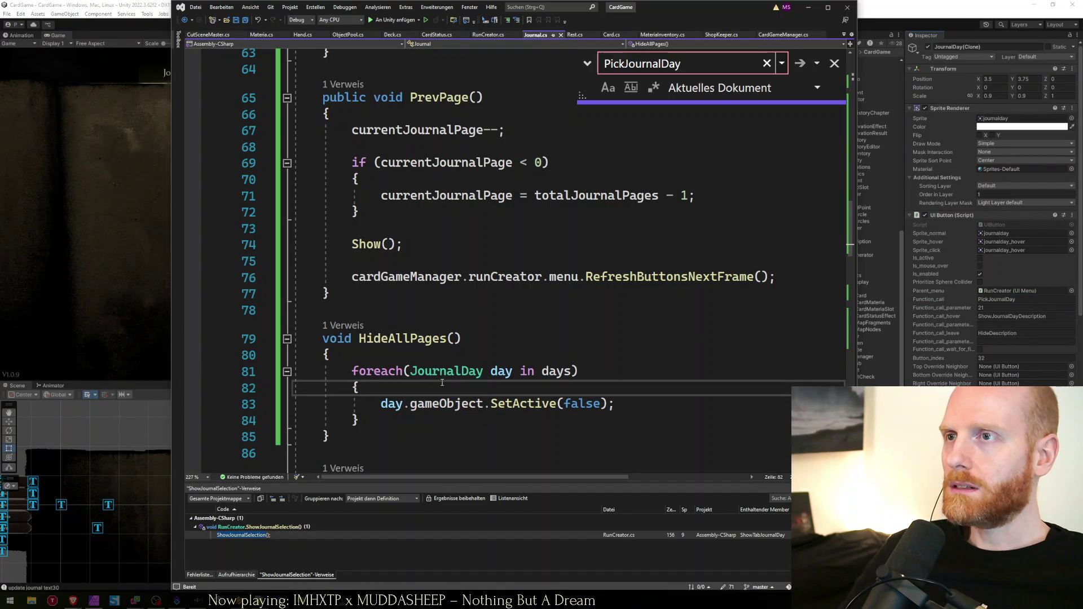
key(Return)
key(Escape)
key(ctrl+Tab)
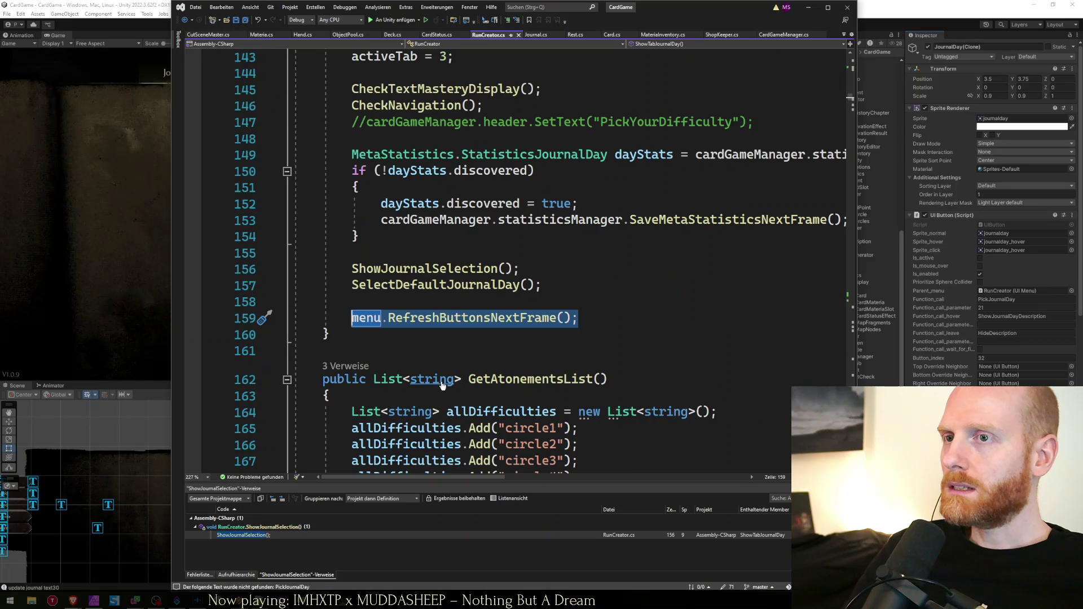
key(ctrl+f)
key(Return)
key(Return)
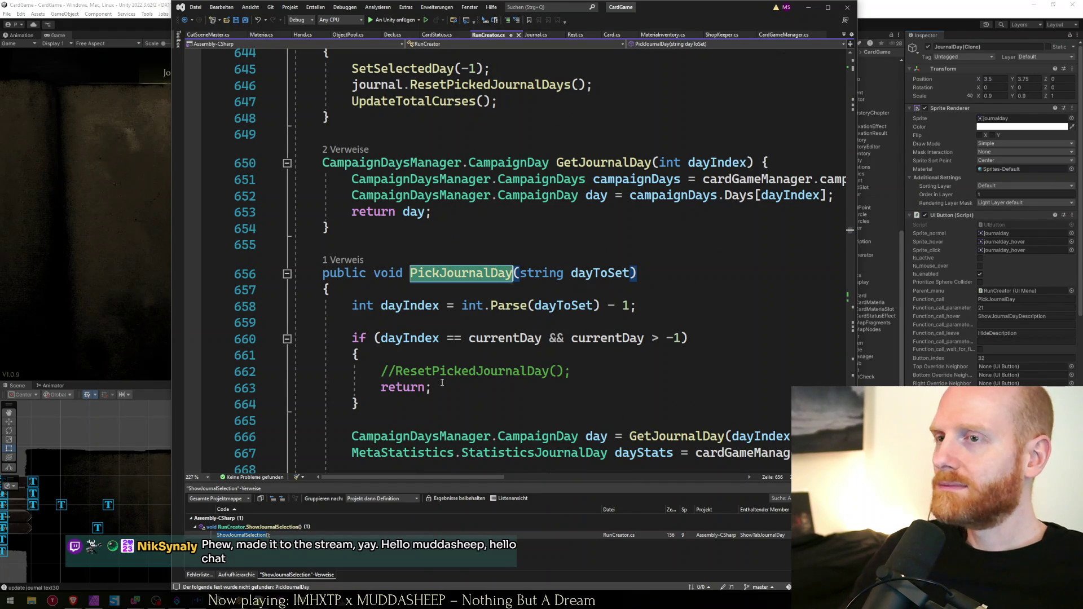
Review PickJournalDay's early return for a repeated day and the day stats lookup
click(442, 382)
key(Down)
key(Down)
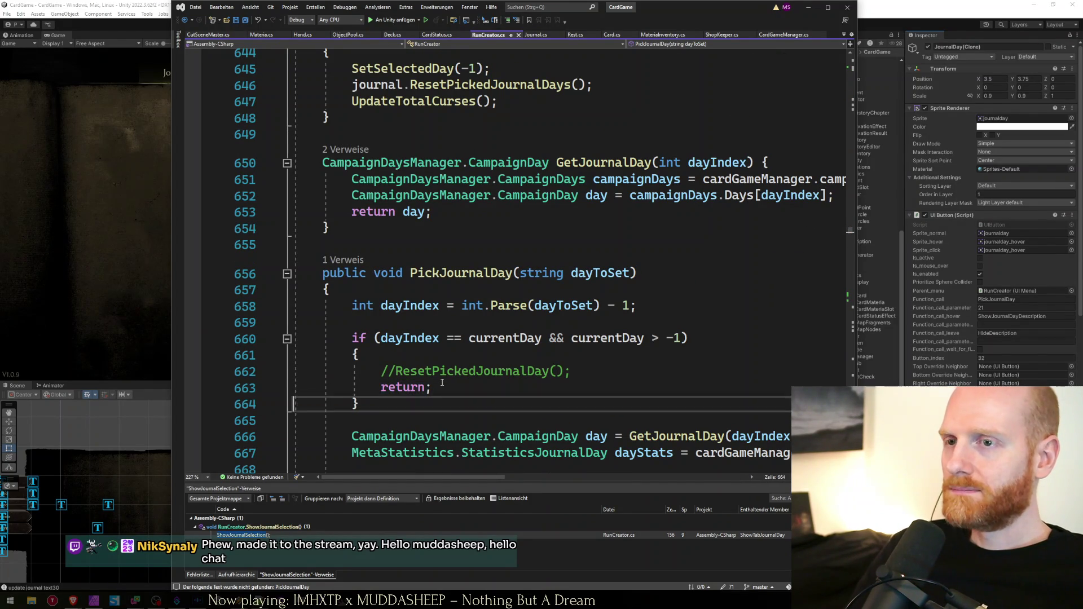
scroll(451, 370, down, 3)
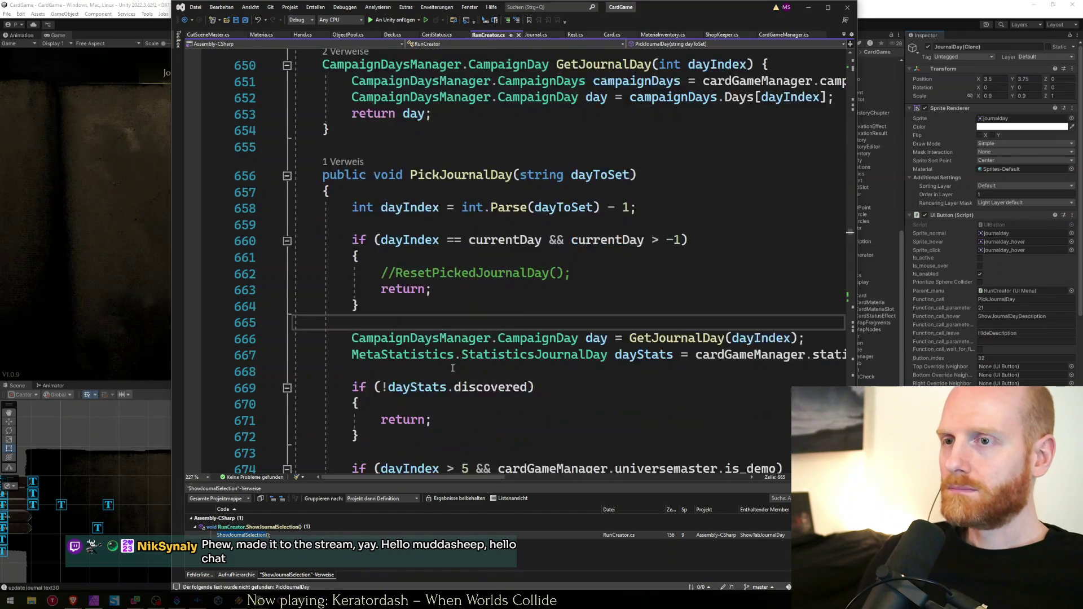
click(454, 306)
click(446, 270)
click(446, 258)
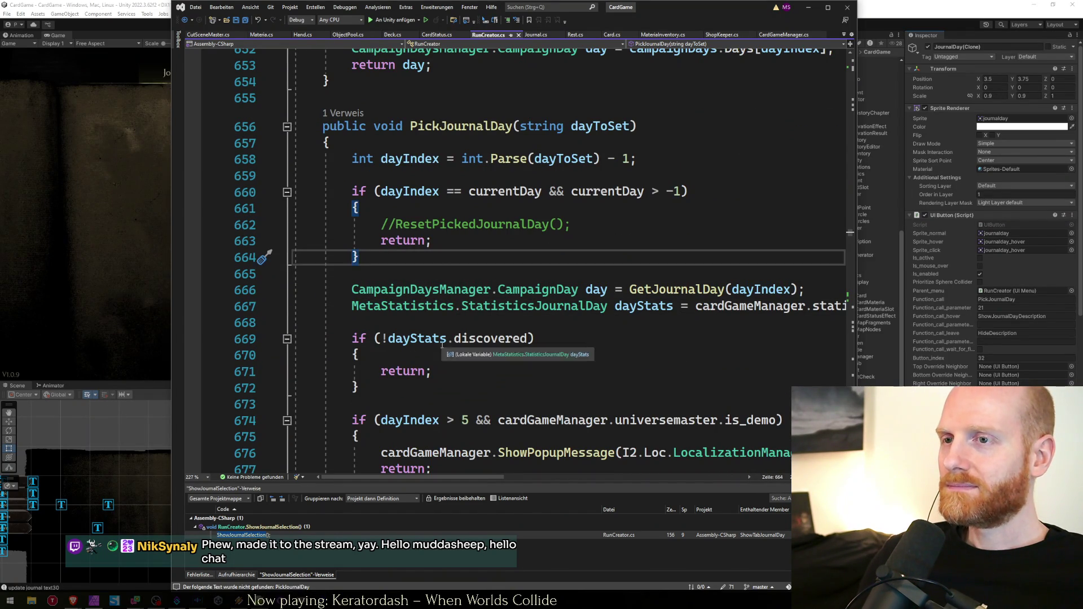
Review the reset and UpdateTotalCurses calls, then go to SetCurrentJournalDayToActive's definition
scroll(465, 138, down, 2)
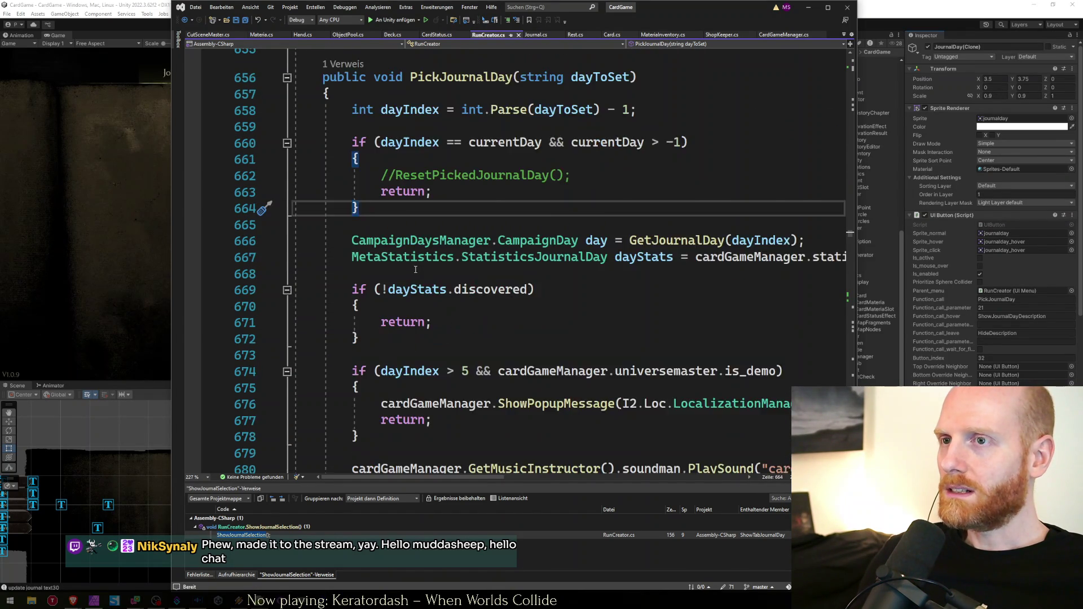
click(464, 132)
scroll(465, 137, down, 2)
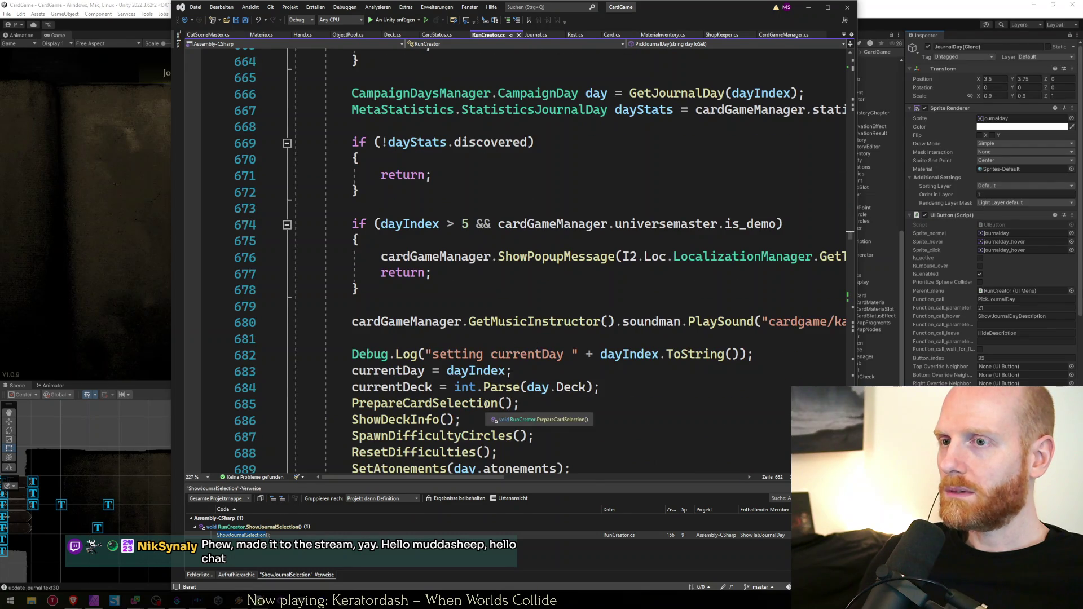
scroll(462, 428, down, 2)
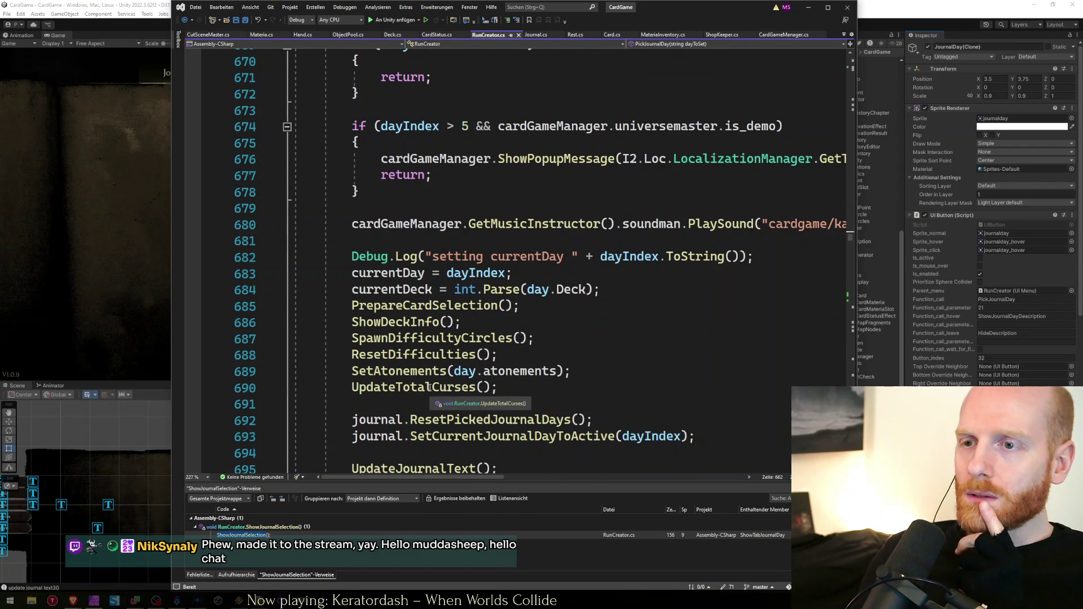
click(432, 390)
click(544, 422)
click(656, 407)
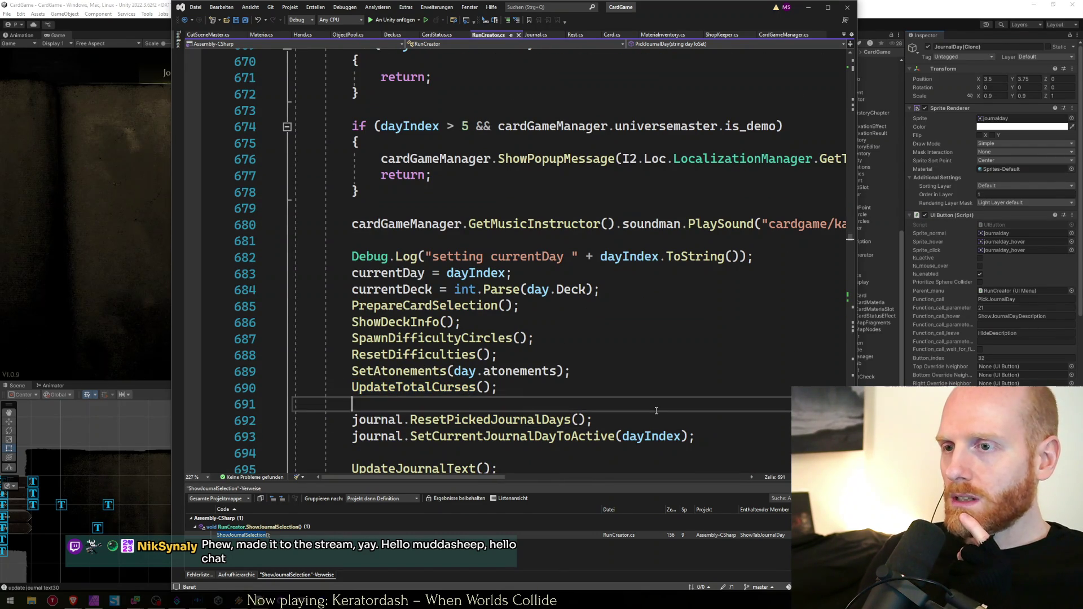
double_click(567, 438)
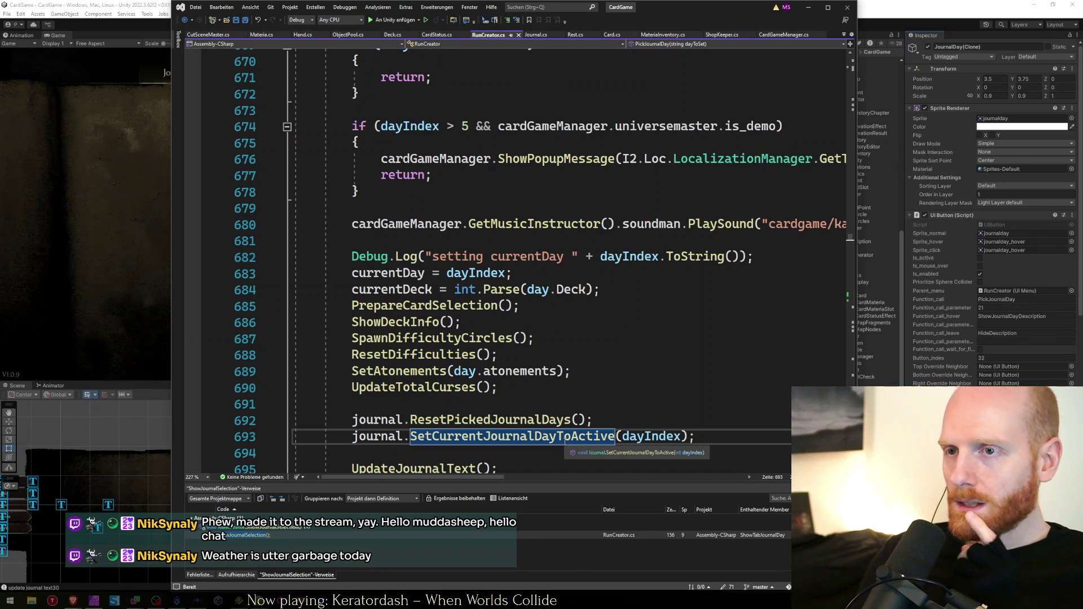
scroll(566, 439, down, 3)
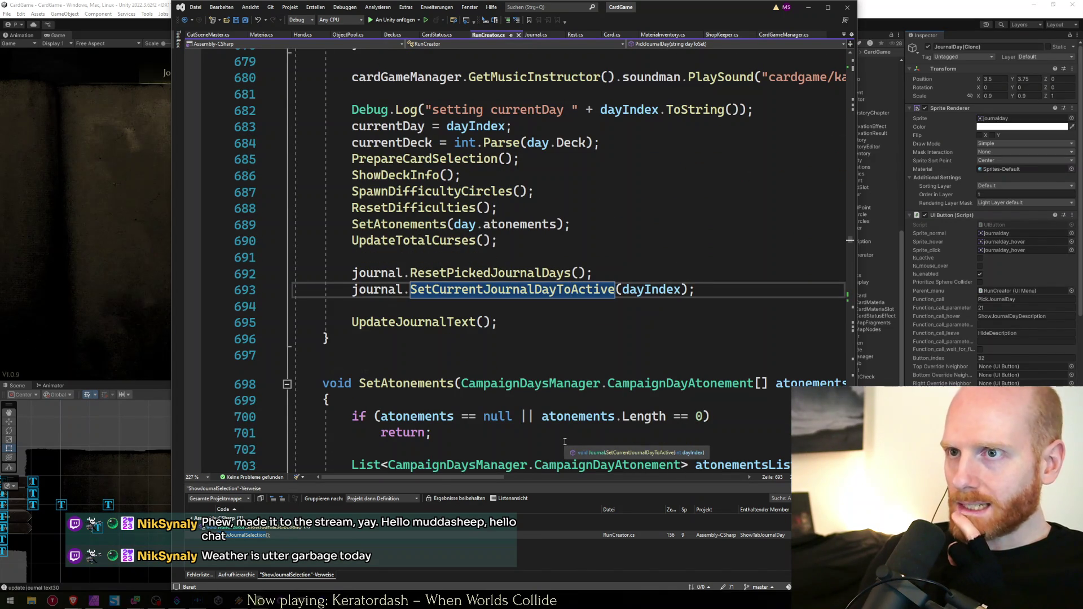
ctrl+click(463, 292)
Inspect several JournalDay(Clone) objects in the running game's Hierarchy
key(alt+Tab)
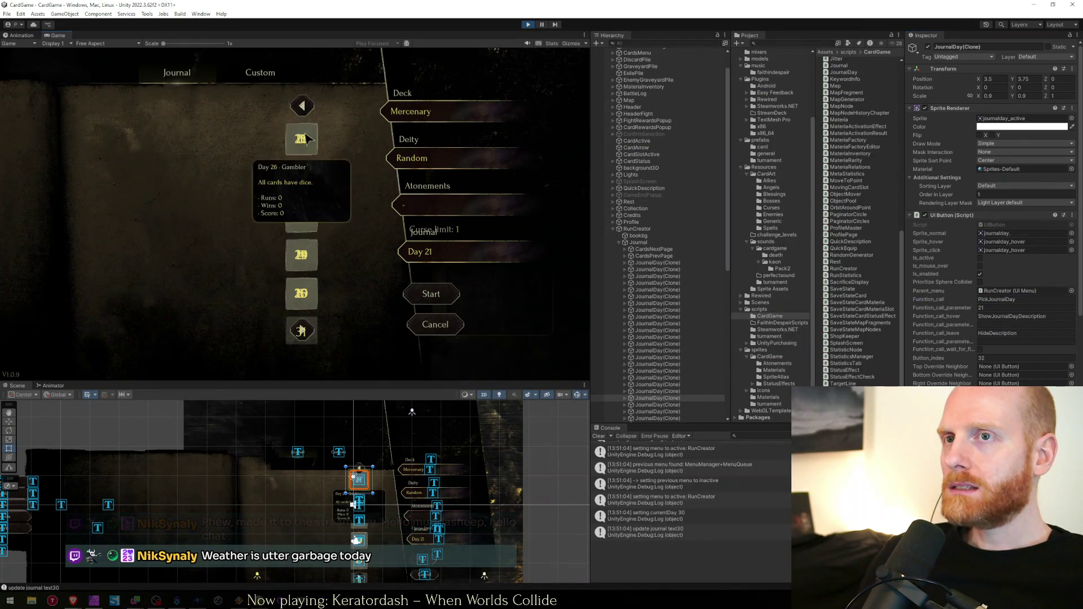
click(659, 276)
click(659, 263)
click(659, 283)
click(659, 338)
click(352, 315)
Stop the test run and return to Journal.cs's SetCurrentJournalDayToActive method
click(526, 30)
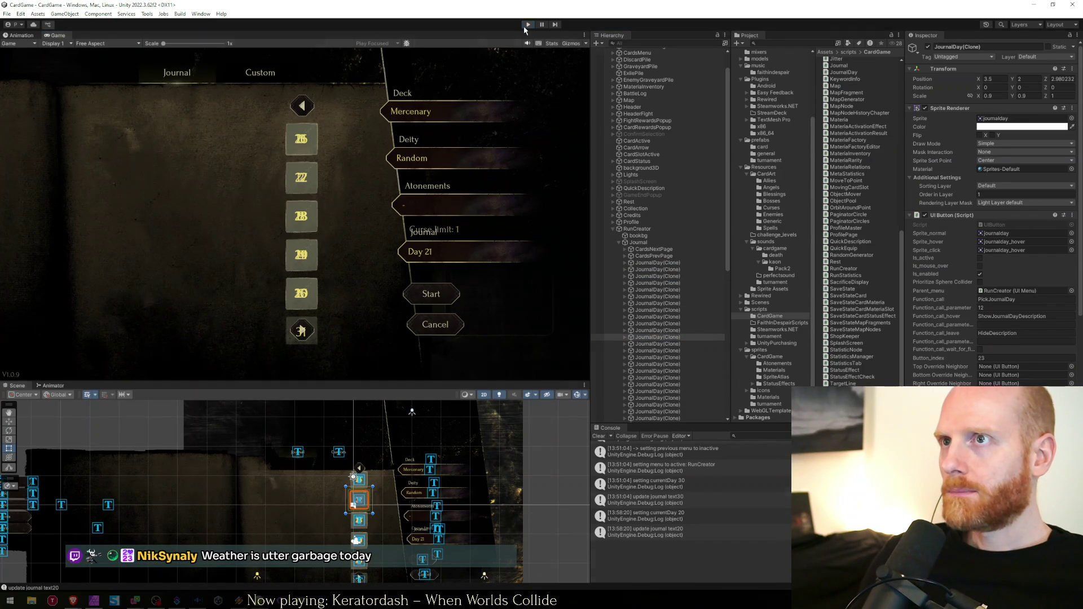
key(alt+Tab)
click(499, 317)
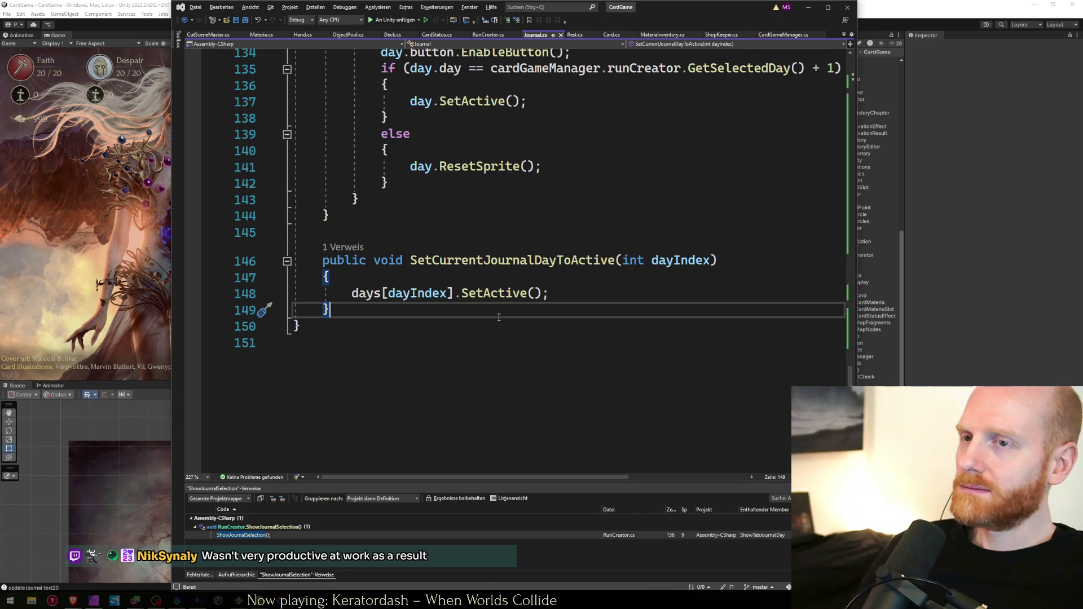
Write the public SetCurrentJournalDayToActive(int dayIndex) method calling days[dayIndex].SetActive()
key(Up)
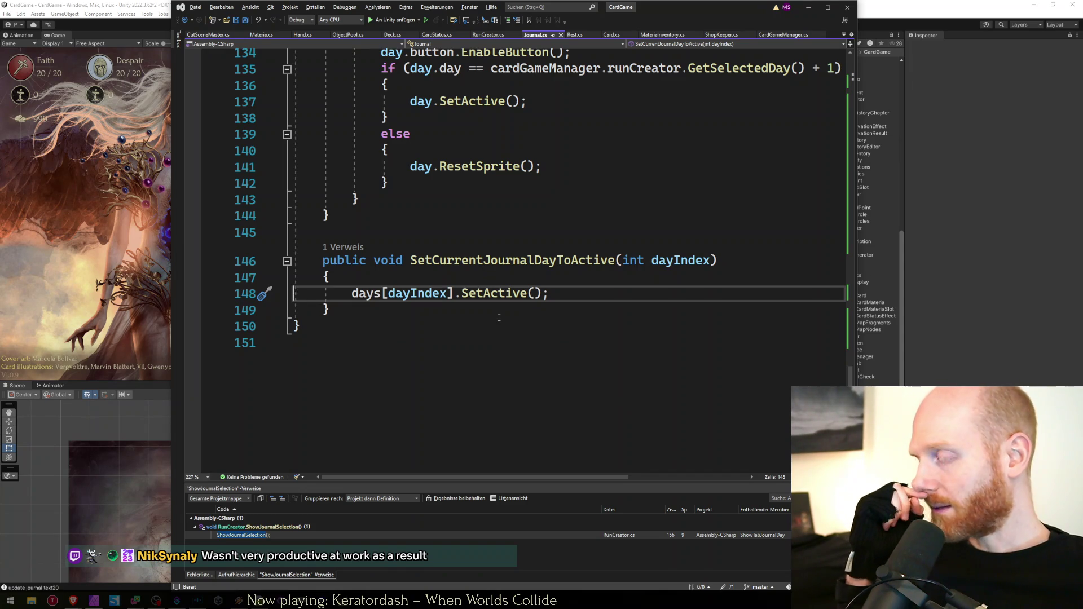
click(499, 317)
scroll(498, 317, up, 5)
scroll(505, 435, down, 3)
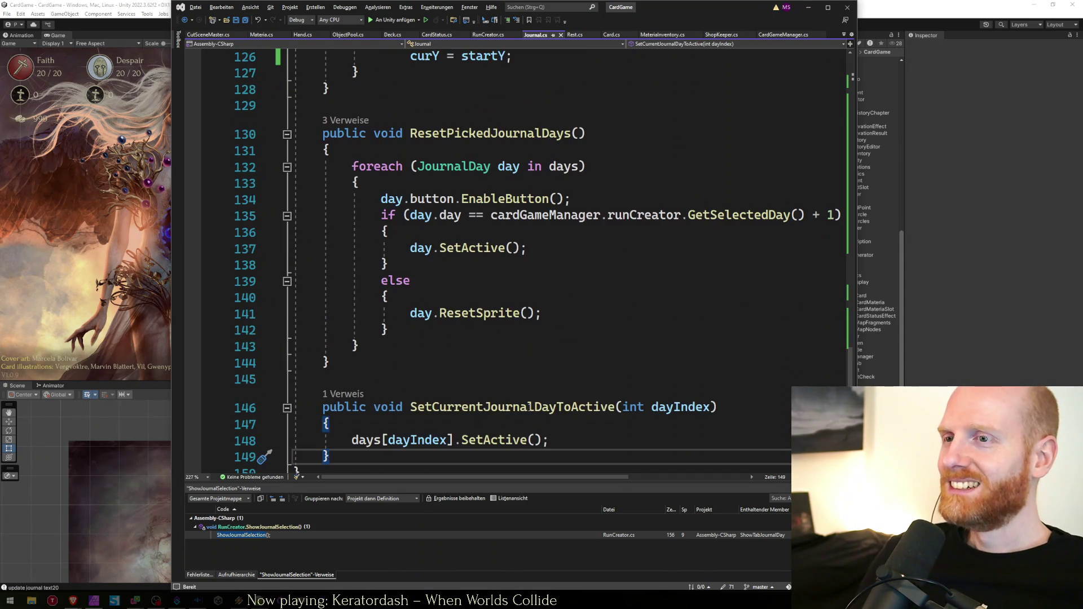
click(508, 425)
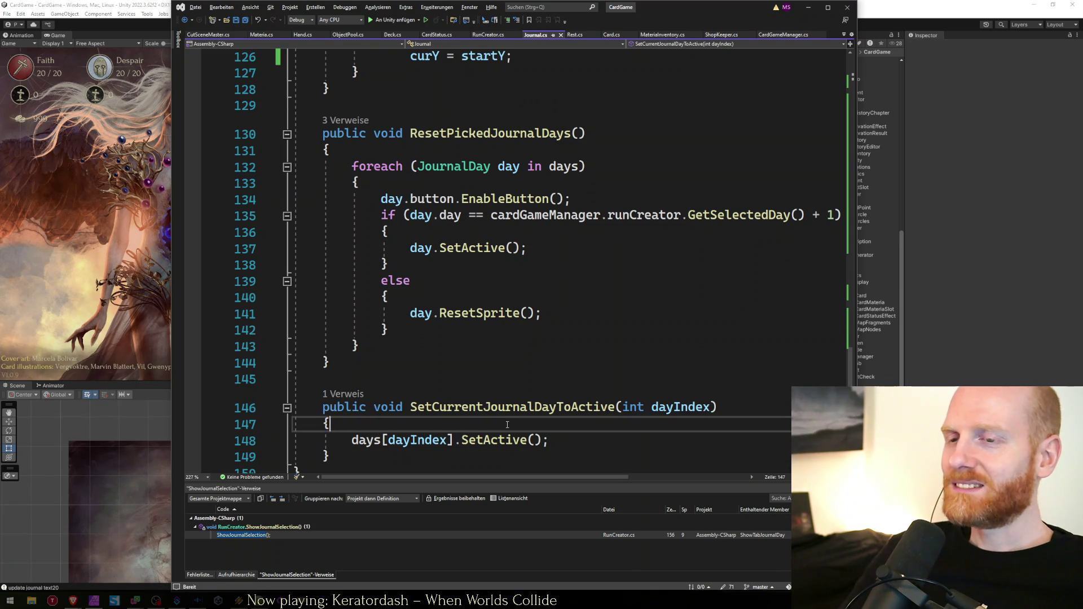
key(Down)
key(Down)
scroll(508, 425, down, 1)
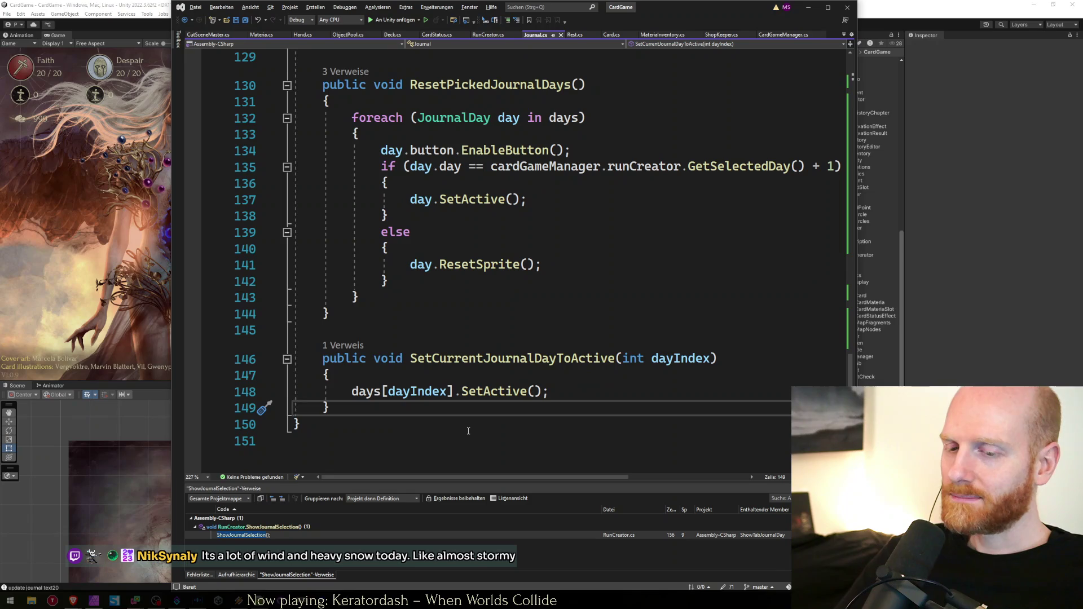
Review the new method's placement below ResetPickedJournalDays
key(Down)
key(Up)
key(Up)
key(Up)
key(Up)
key(Down)
key(Down)
key(Down)
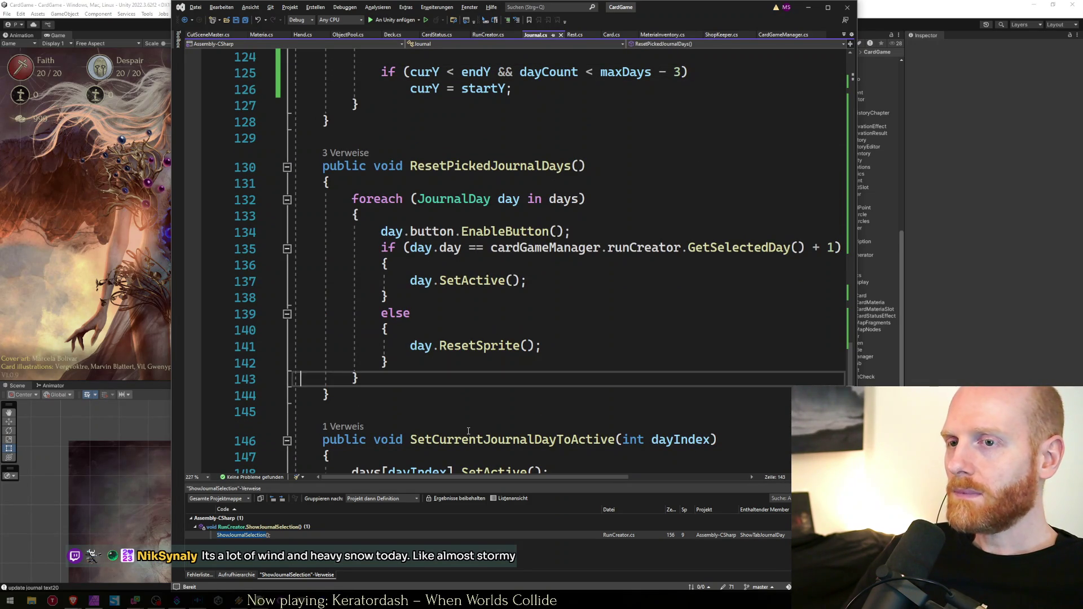
key(Down)
key(Down)
key(Down)
key(Up)
key(Up)
key(Down)
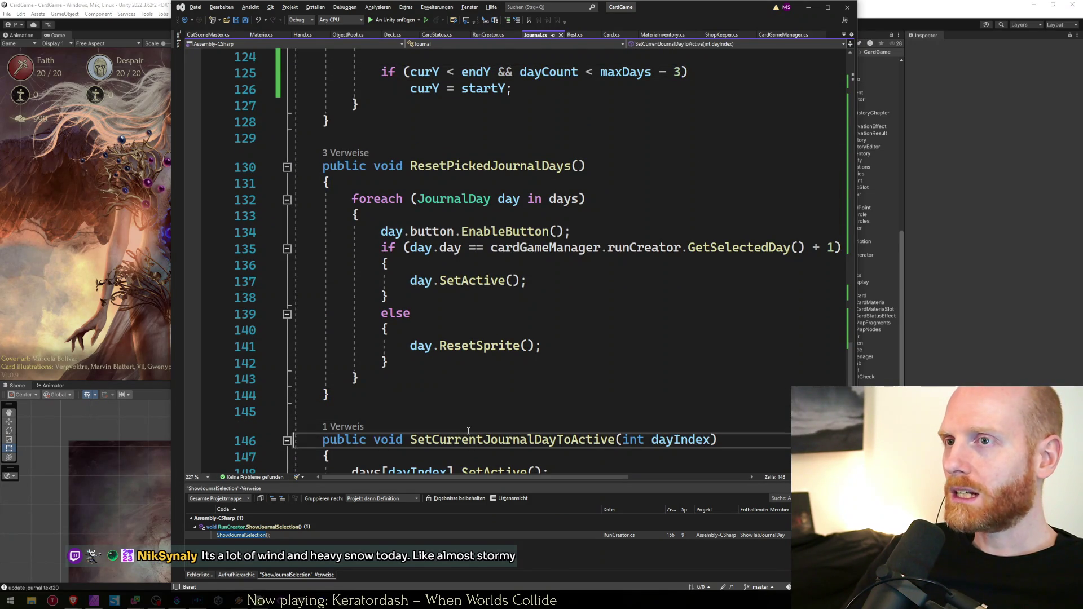
key(Down)
key(Down)
key(Down)
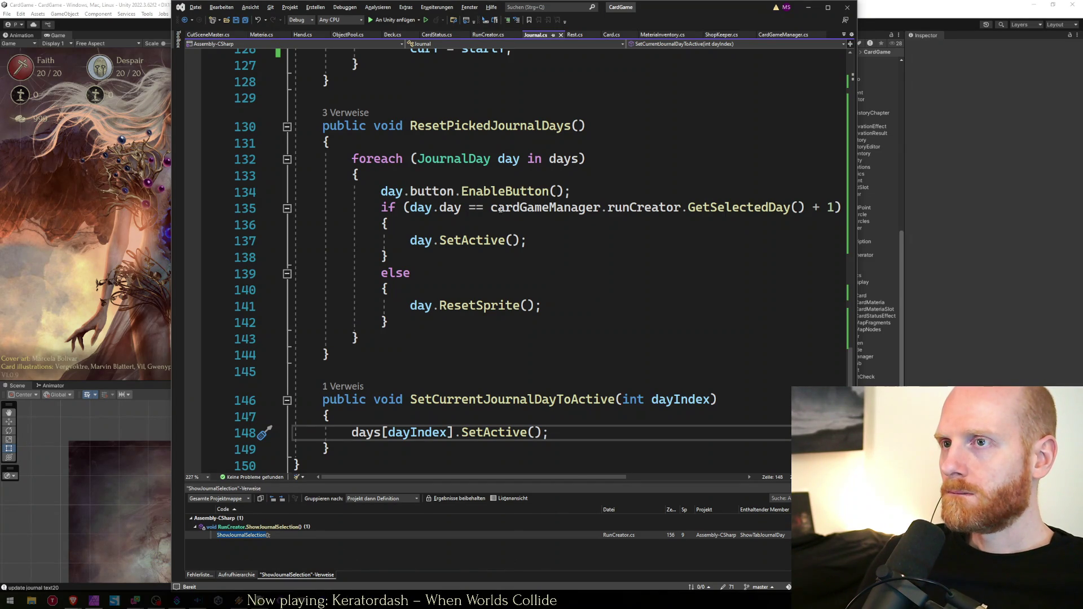
Check ResetPickedJournalDays' selected-day branch and open JournalDay's SetActive definition
click(488, 127)
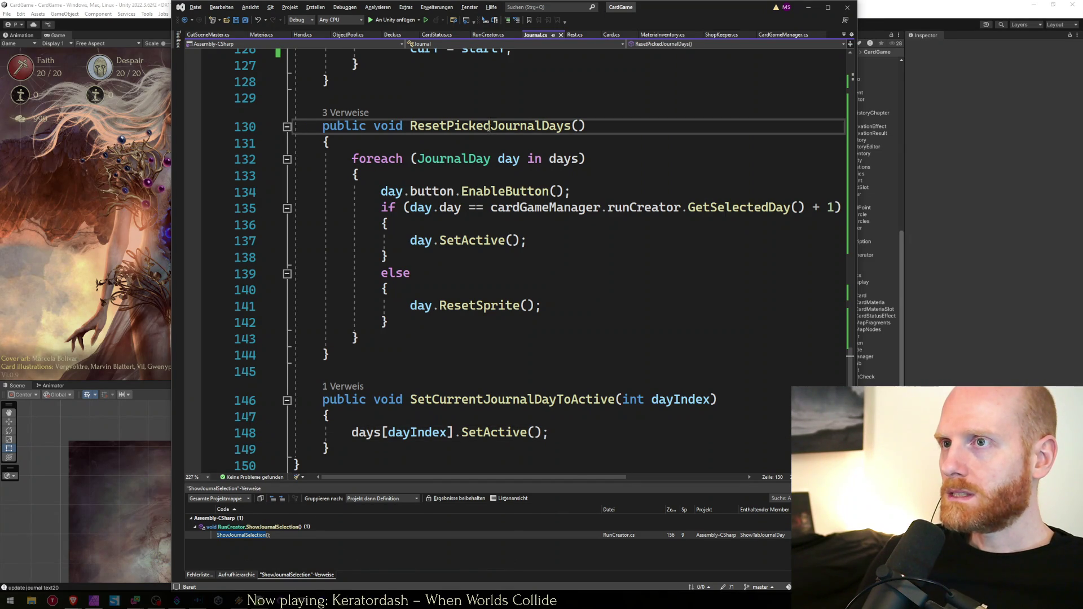
click(615, 228)
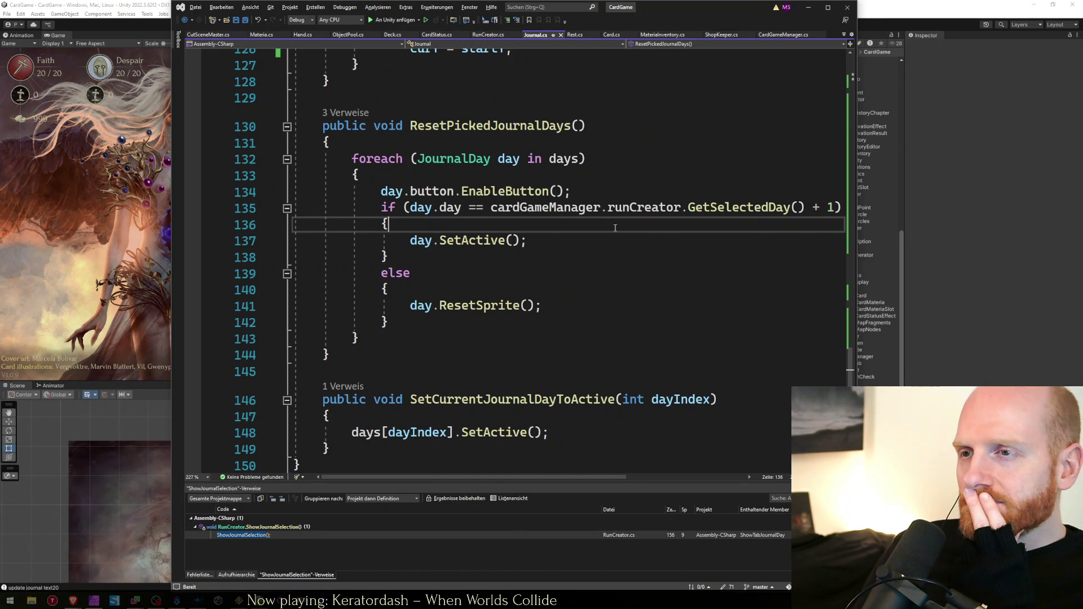
key(Down)
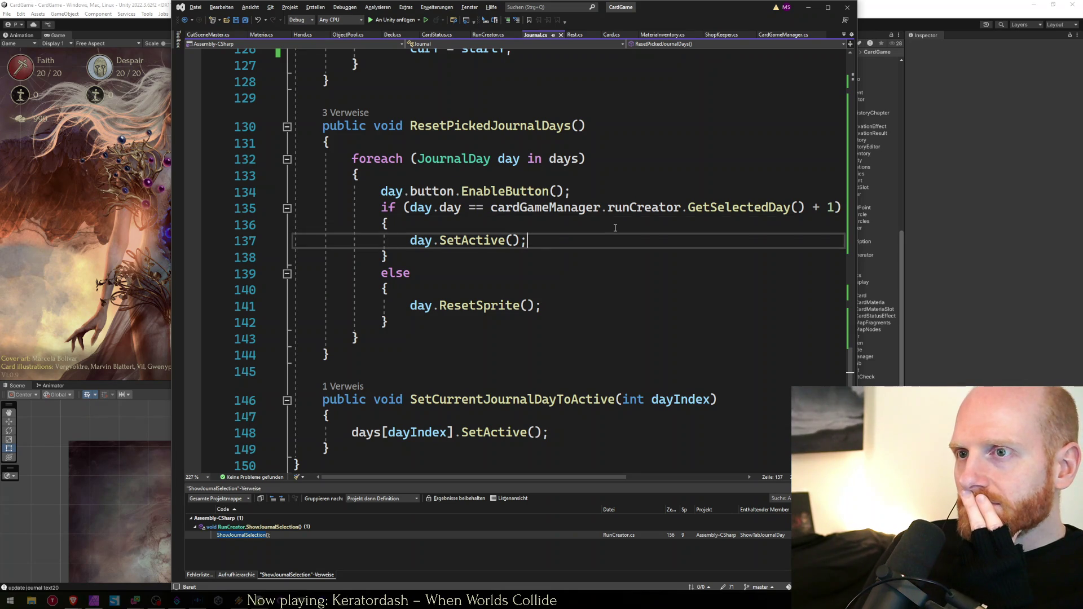
key(Down)
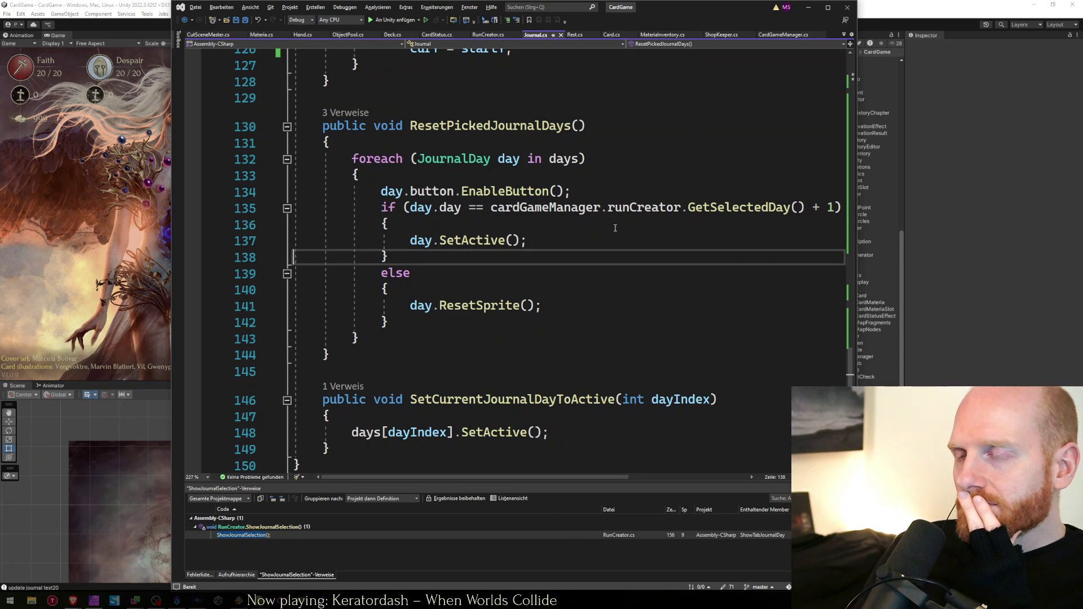
ctrl+click(464, 245)
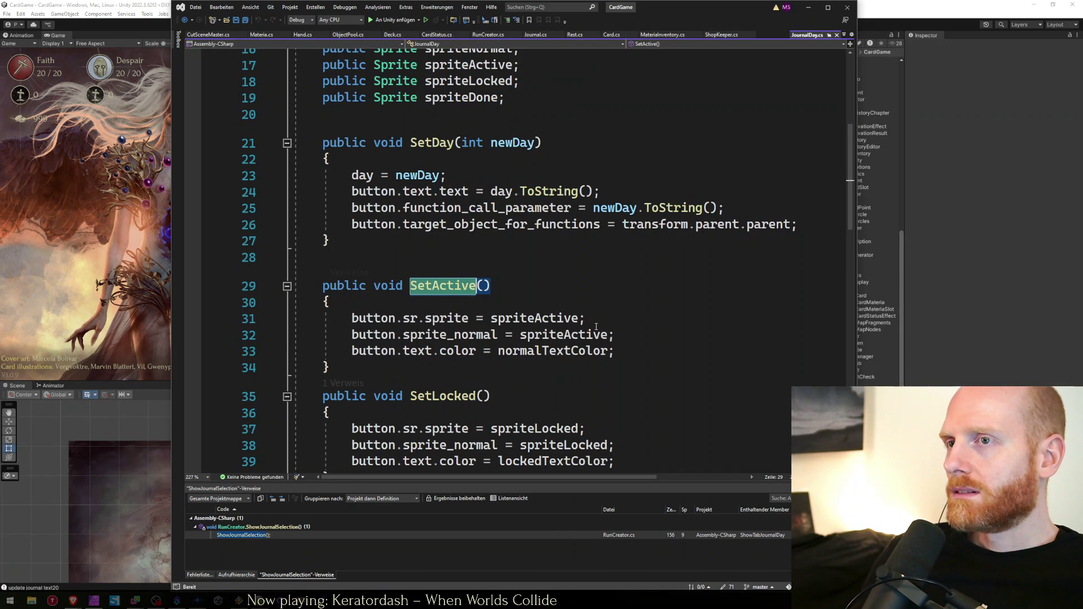
scroll(573, 327, down, 5)
scroll(479, 296, up, 5)
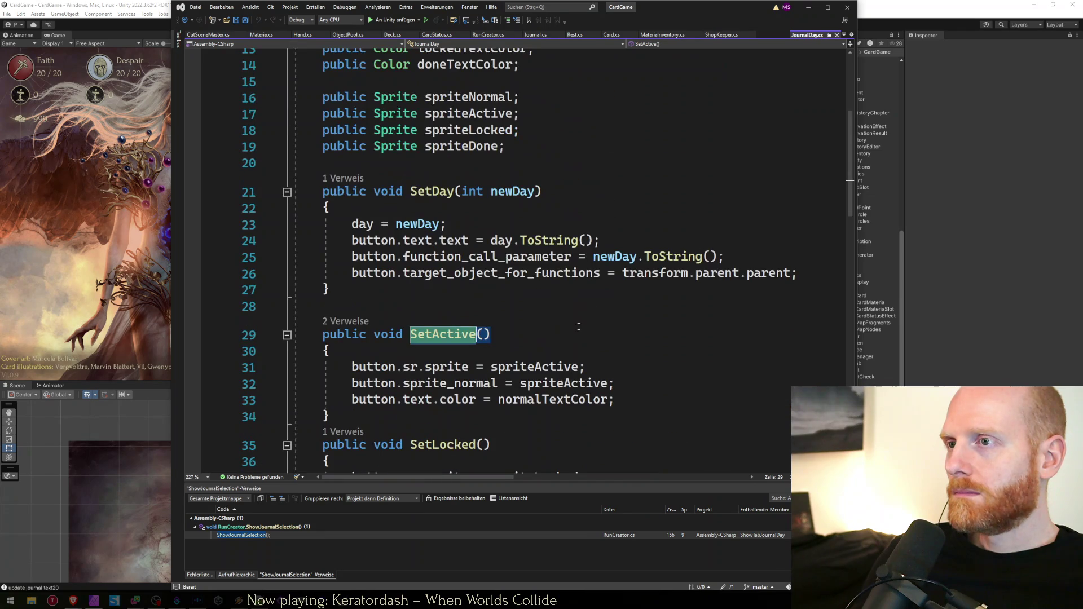
scroll(576, 324, up, 4)
key(ctrl+f)
text(gameo)
text(b)
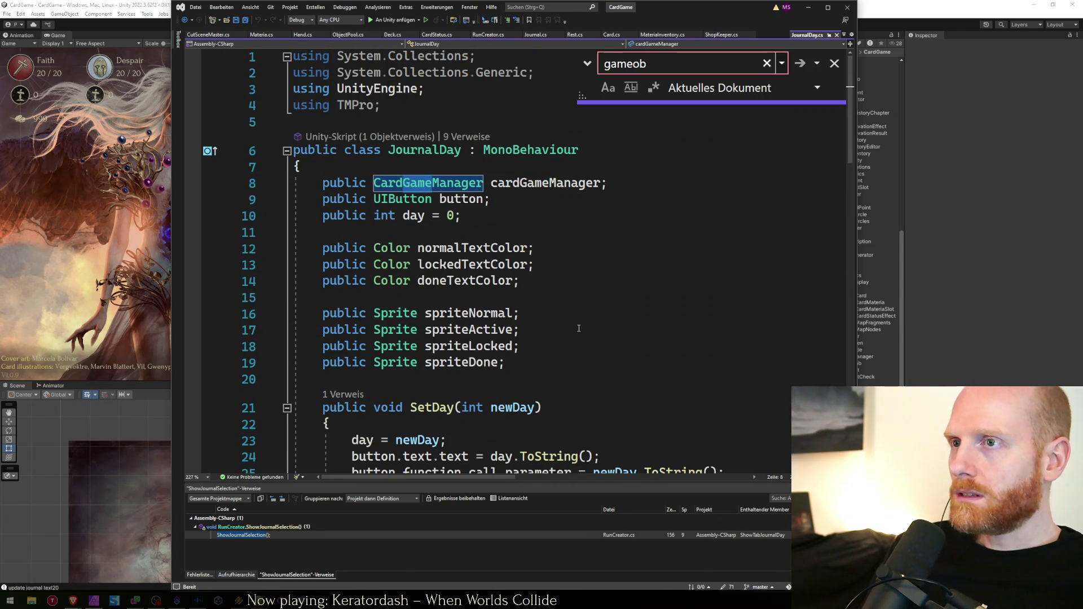
key(BackSpace)
text(ject.)
key(Return)
key(Return)
text(setactive()
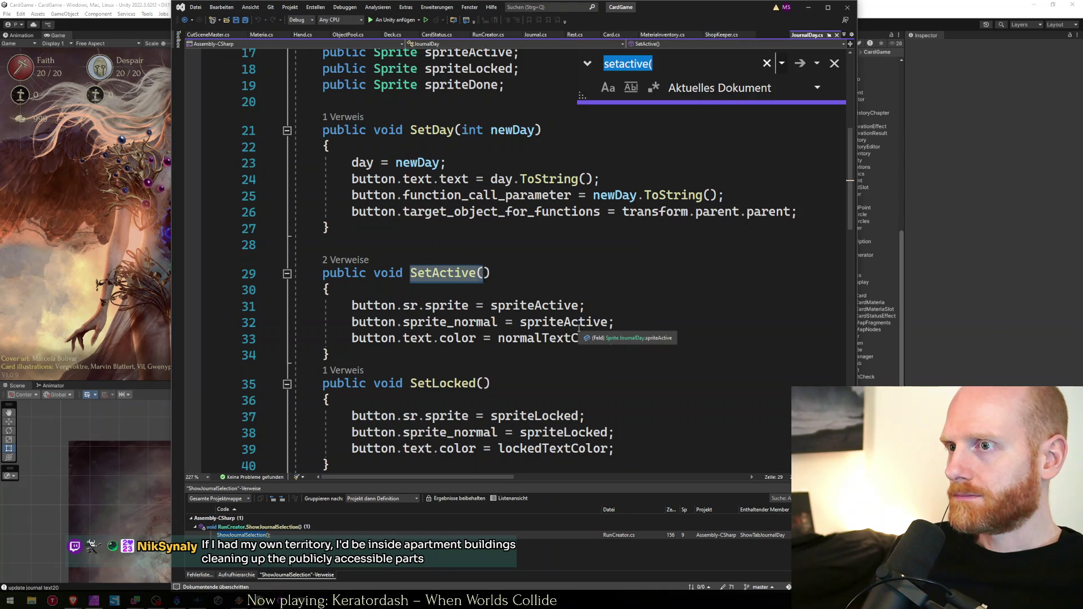
key(Escape)
key(ctrl+minus)
key(Up)
key(Up)
key(ctrl+f)
text(setactive)
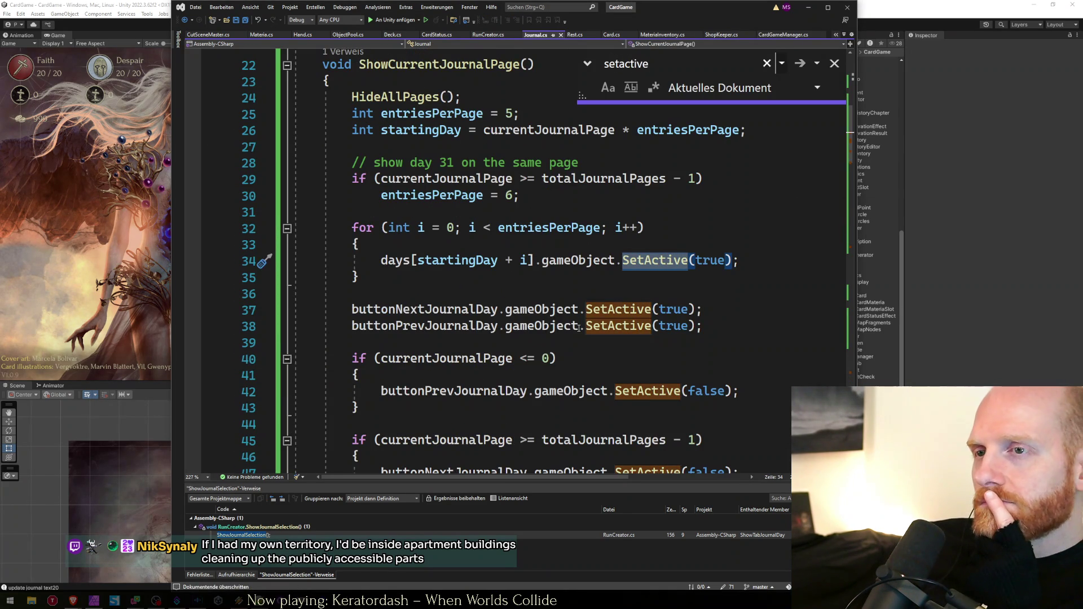
key(Return)
key(Return)
key(Return)
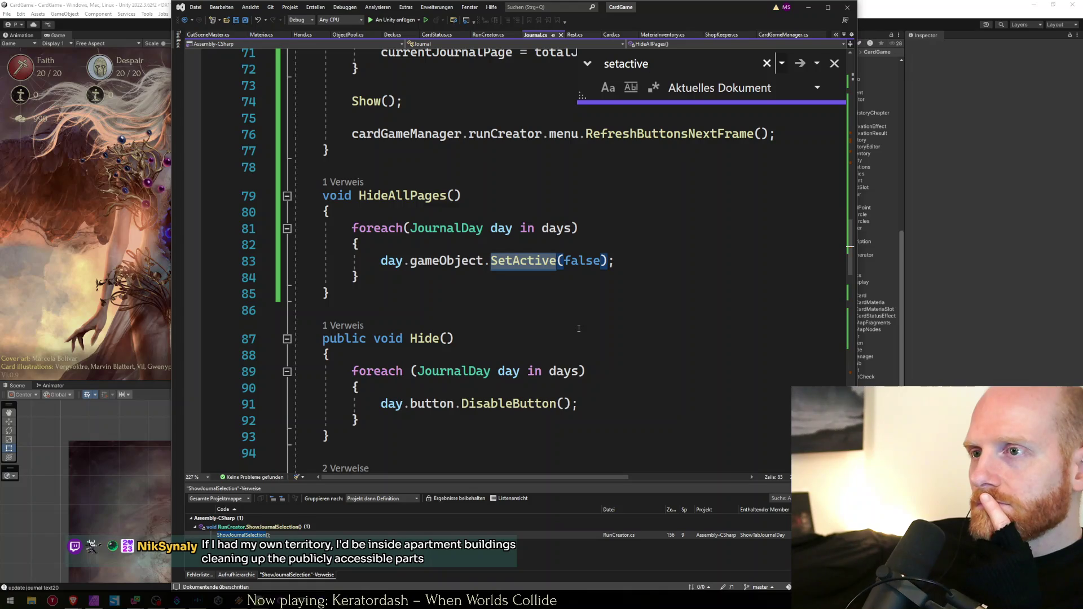
key(Return)
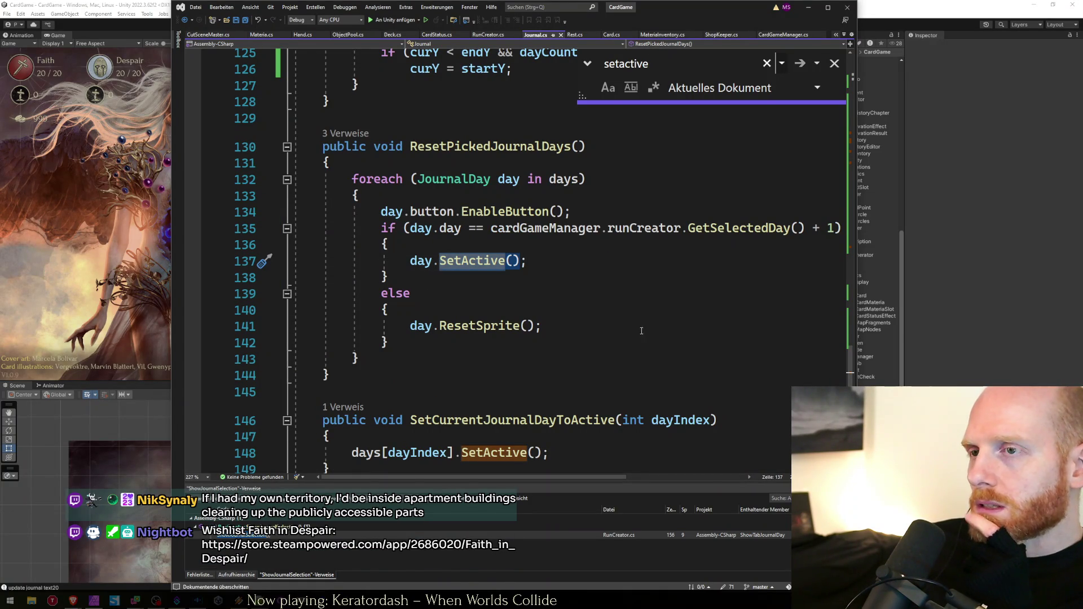
scroll(623, 331, down, 2)
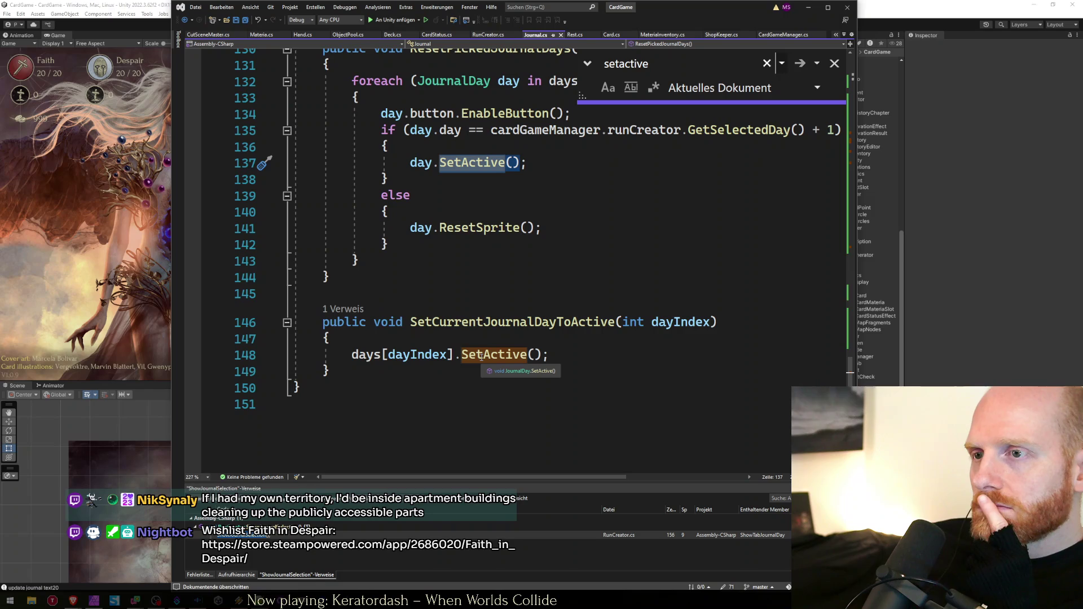
scroll(480, 356, up, 2)
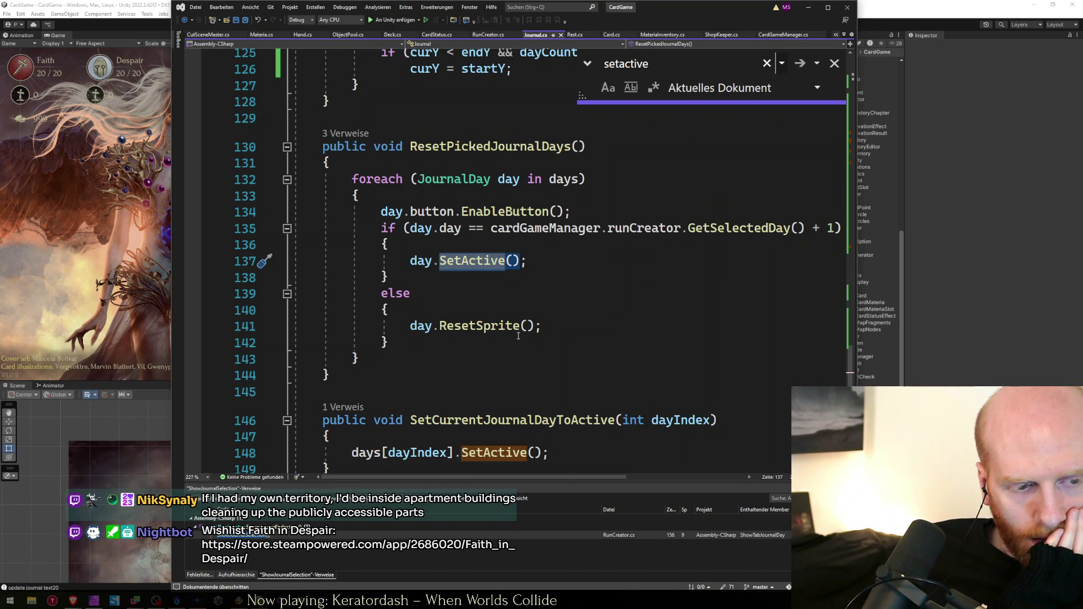
click(518, 336)
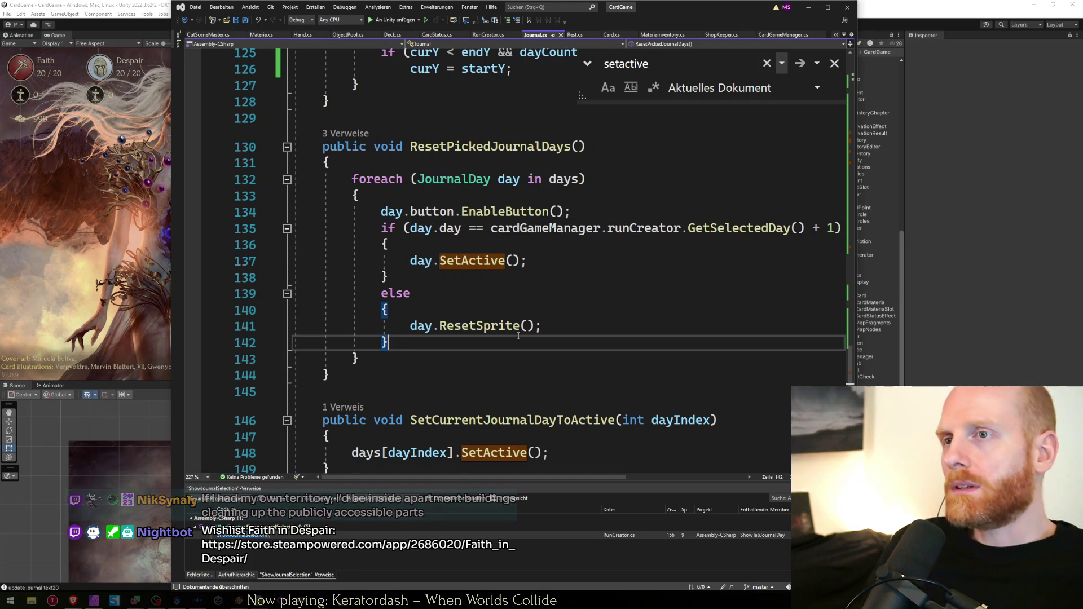
click(499, 212)
double_click(498, 212)
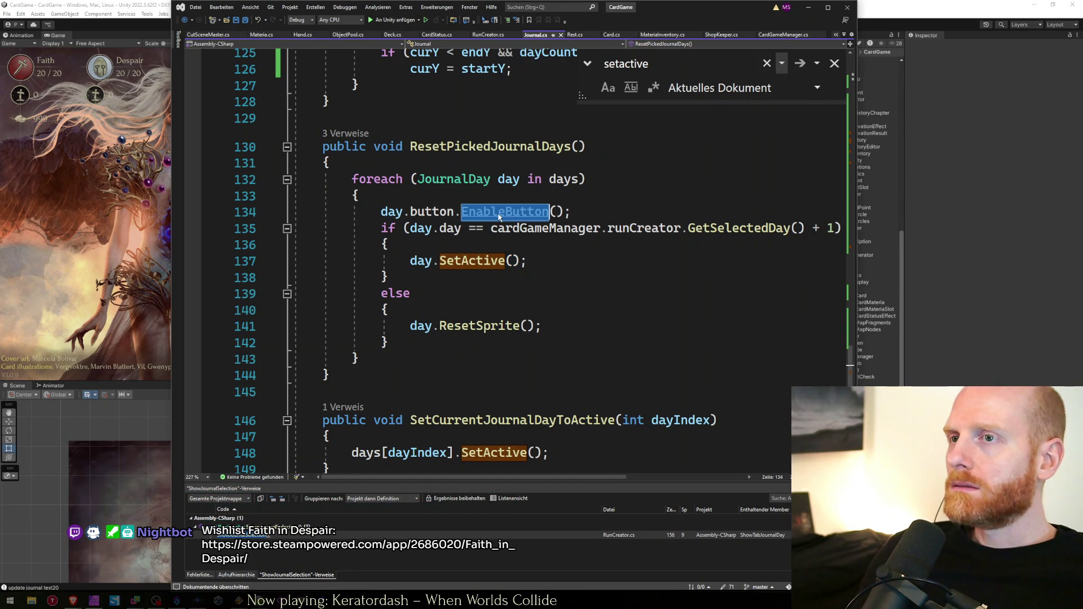
key(F12)
drag(491, 347, 303, 332)
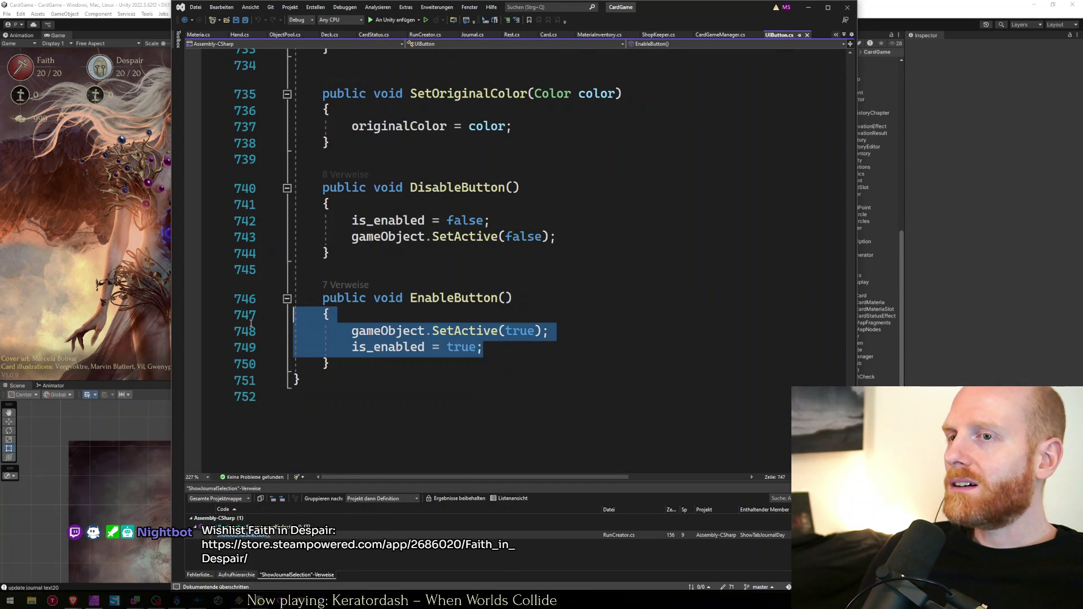
key(Right)
shift+click(303, 333)
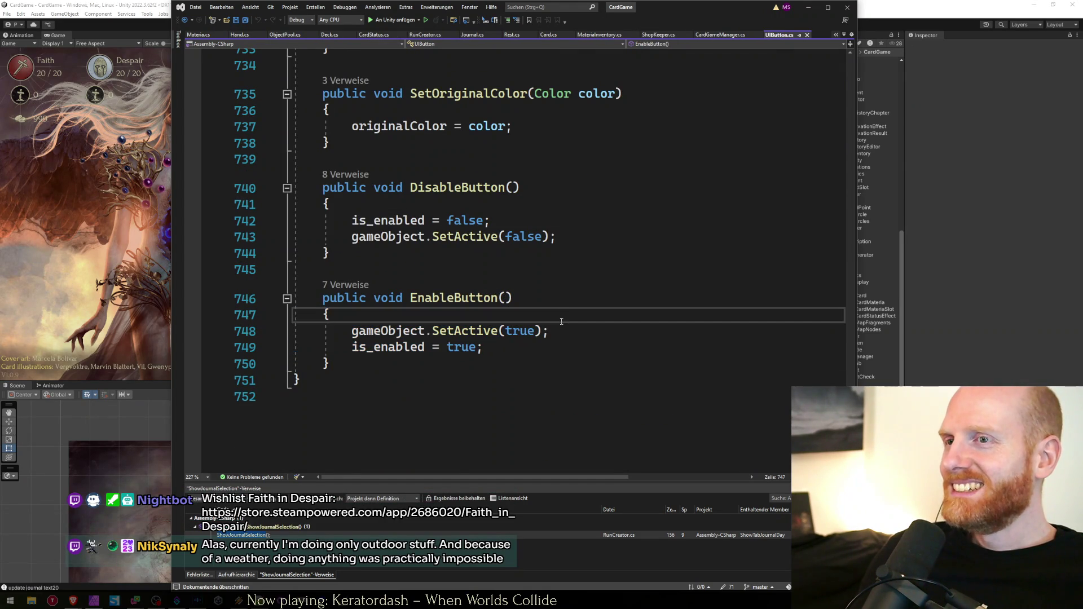
click(543, 350)
key(ctrl+minus)
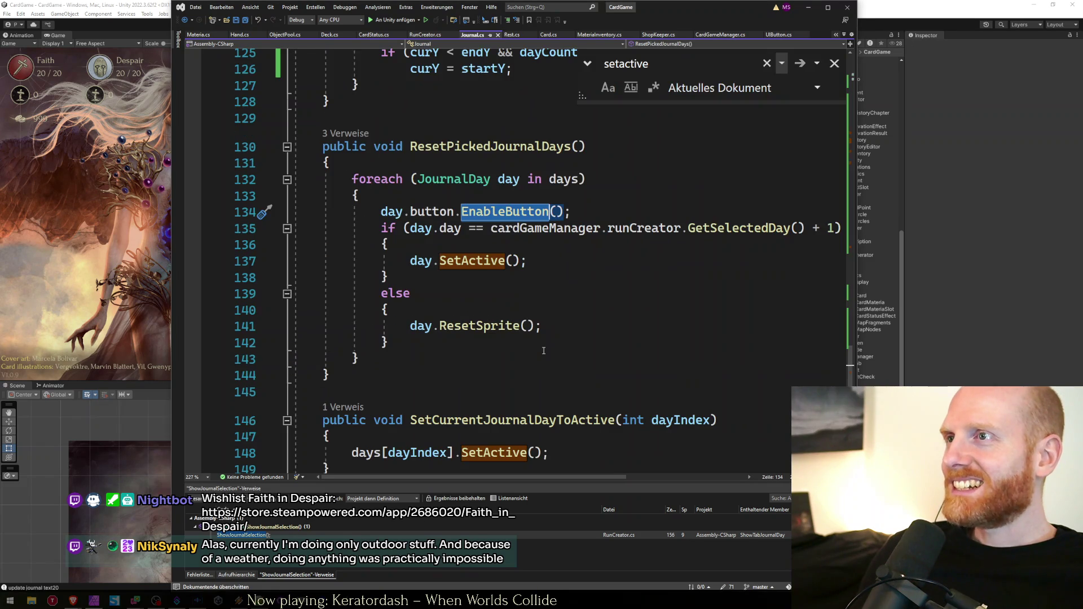
click(508, 259)
click(508, 243)
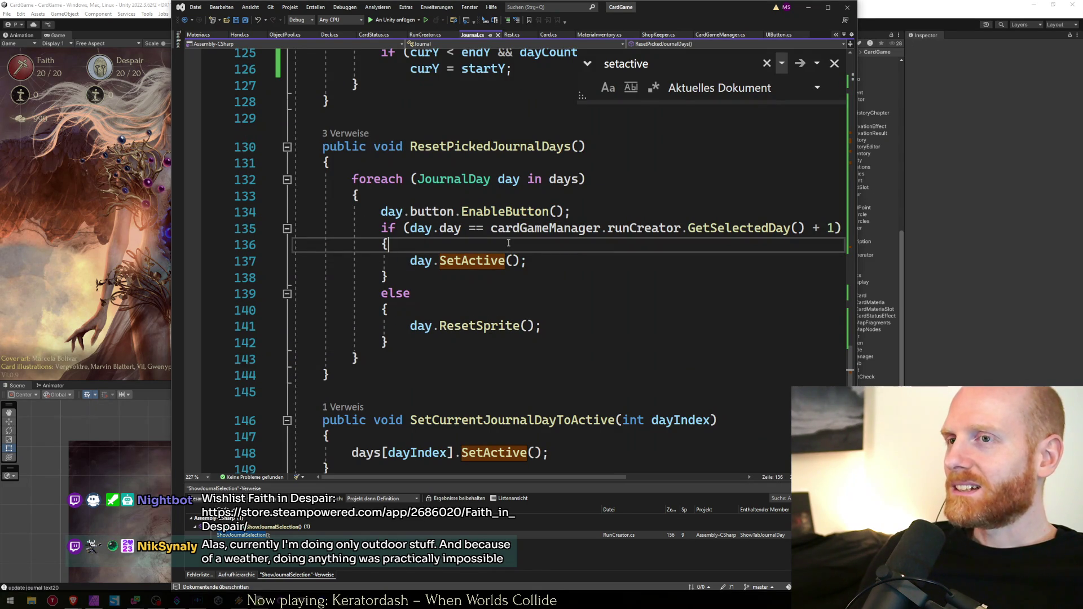
scroll(508, 242, up, 2)
click(580, 308)
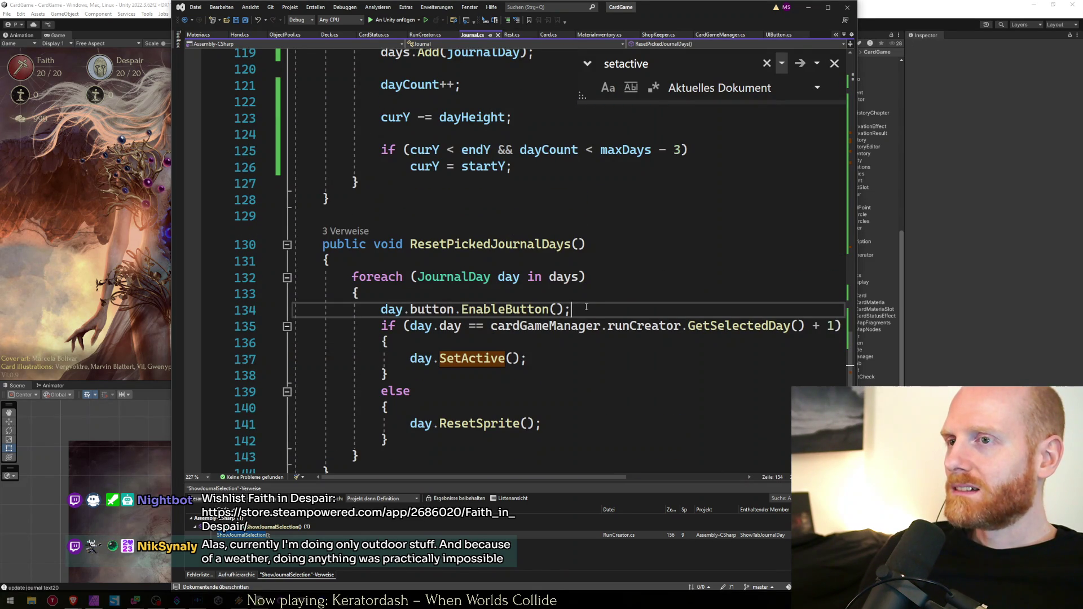
drag(584, 306, 394, 309)
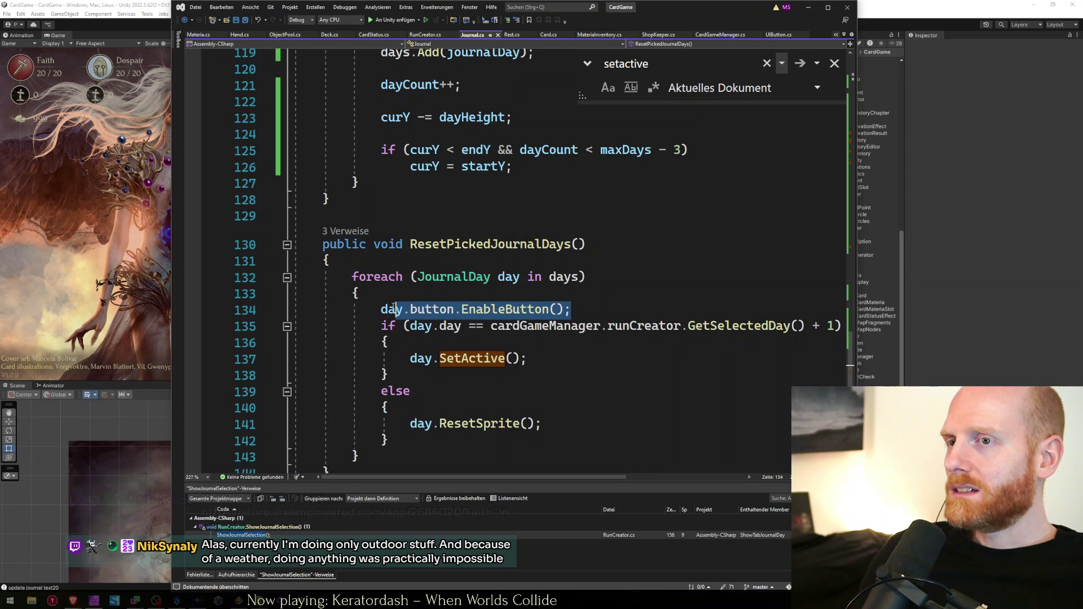
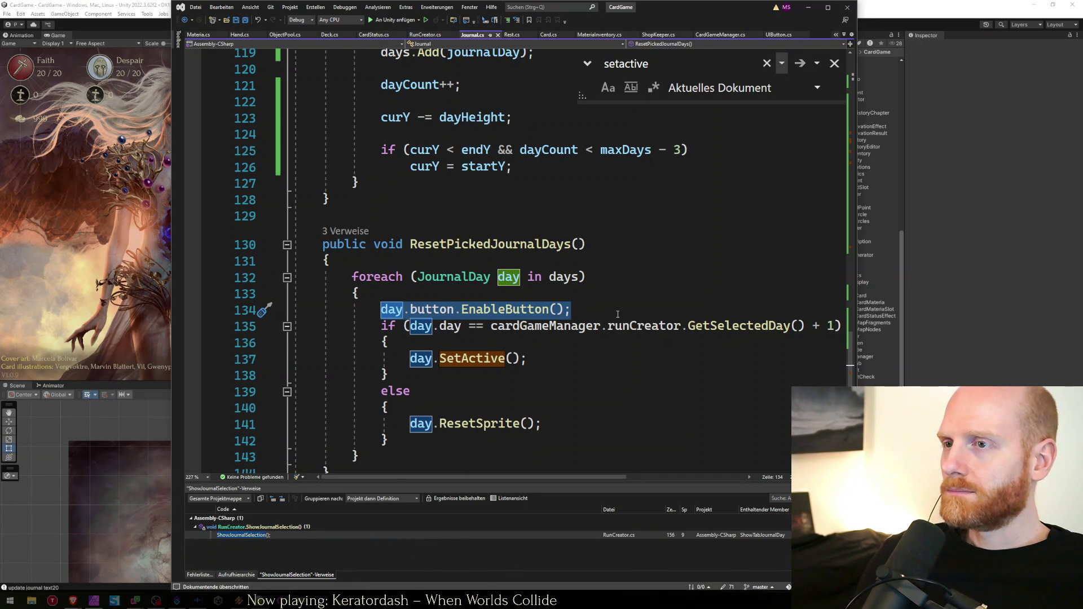
Move the caret around the EnableButton lines and the ResetPickedJournalDays method in Journal.cs
click(618, 314)
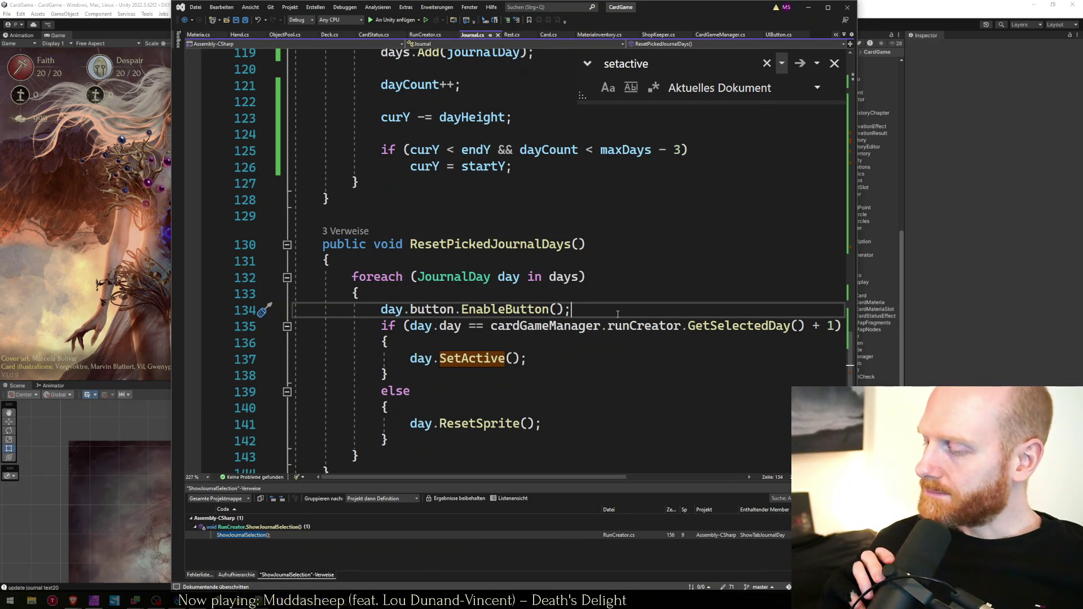
click(554, 344)
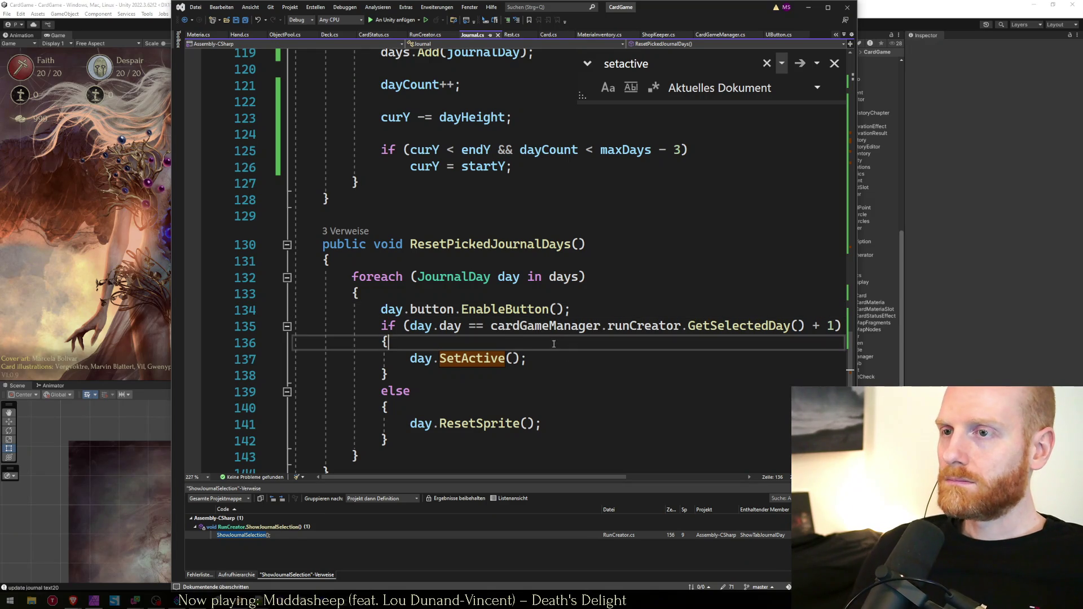
scroll(554, 345, down, 2)
click(574, 215)
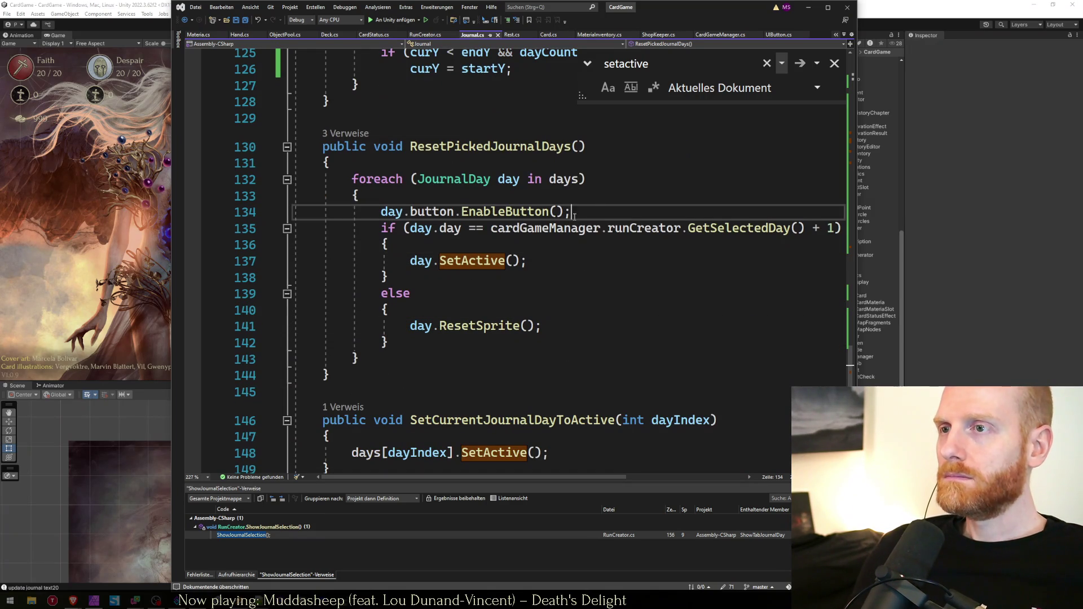
key(Down)
triple_click(588, 213)
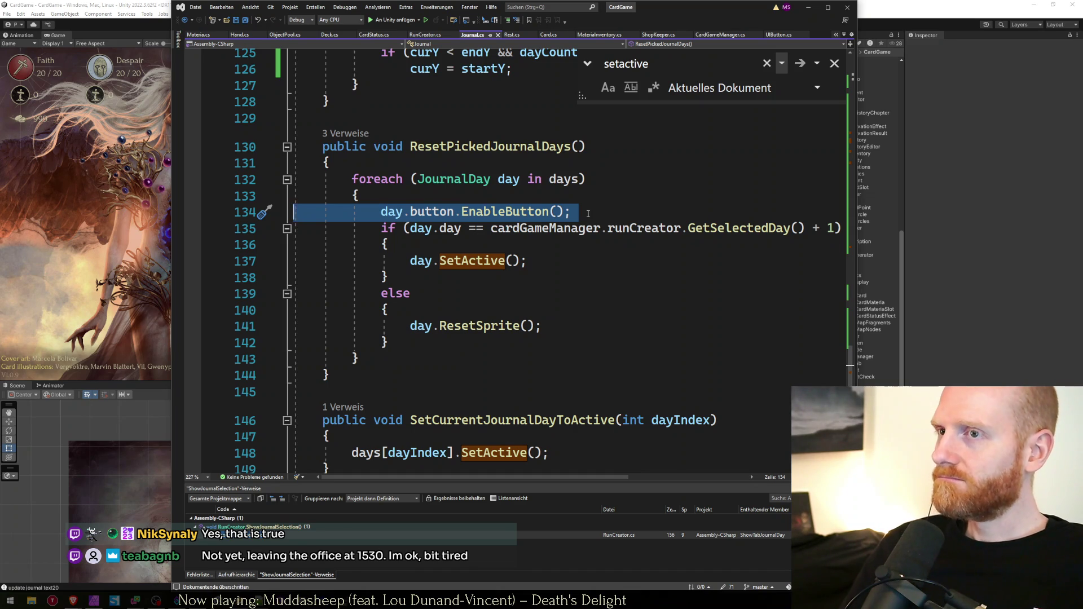
key(Down)
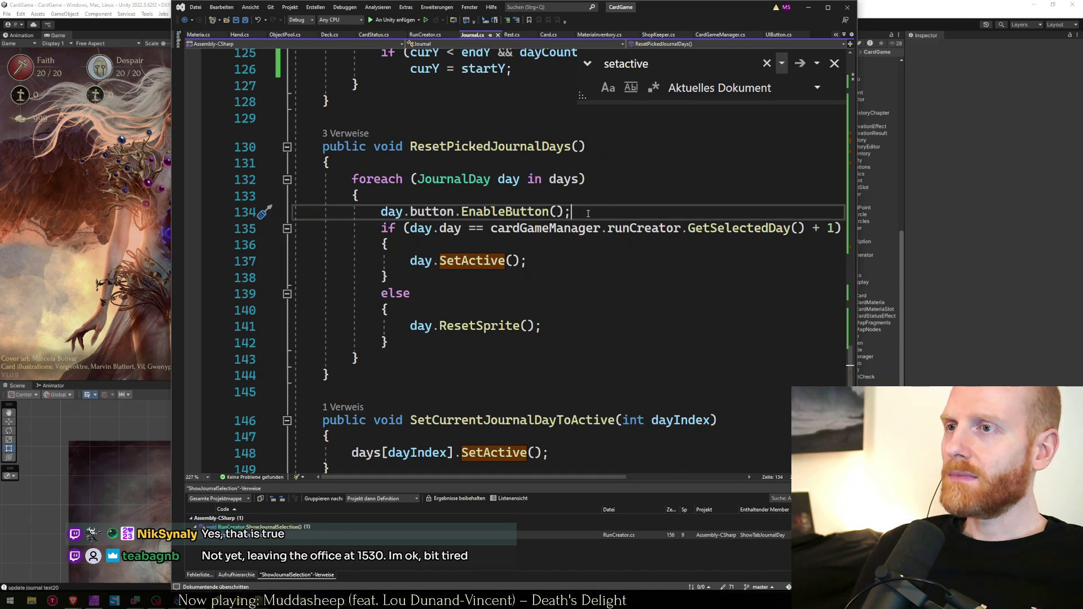
click(588, 213)
scroll(590, 209, down, 1)
scroll(574, 344, up, 1)
click(488, 395)
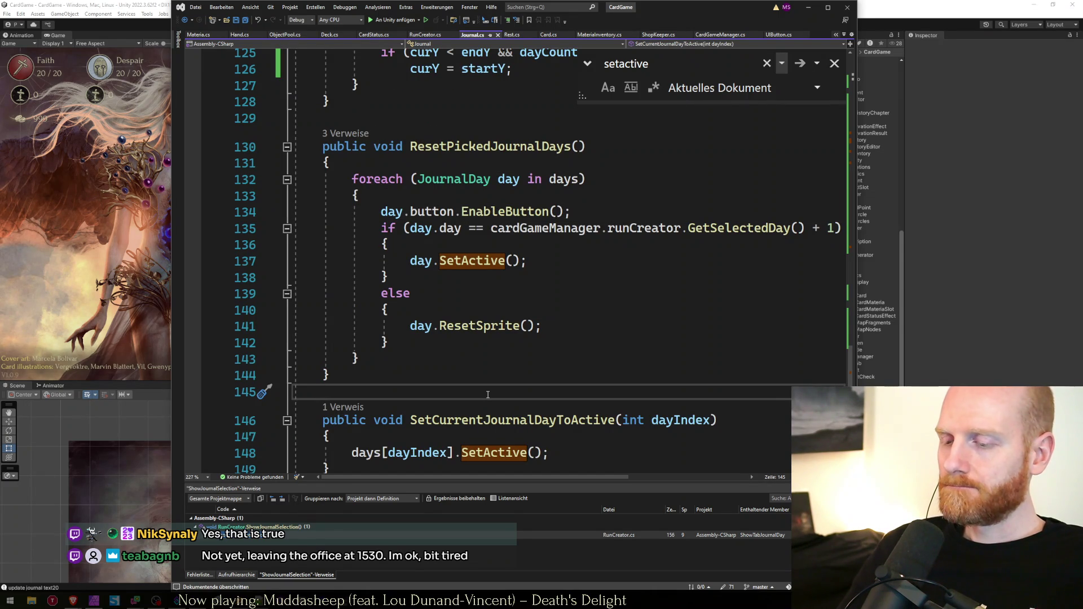
key(Up)
key(Up)
key(Up)
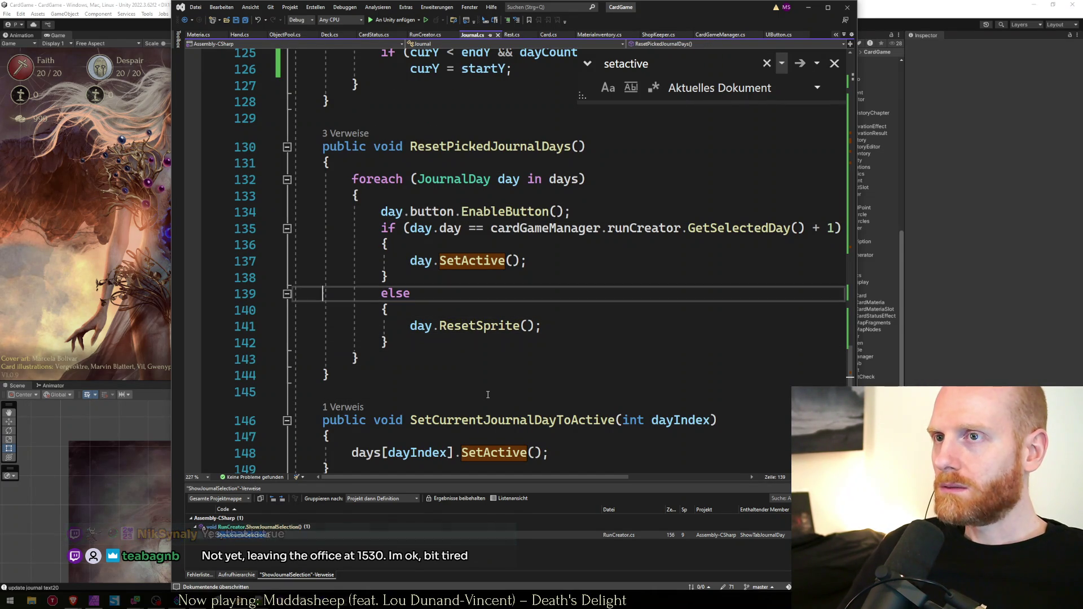
key(Down)
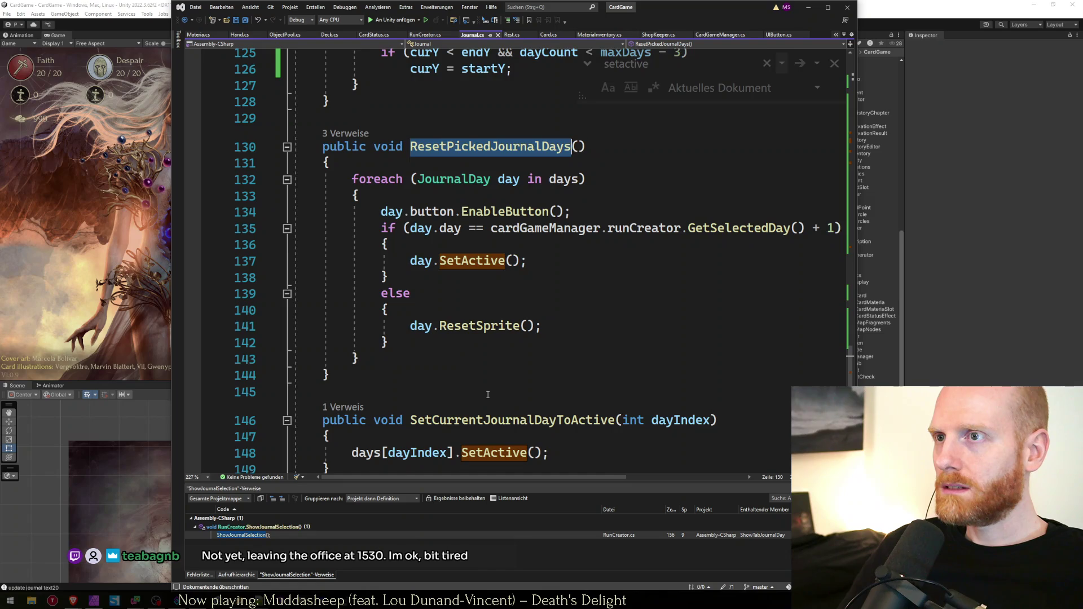
Search Journal.cs for ResetPickedJournalDays and go to its call on line 18
key(ctrl+f)
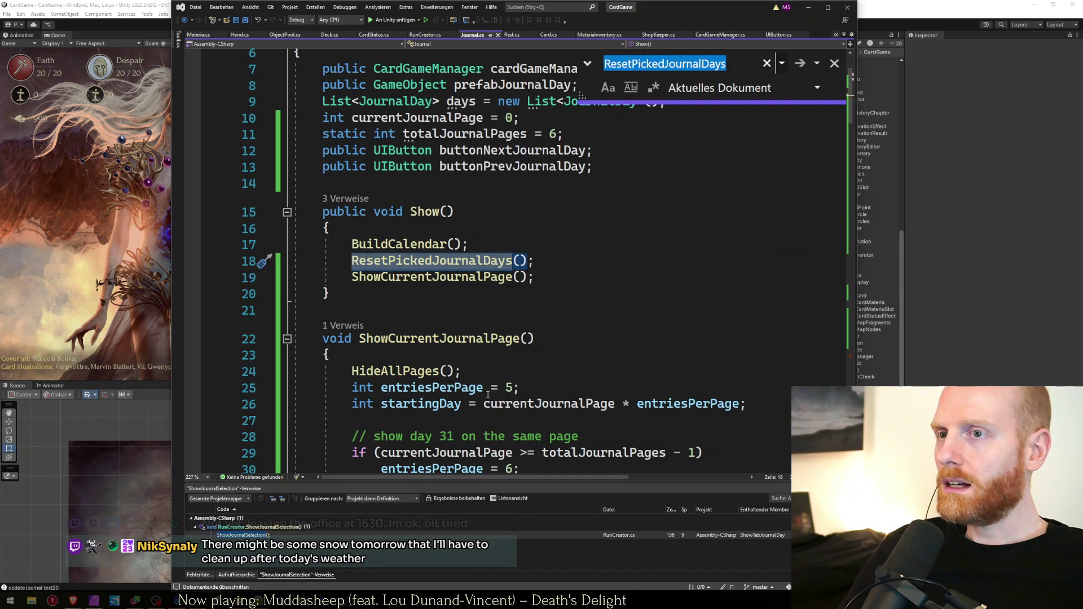
key(alt+Down)
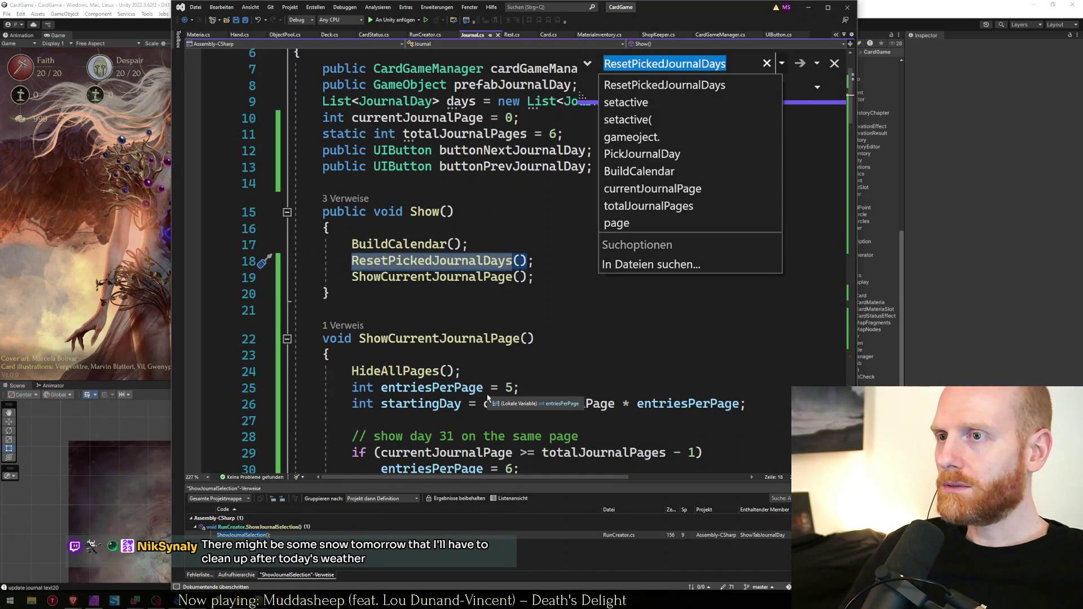
key(Escape)
key(Escape)
key(Down)
key(End)
key(Home)
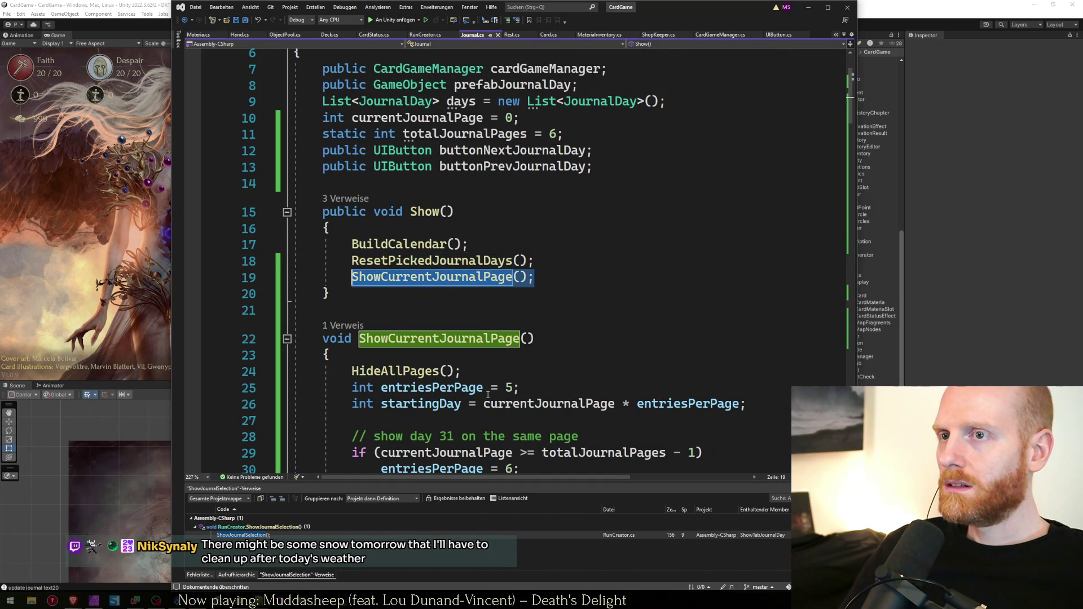
key(Up)
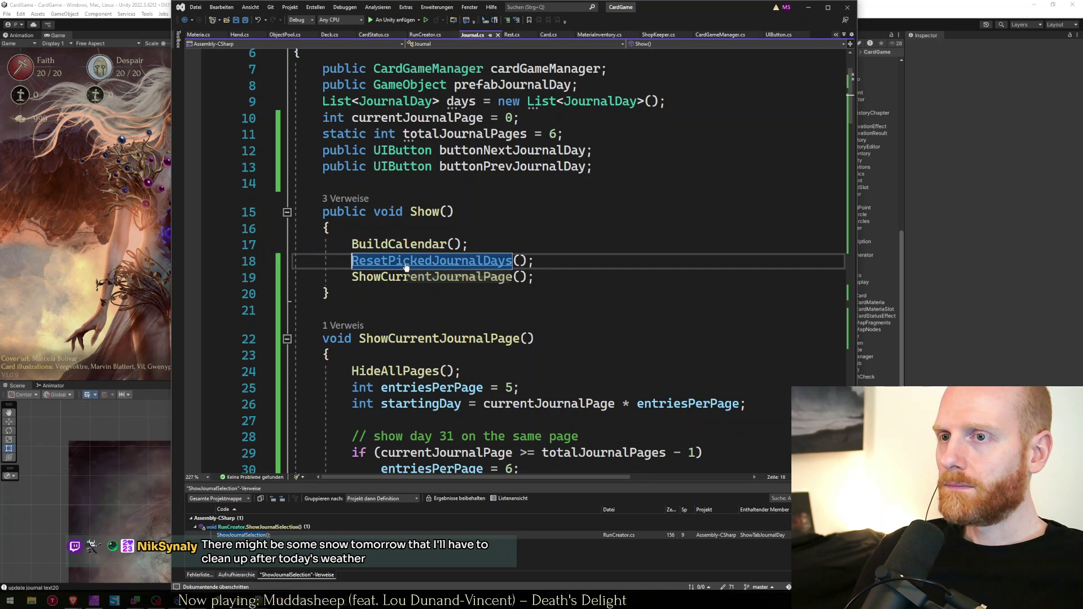
List all references to ResetPickedJournalDays and open the RunCreator.cs ones
right_click(407, 267)
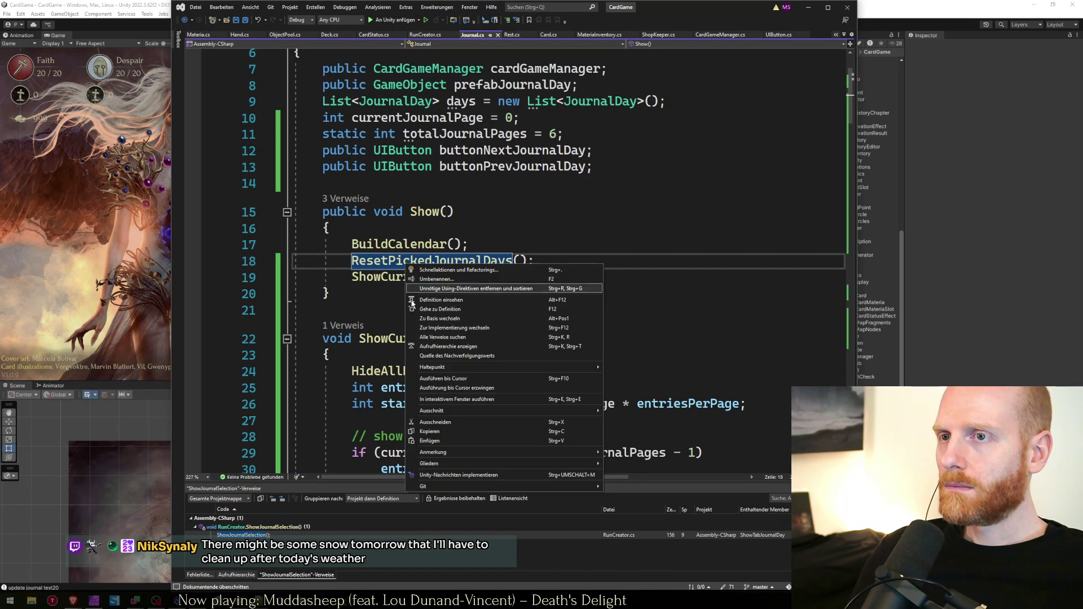
click(434, 338)
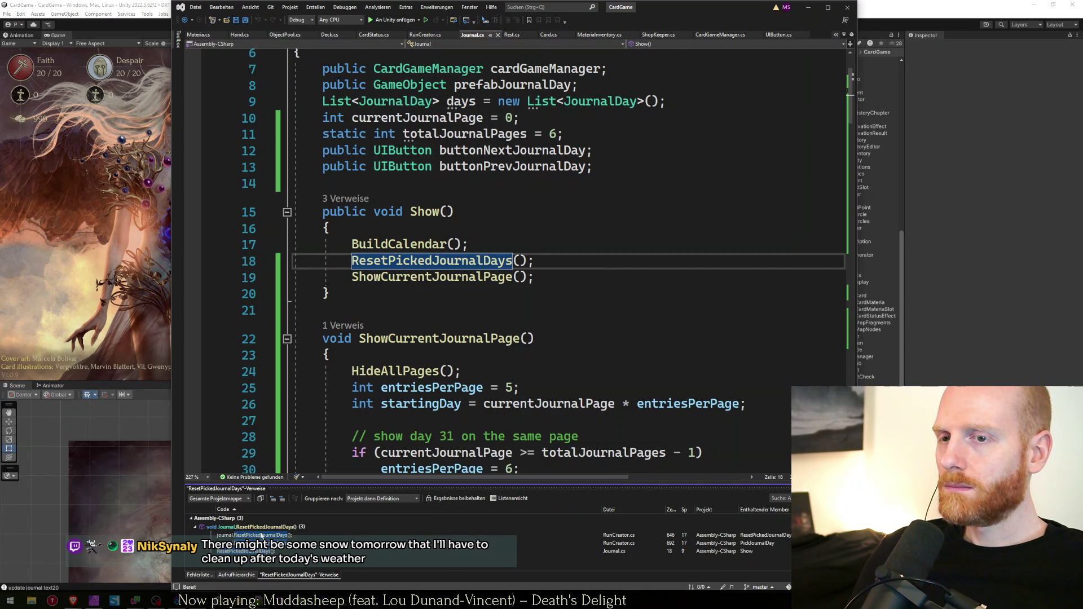
click(264, 535)
click(264, 543)
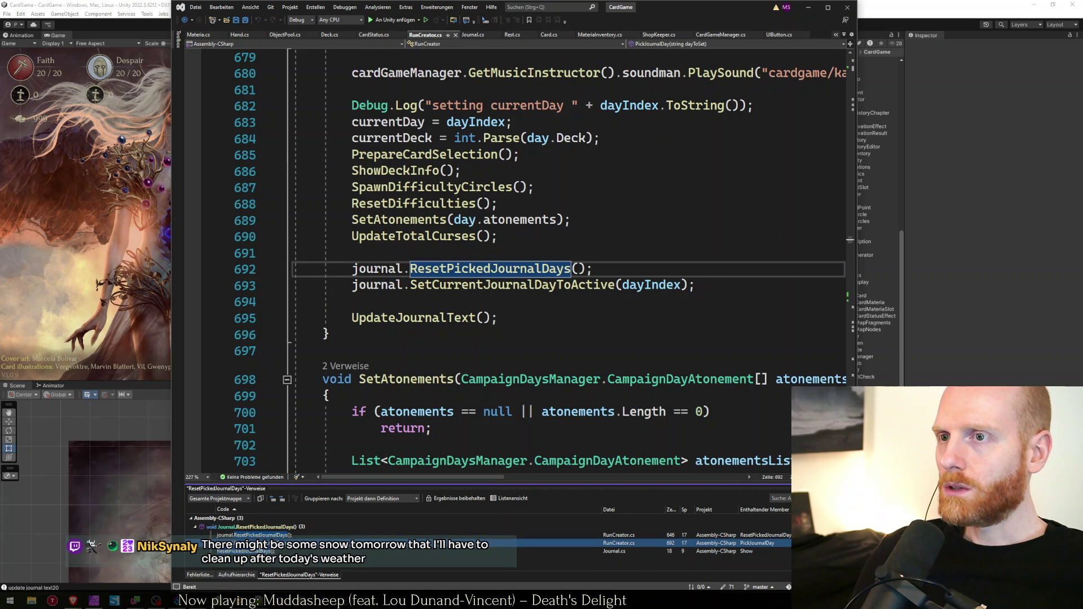
click(264, 551)
click(264, 543)
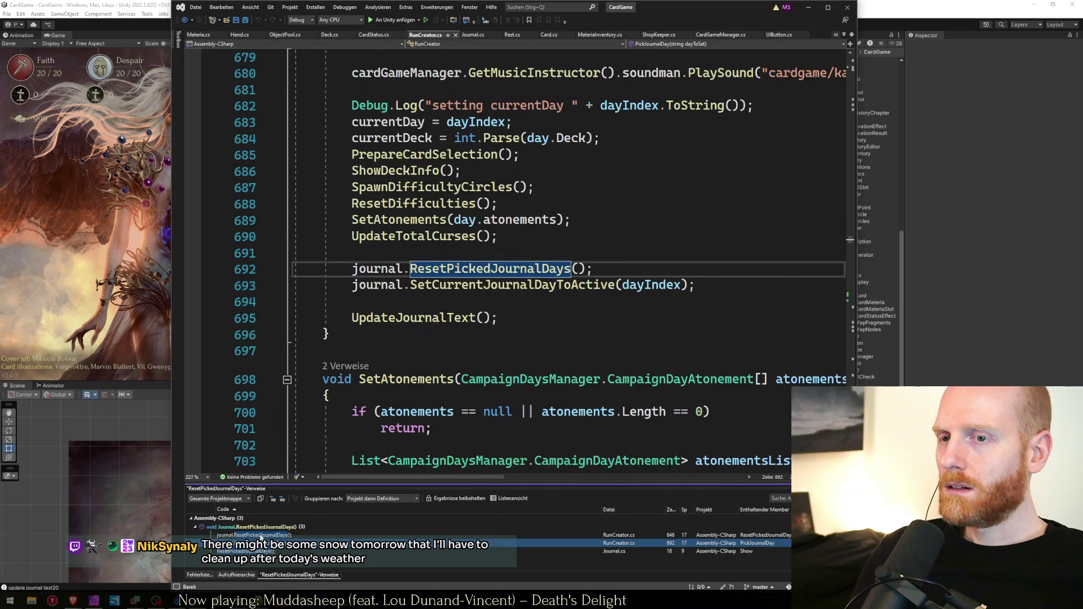
click(264, 534)
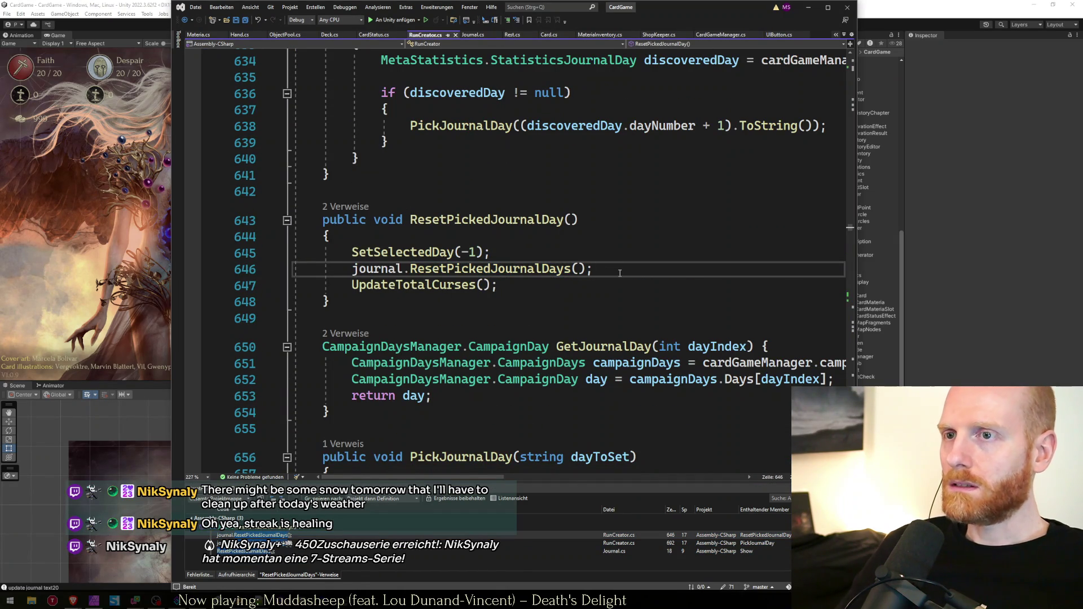
Add journal.ShowCurrentJournalPage(); after the call in ResetPickedJournalDay and copy that line
click(620, 273)
key(Return)
text(journal.)
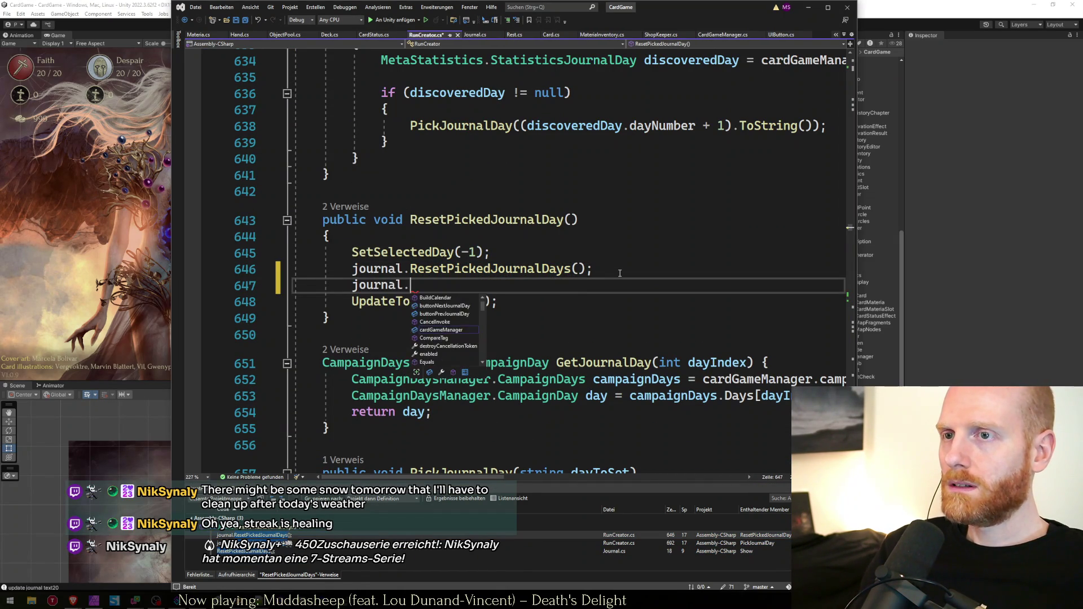
key(Tab)
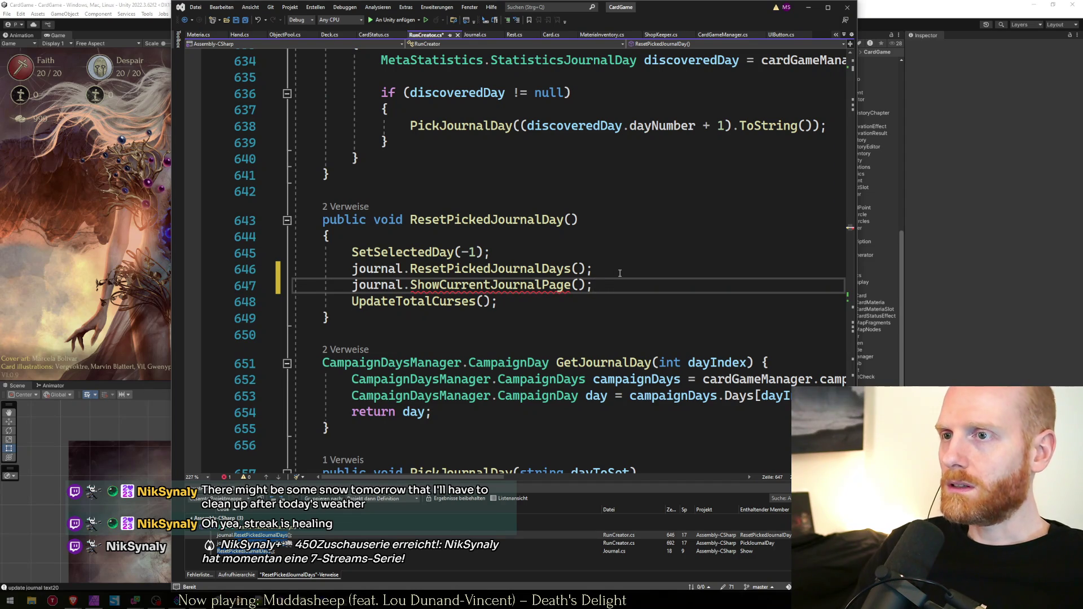
key(Home)
key(Home)
key(shift+Down)
key(ctrl+c)
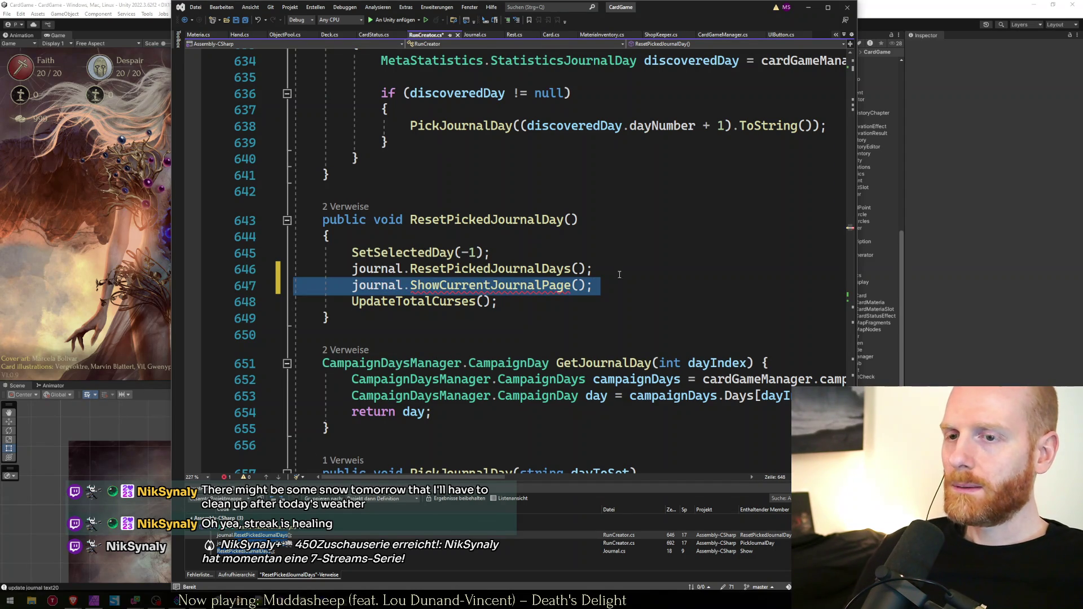
Paste the ShowCurrentJournalPage call after ResetPickedJournalDays in PickJournalDay at line 692
double_click(278, 543)
click(660, 283)
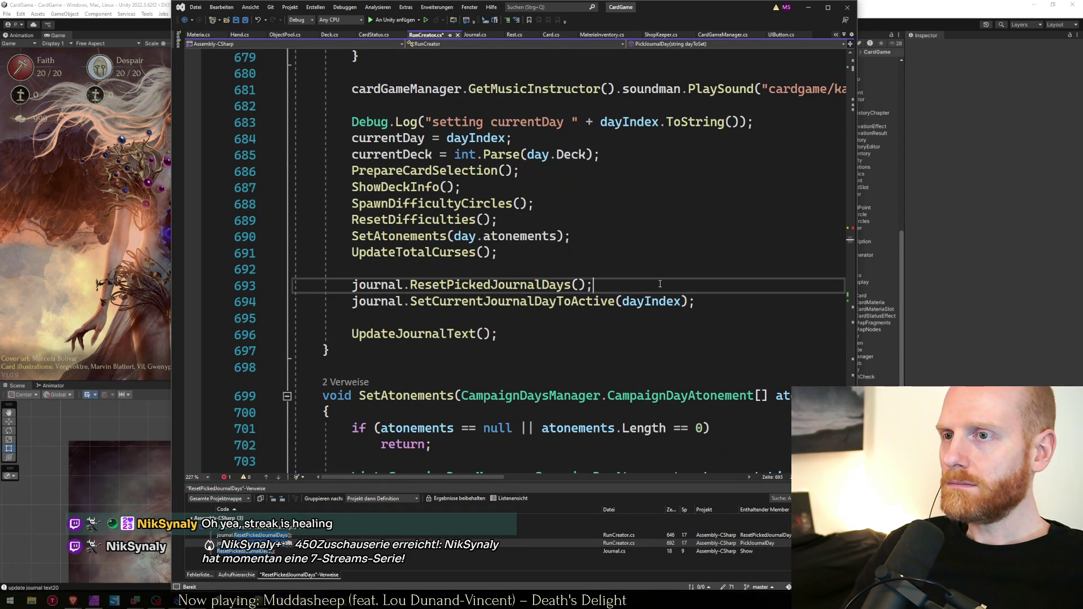
key(Return)
key(ctrl+v)
key(Delete)
key(Up)
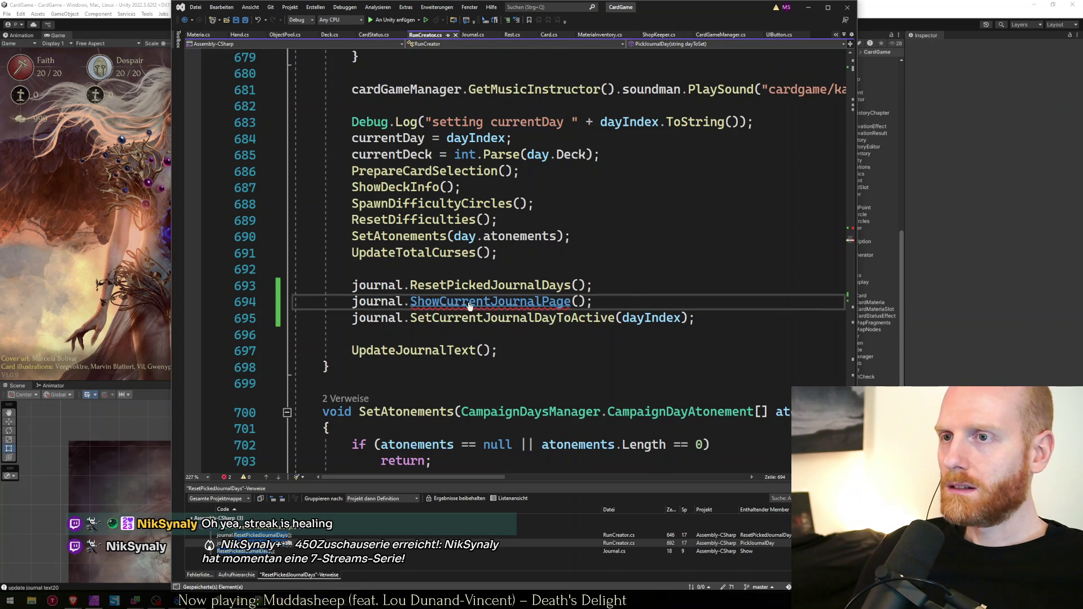
Declare ShowCurrentJournalPage as public in Journal.cs and return to Unity
ctrl+click(469, 301)
key(Home)
text(public)
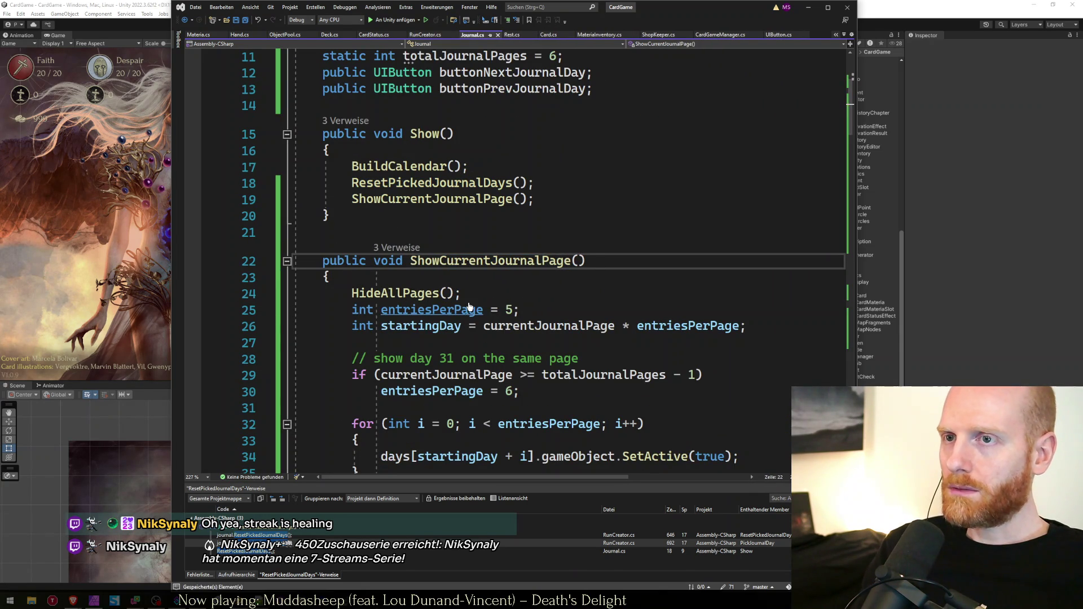
click(162, 2)
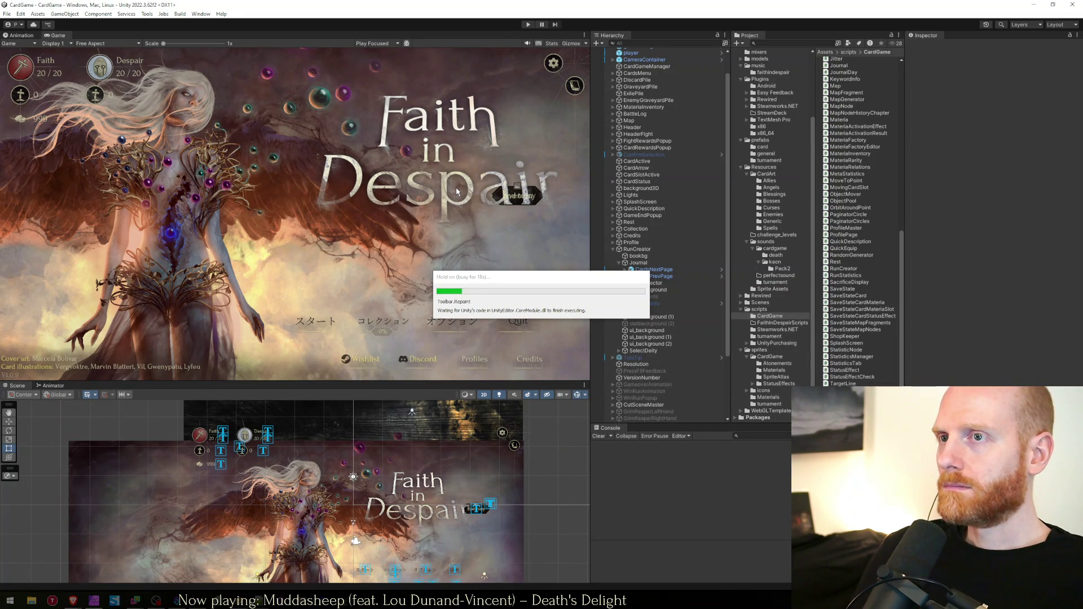
Enter Play mode with Ctrl+P once the scripts recompile, moving the reload dialog aside
key(ctrl+p)
mouse_move(495, 286)
mouse_down()
mouse_move(436, 364)
mouse_move(428, 352)
mouse_up()
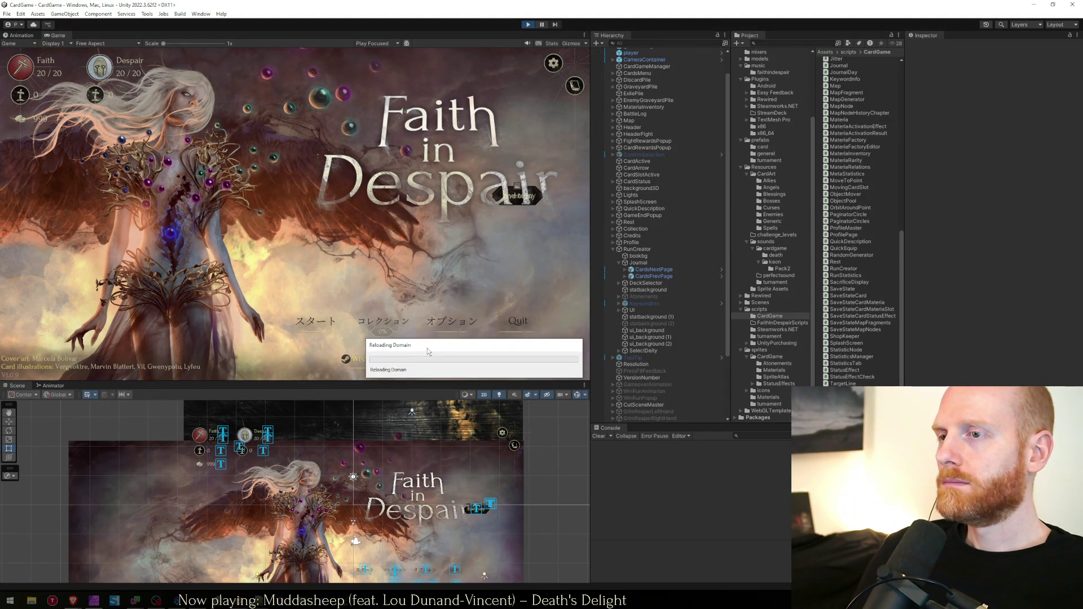
click(260, 601)
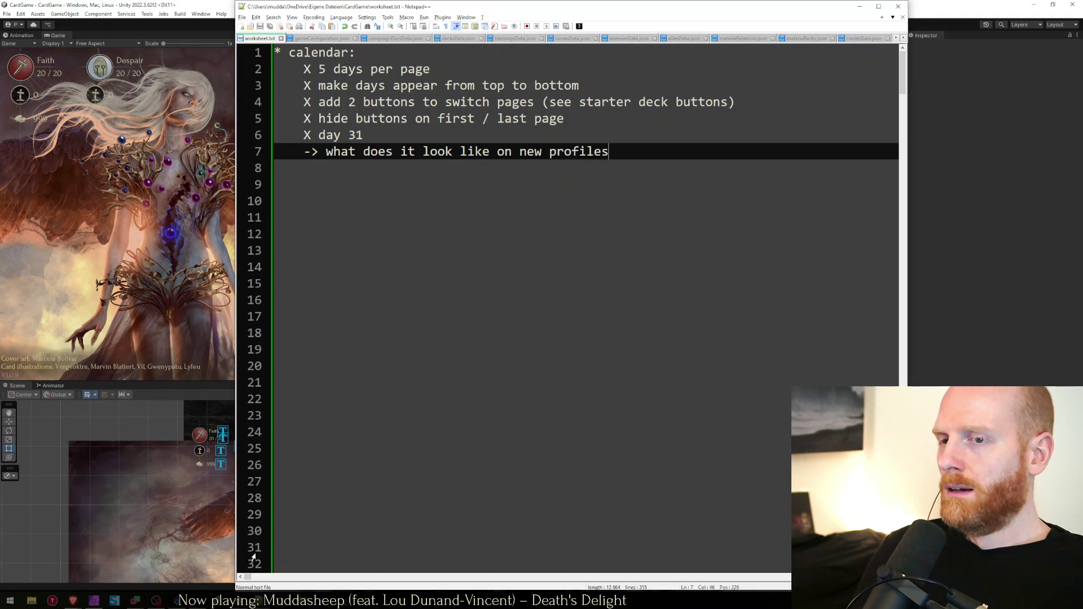
Replace the '->' on line 7's new-profiles note with an X
click(446, 369)
click(411, 169)
key(Up)
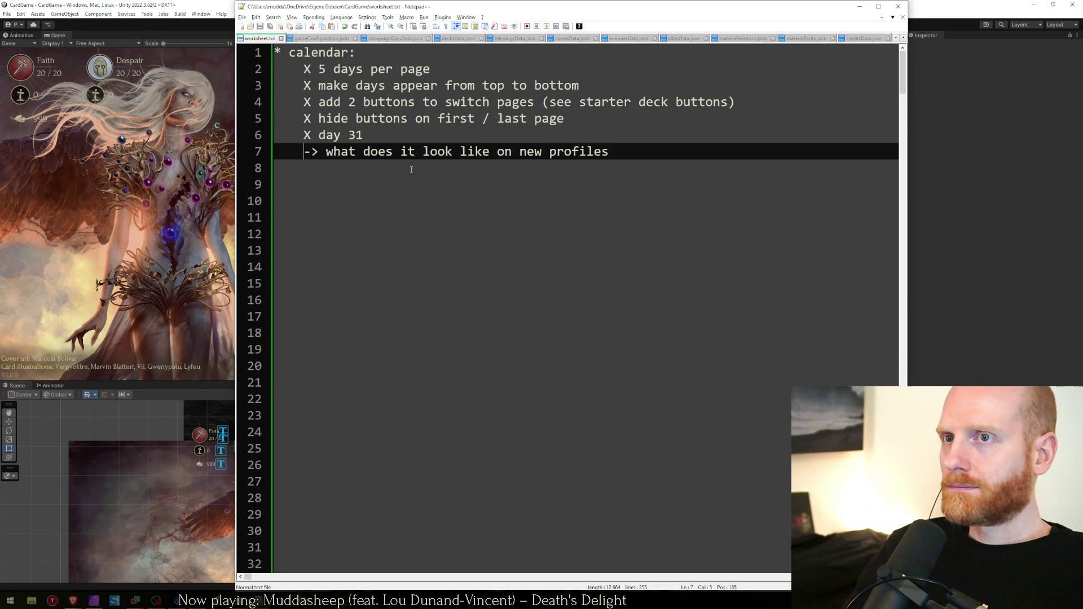
key(shift+Right)
key(shift+Right)
key(End)
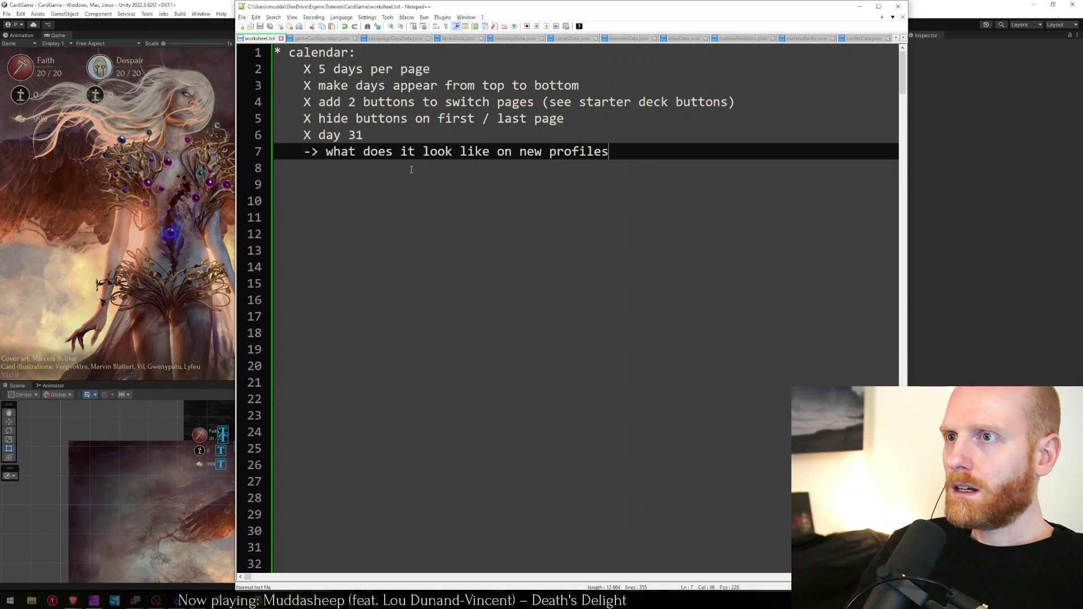
key(Home)
key(shift+Right)
key(shift+Right)
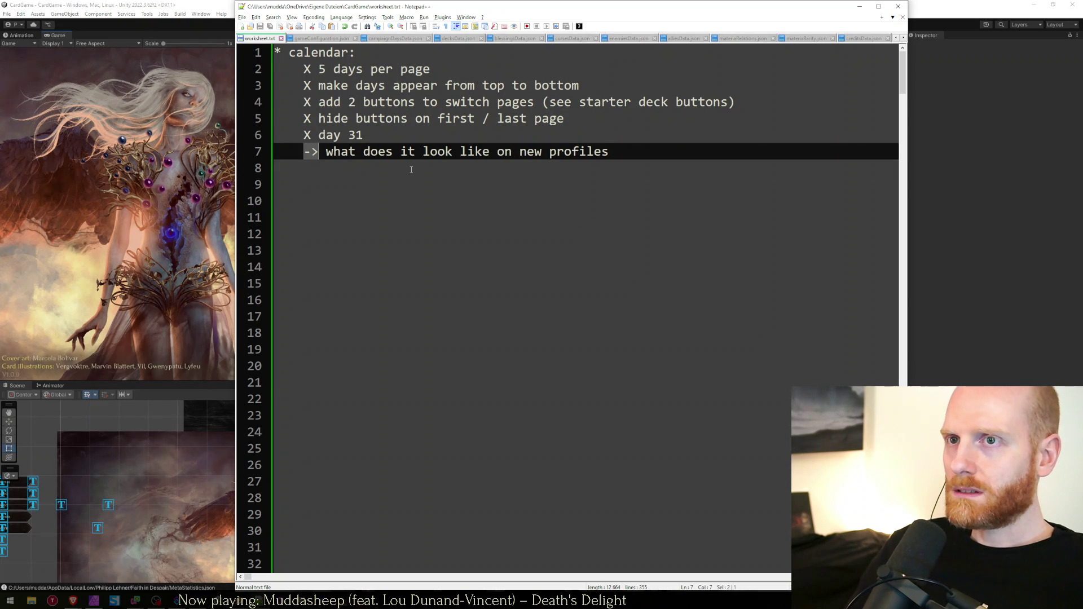
text(X)
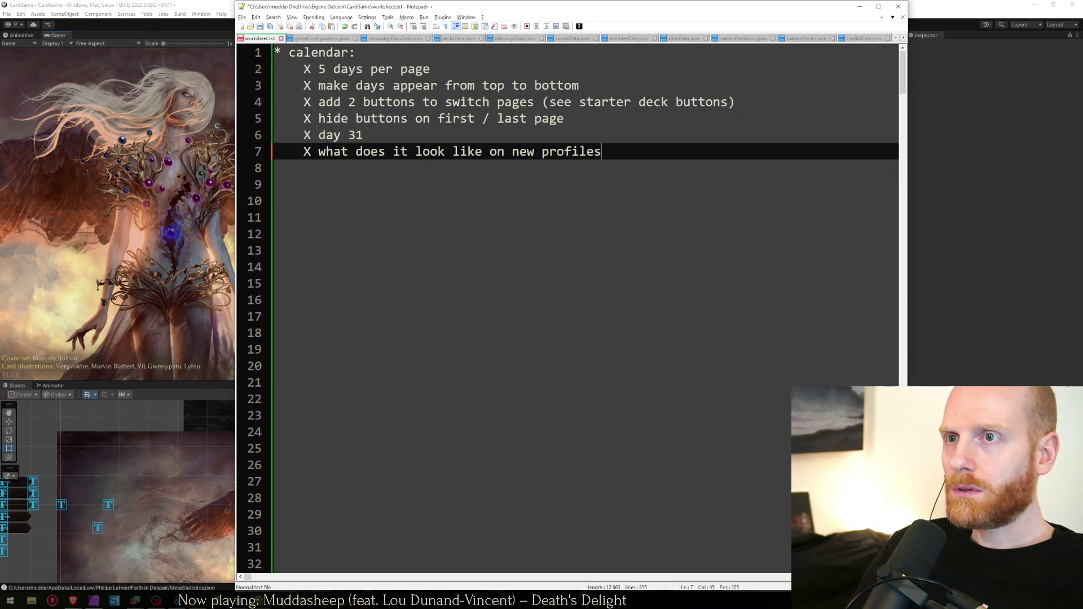
Remove the surplus blank lines below the calendar list and save worksheet.txt
key(Down)
key(ctrl+Home)
key(Down)
key(Down)
key(Down)
key(Delete)
key(Delete)
key(Down)
key(Delete)
key(Delete)
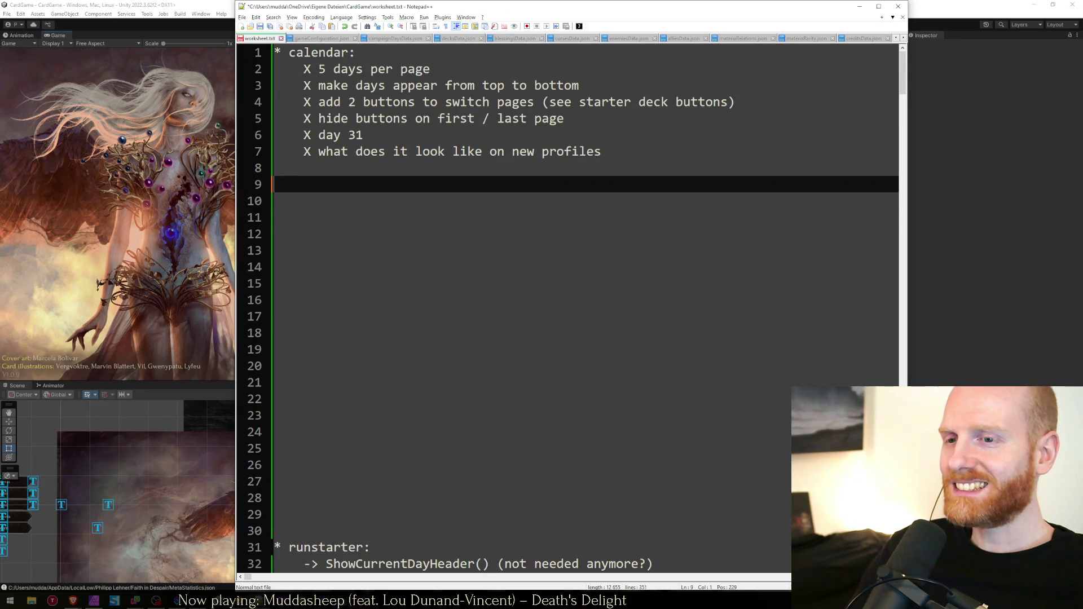
key(Down)
key(Down)
key(Down)
key(Up)
key(Up)
key(Up)
key(Return)
key(ctrl+s)
Return to Unity and open the game's run creation menu
key(ctrl+Home)
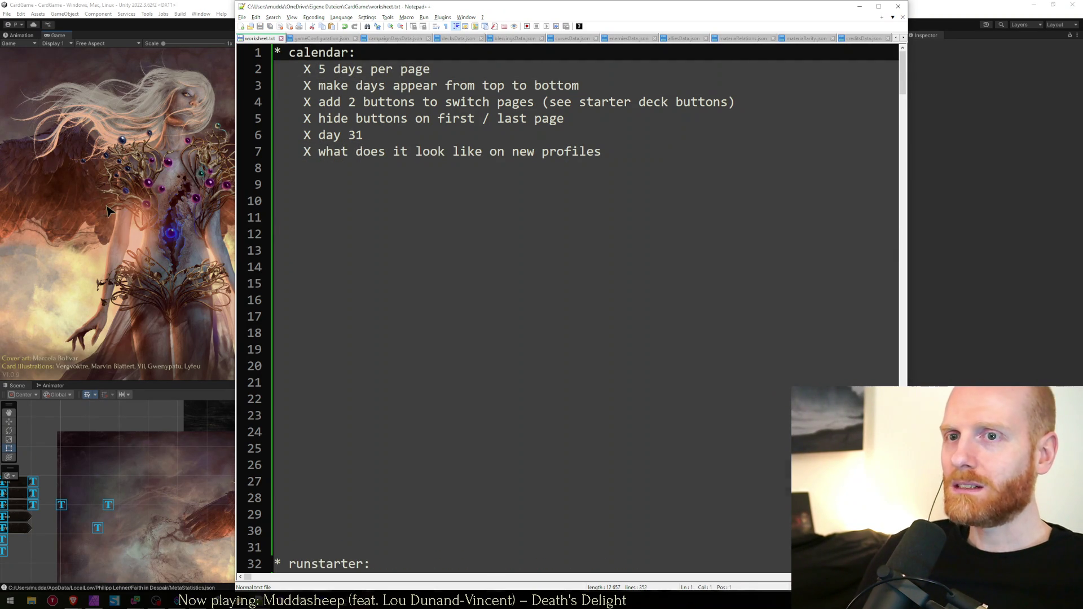
click(141, 211)
click(314, 316)
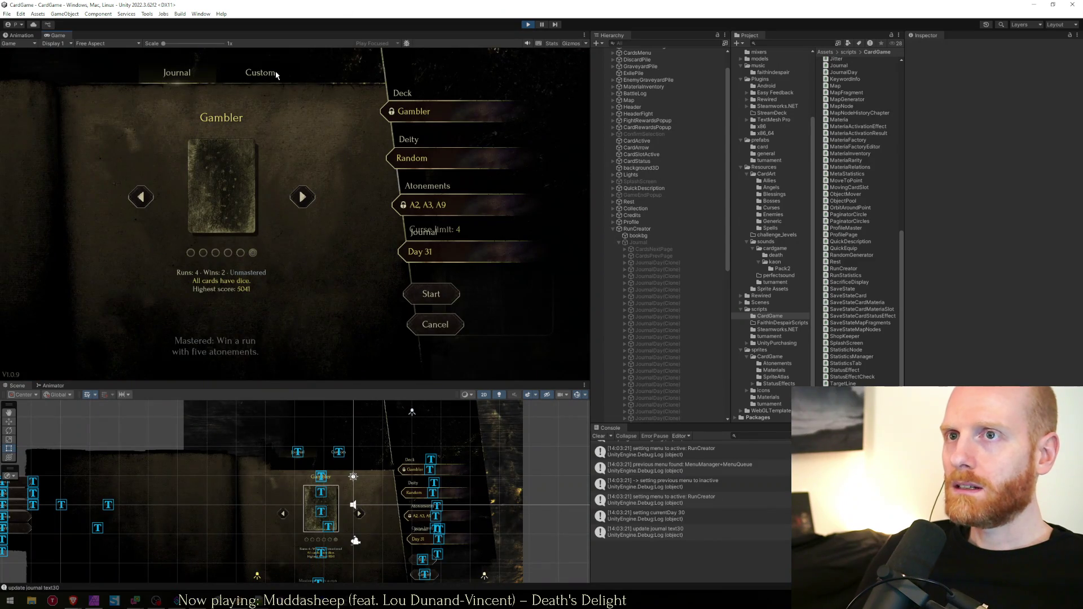
Open the journal calendar, page forward to days 26–31, then back to days 6–10
click(432, 252)
click(303, 331)
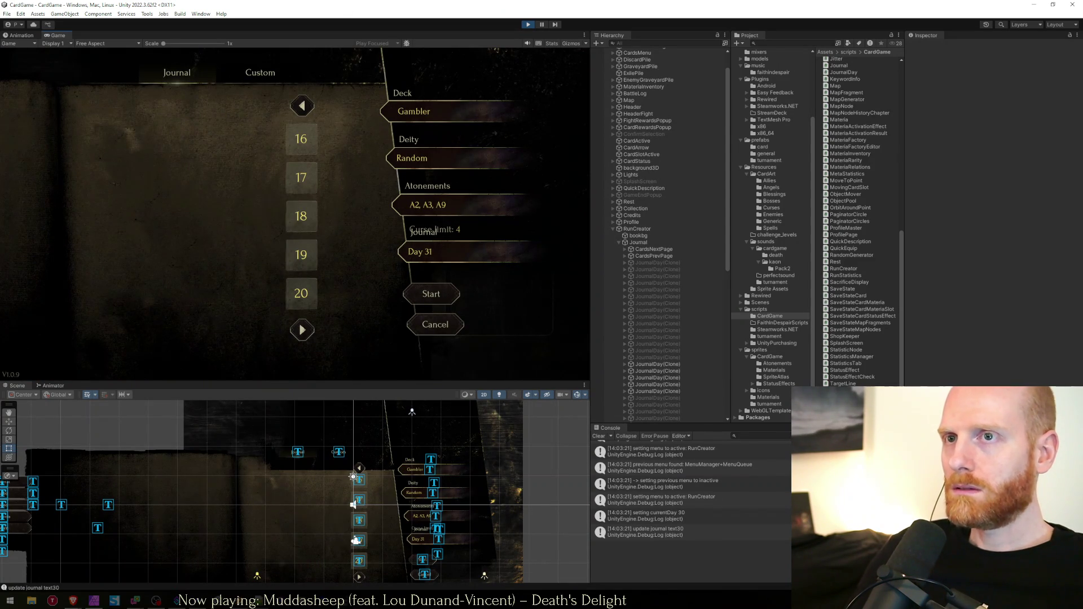
click(302, 330)
click(303, 331)
mouse_move(312, 304)
click(301, 106)
click(302, 105)
click(302, 106)
click(302, 106)
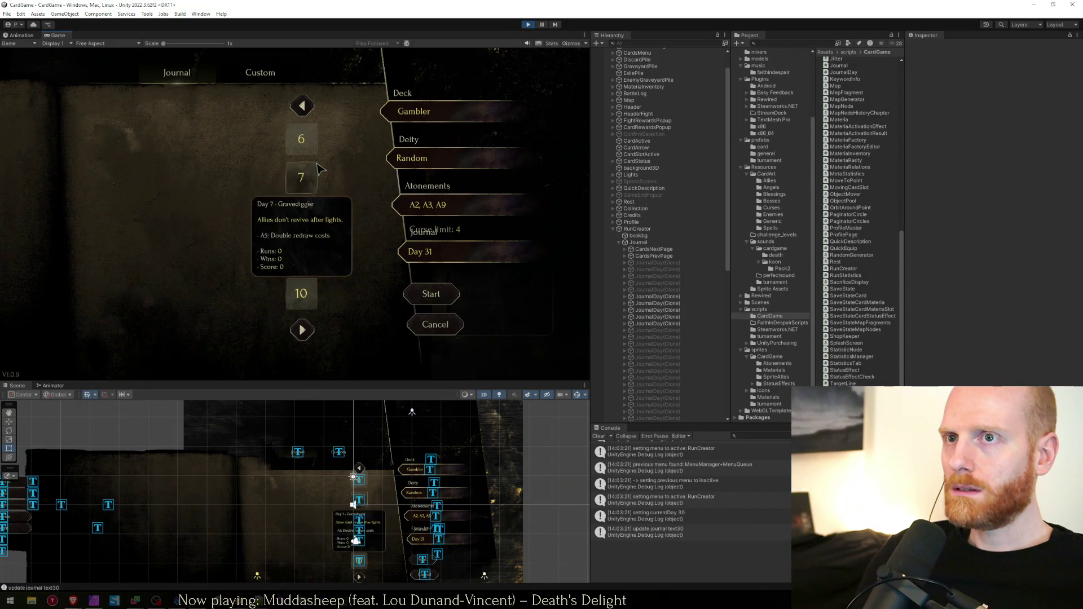
Choose days 7, 8, 9, 10 and 6, then page back and choose days 2, 1 and 5
click(303, 178)
click(303, 216)
click(306, 257)
click(308, 282)
click(303, 141)
click(301, 105)
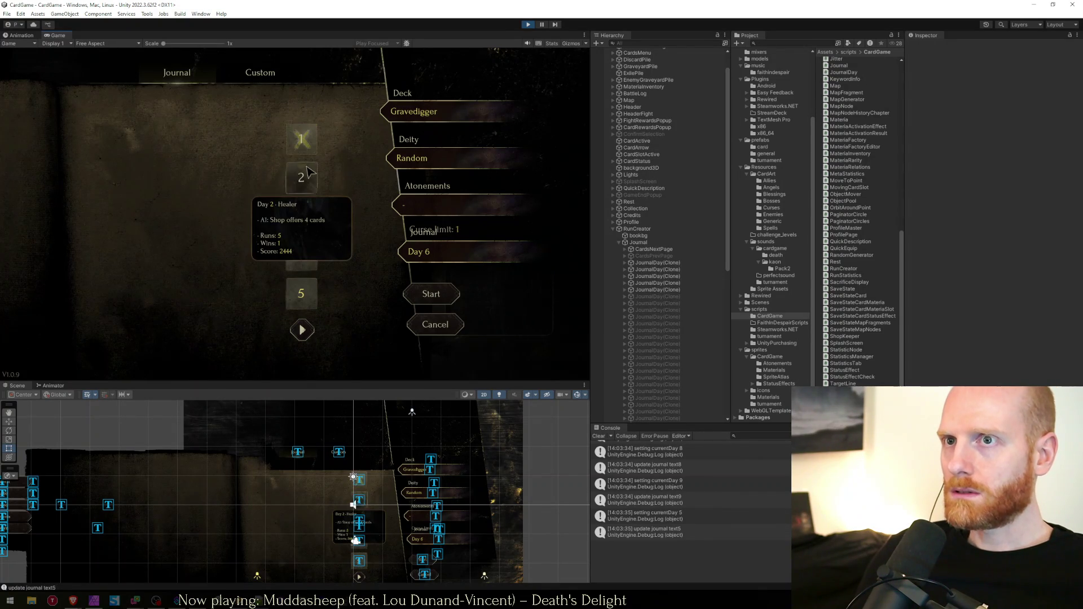
click(308, 172)
click(302, 139)
click(302, 293)
Page forward to choose days 30 and 26, then page back to days 1–5
click(301, 330)
click(302, 330)
click(302, 330)
click(302, 330)
click(302, 330)
click(302, 302)
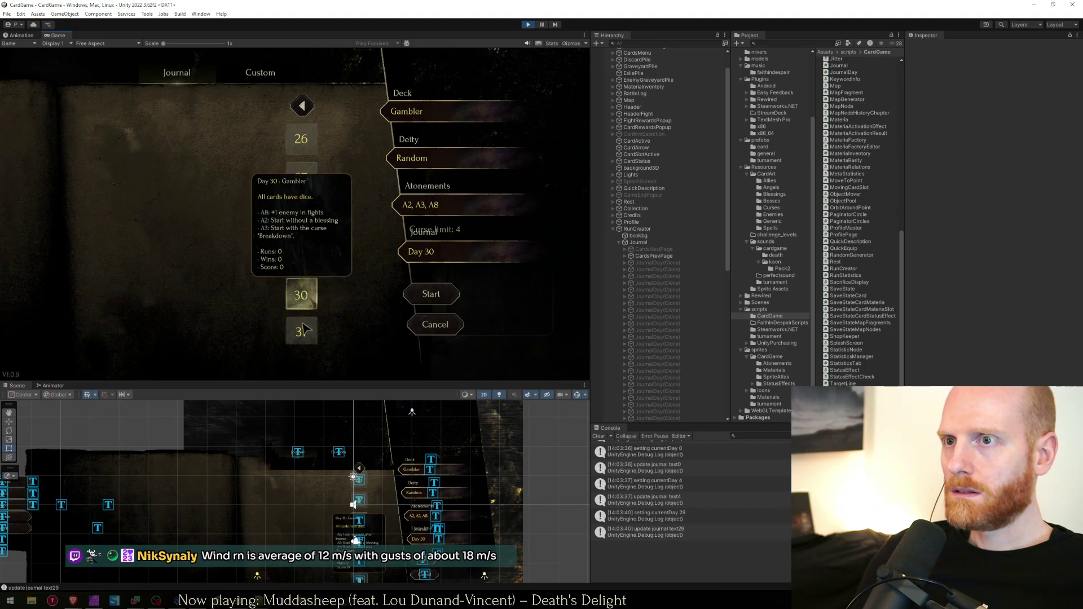
click(301, 139)
click(302, 105)
click(301, 106)
click(302, 106)
click(302, 105)
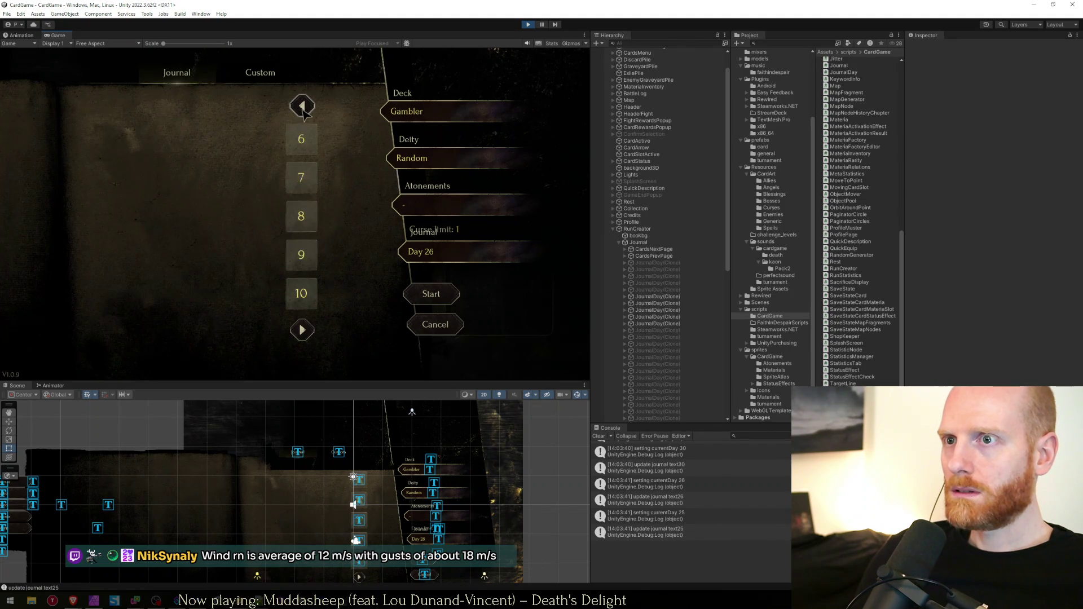
click(302, 106)
click(302, 216)
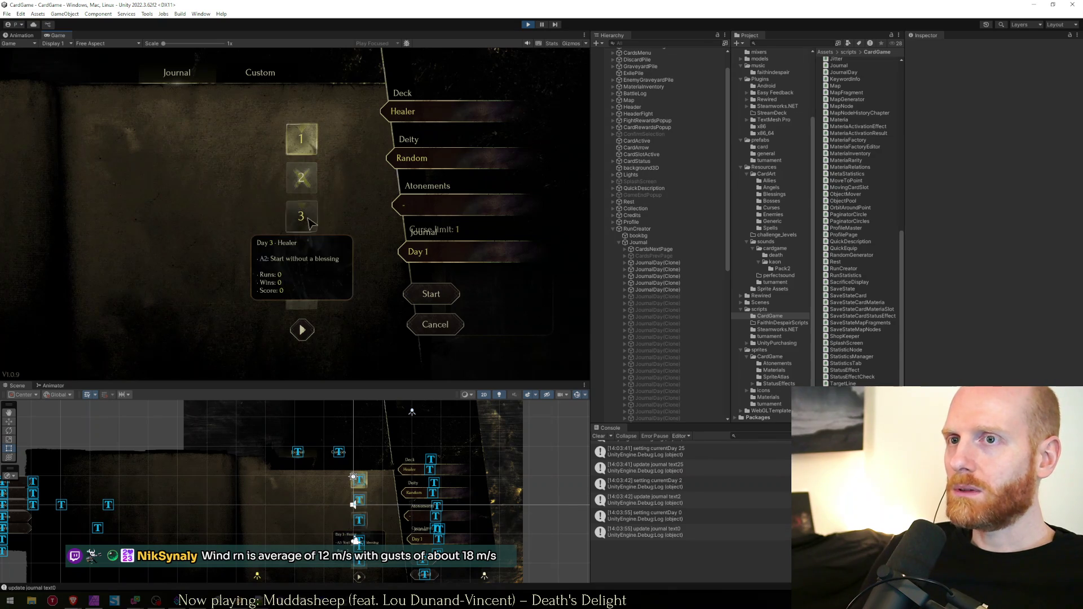
Page forward to days 6–10, checking the day tooltips, and choose day 10
mouse_move(301, 302)
click(302, 330)
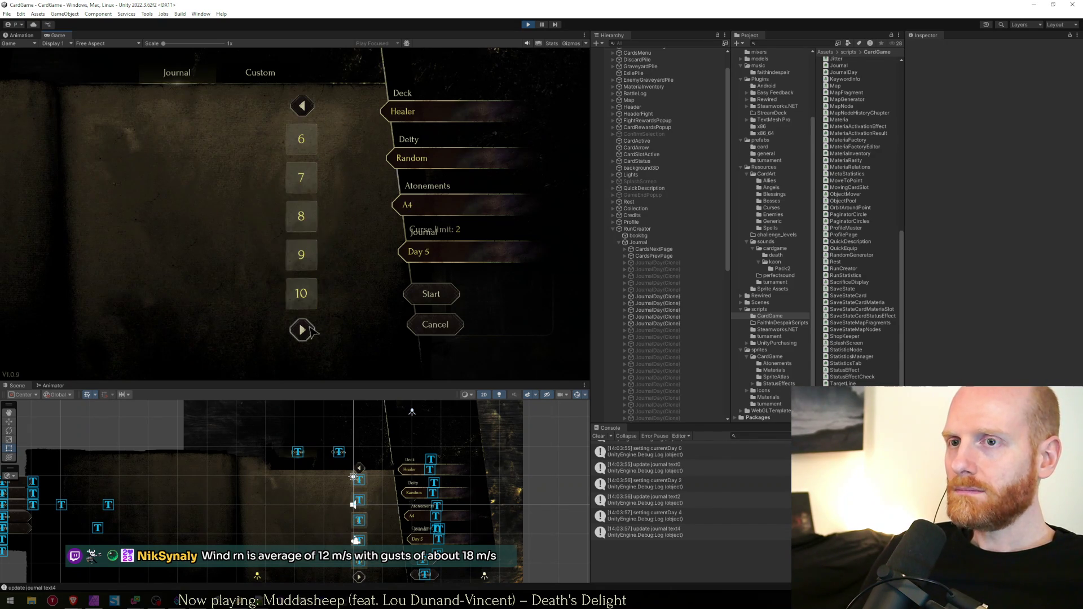
mouse_move(303, 258)
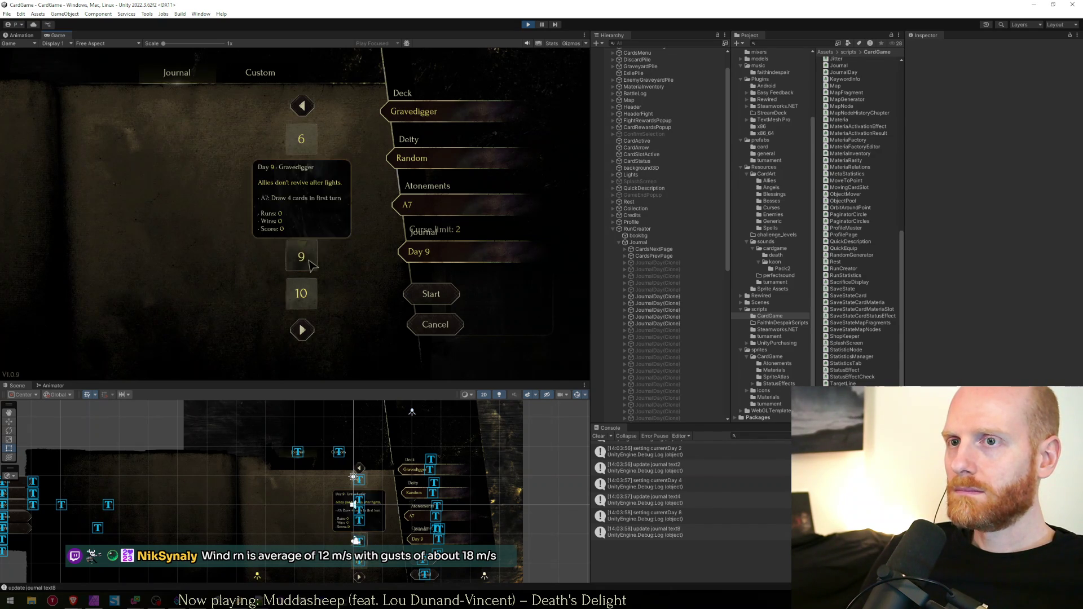
mouse_move(312, 225)
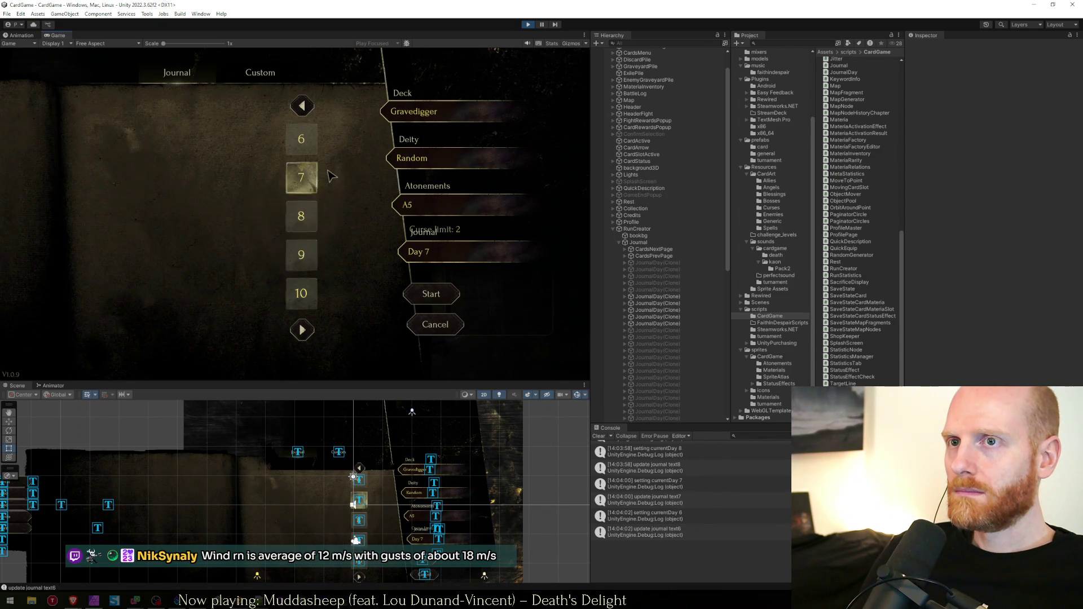
mouse_move(315, 154)
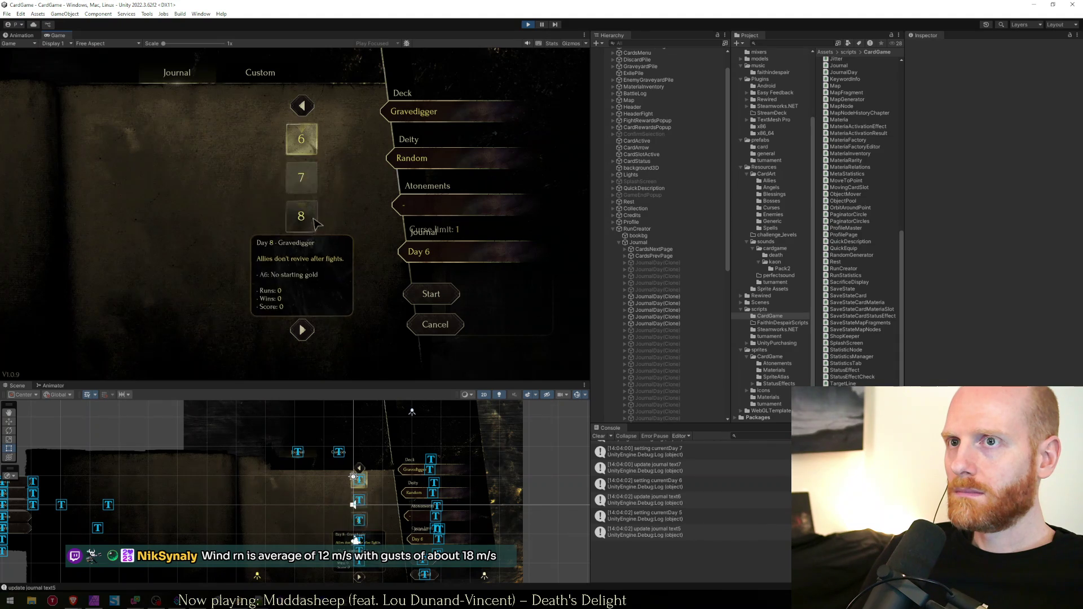
click(302, 293)
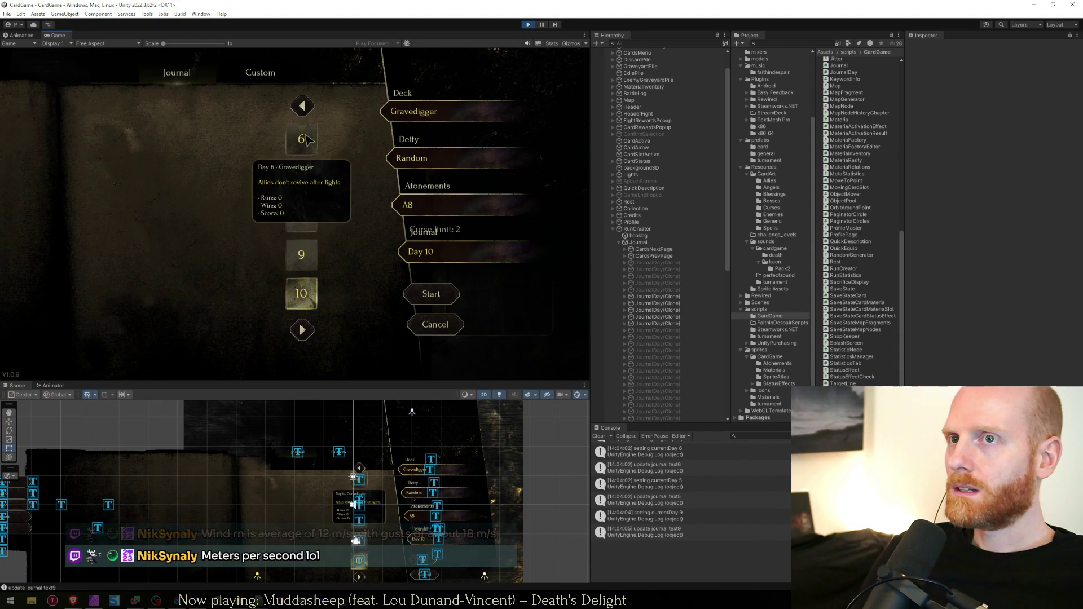
Page back to choose days 1 and 5, then forward to choose days 10 and 6
click(303, 105)
click(302, 140)
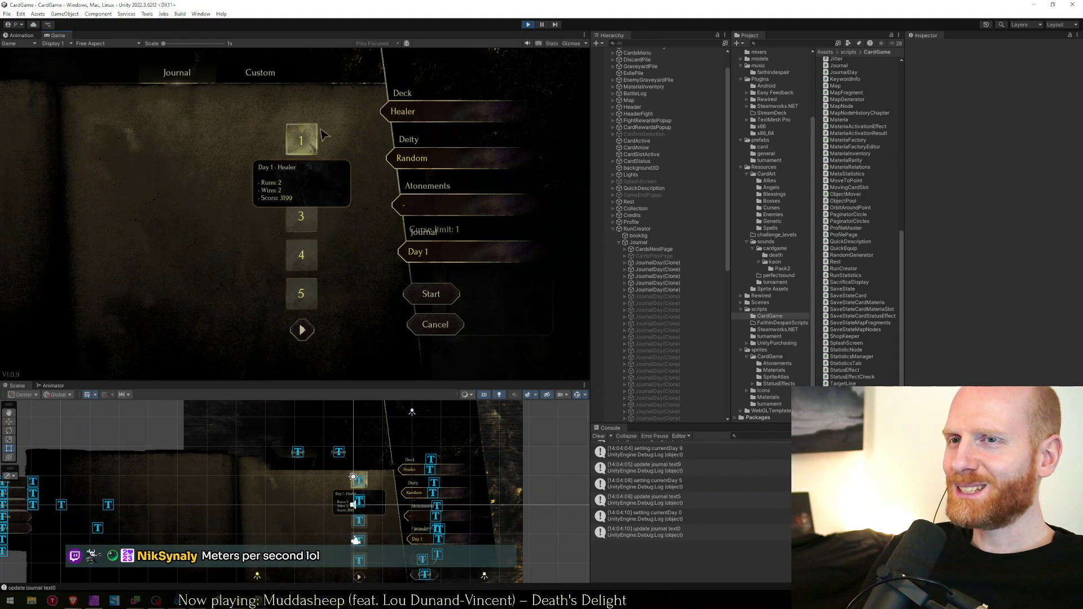
click(309, 305)
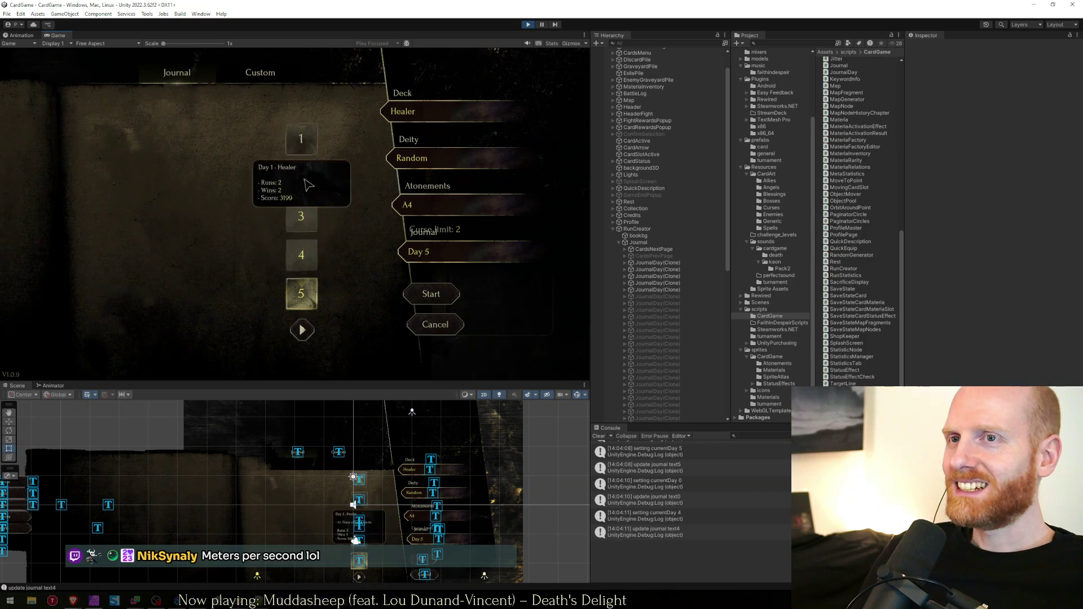
click(301, 330)
click(305, 307)
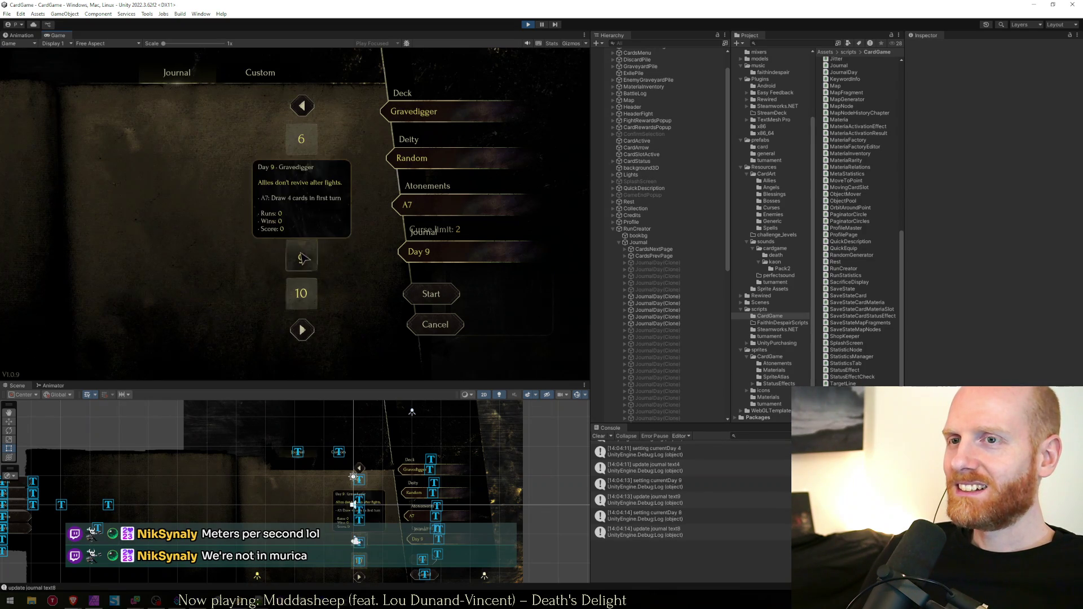
click(308, 196)
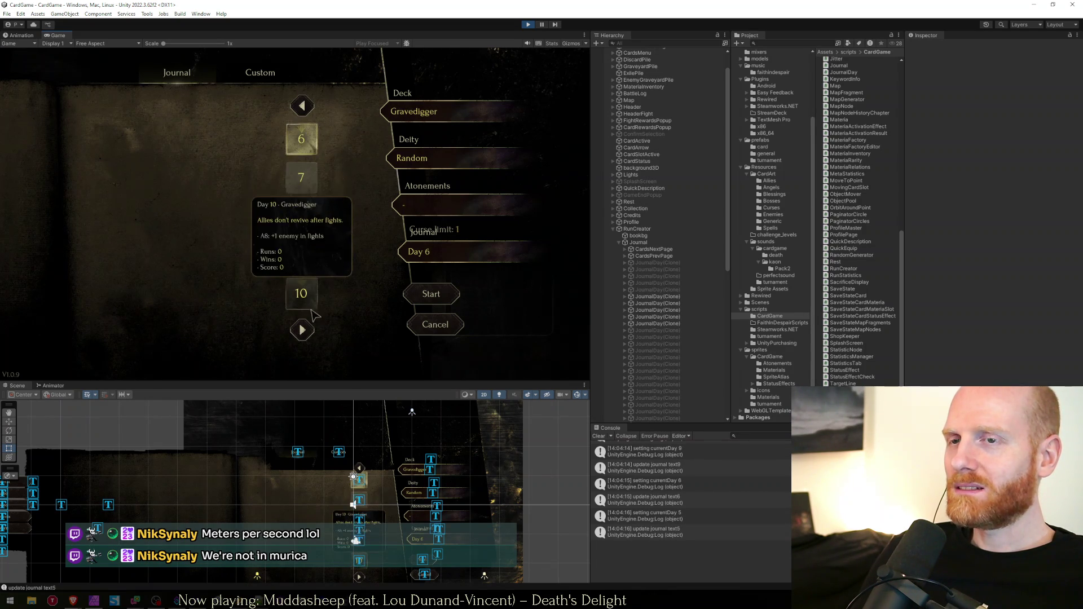
Page forward to days 26–31, choosing days 11, 20, 25 and 30 along the way
click(308, 335)
click(302, 139)
click(302, 330)
click(301, 293)
click(302, 330)
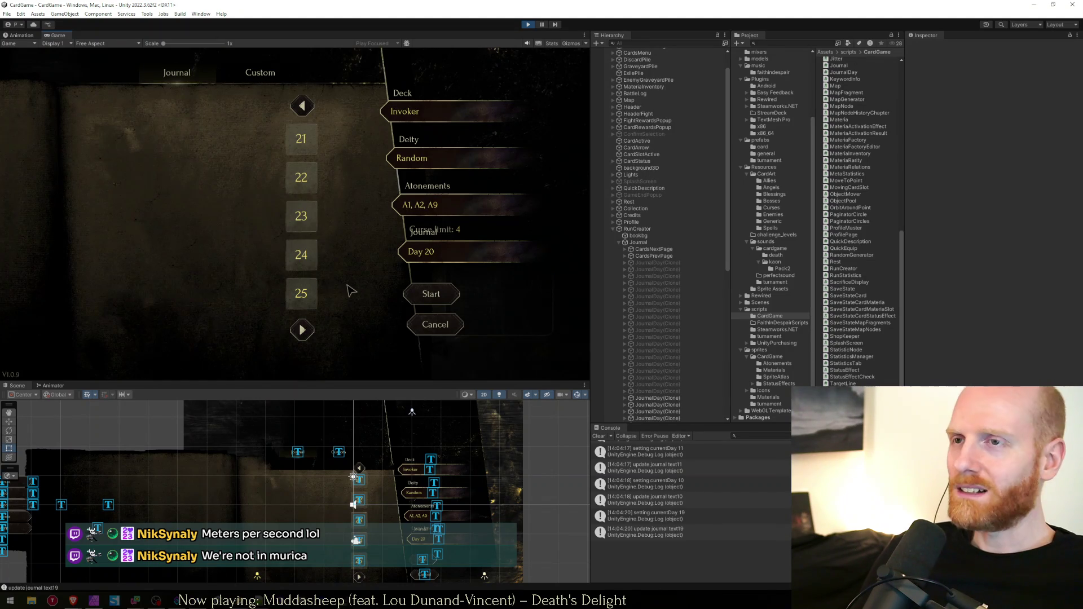
click(301, 293)
click(302, 330)
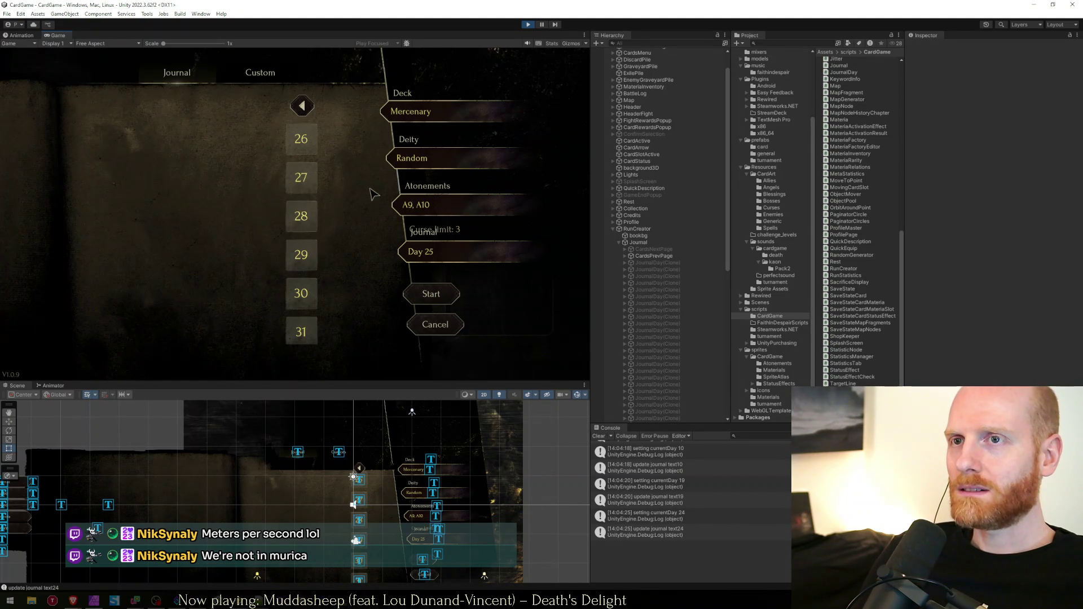
click(302, 293)
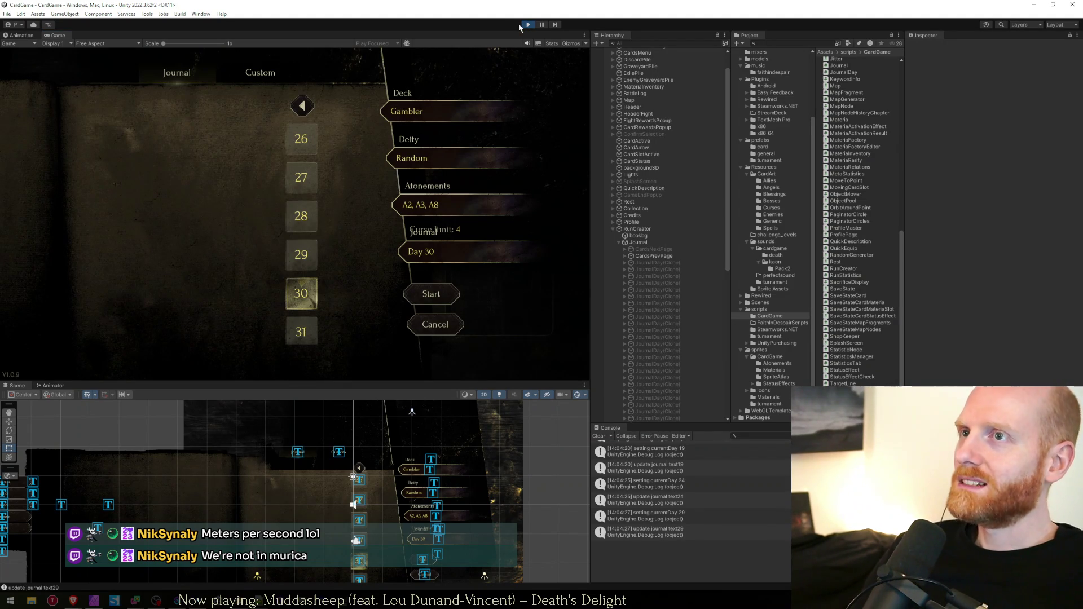
Switch to the browser and start searching 'wetter' in a new tab
key(alt+Tab)
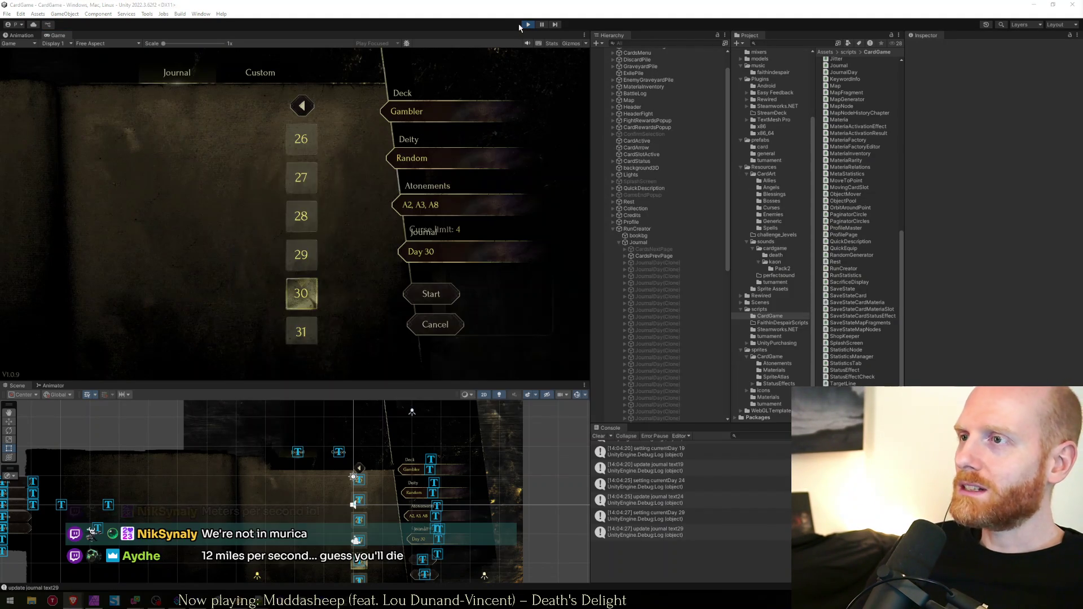
key(alt+Tab)
key(ctrl+t)
text(wetter)
key(Return)
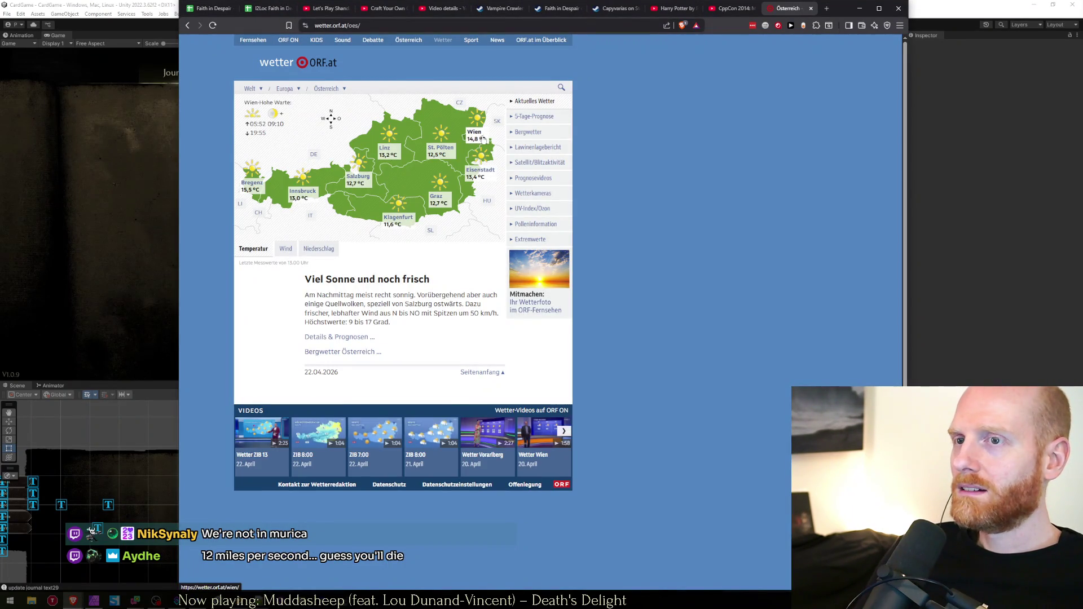
click(476, 135)
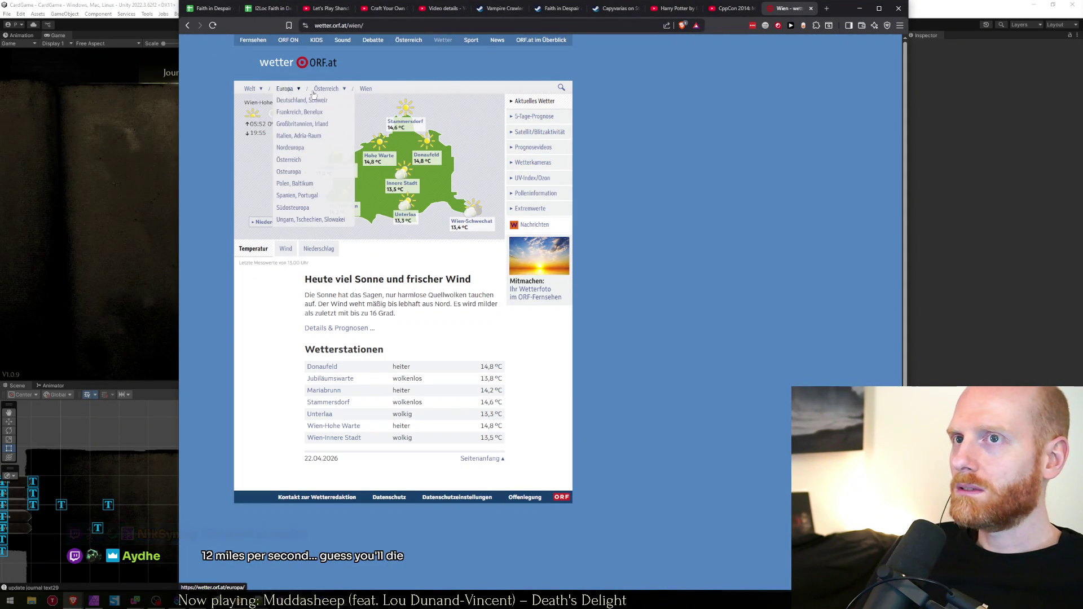
click(286, 251)
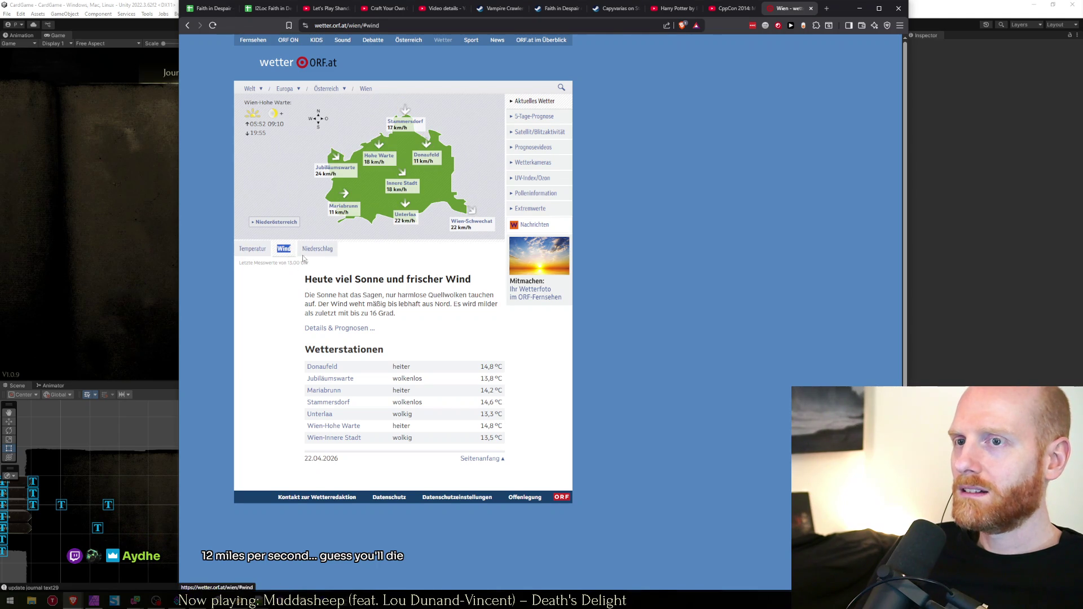
ctrl+scroll(401, 191, up, 6)
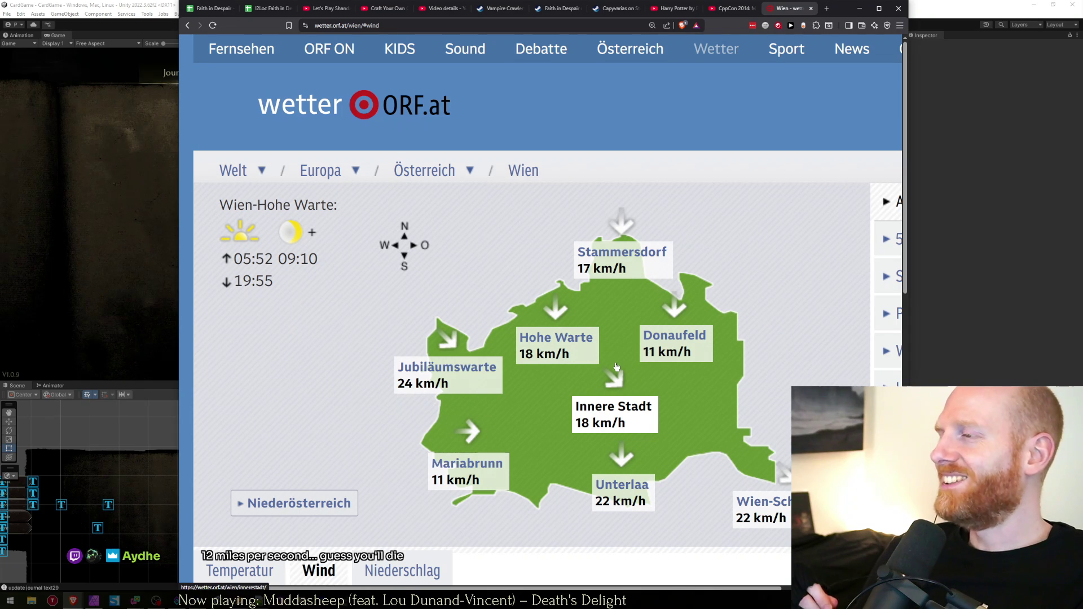
key(ctrl+w)
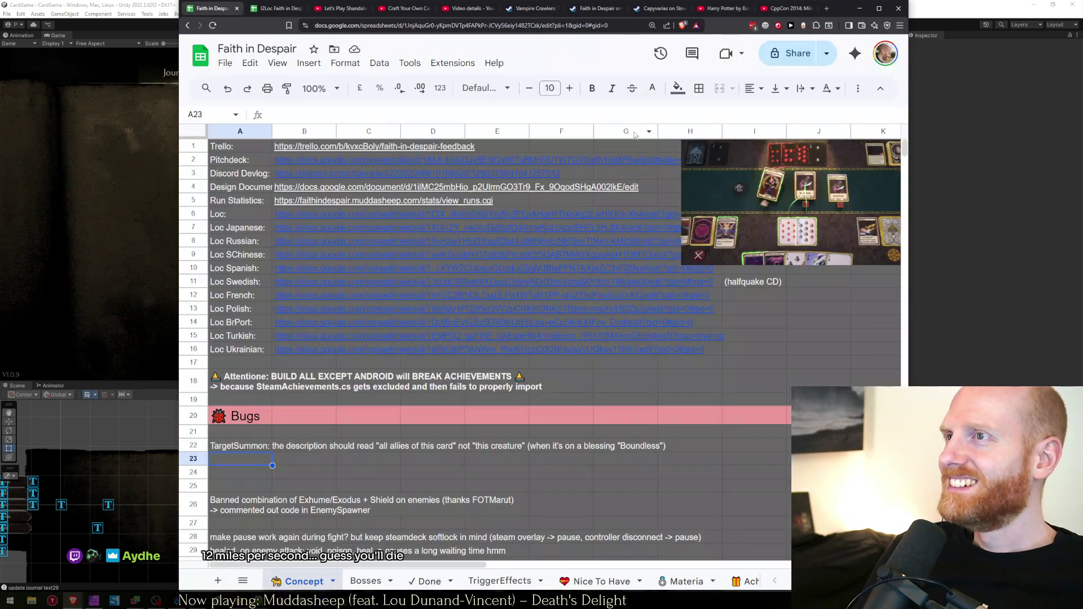
Reveal Unity, choose day 26 in the journal, and glance at the journal script
click(857, 8)
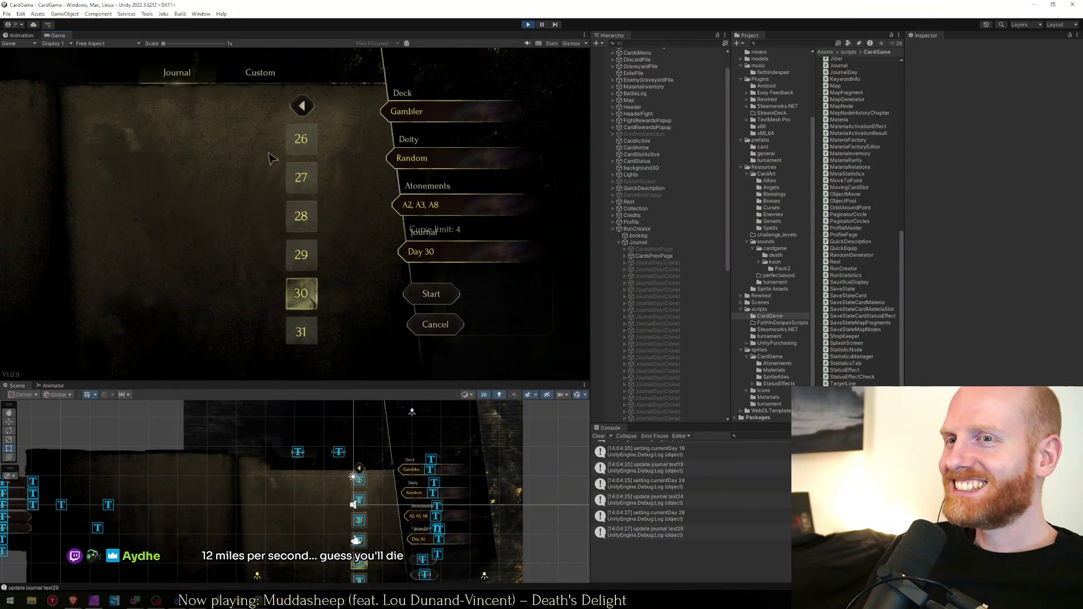
click(301, 138)
key(alt+Tab)
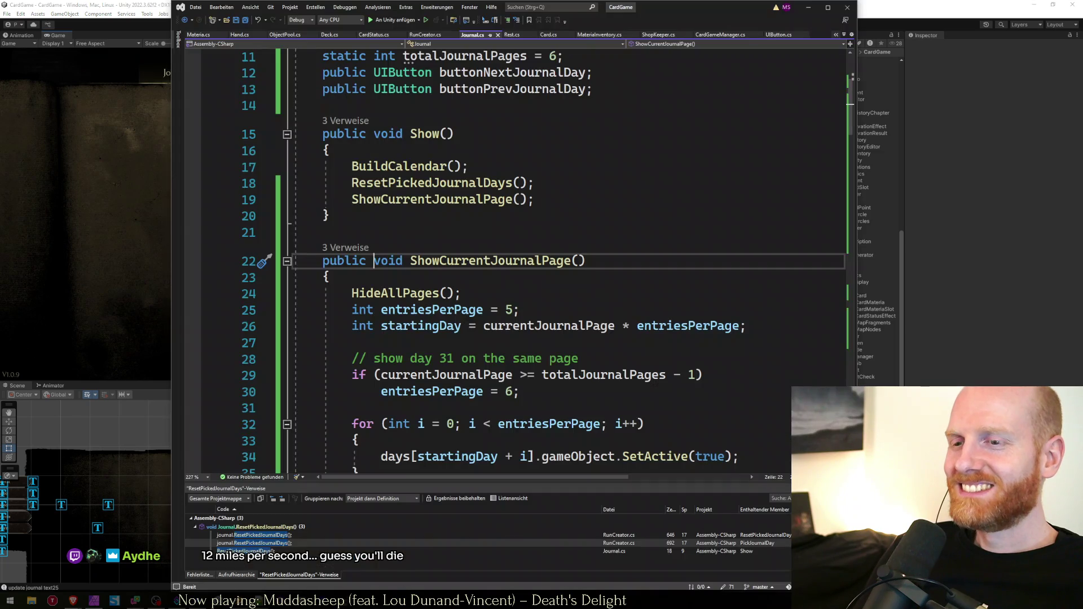
click(419, 338)
key(alt+Tab)
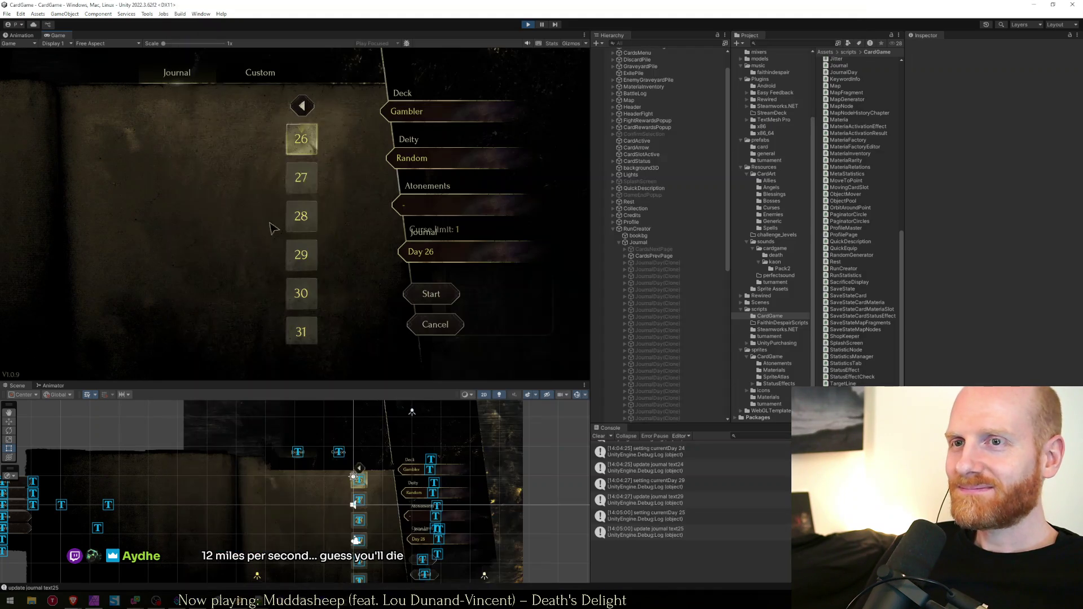
Page the journal back to days 1–5 and choose day 5
click(302, 106)
click(302, 106)
click(303, 106)
click(301, 216)
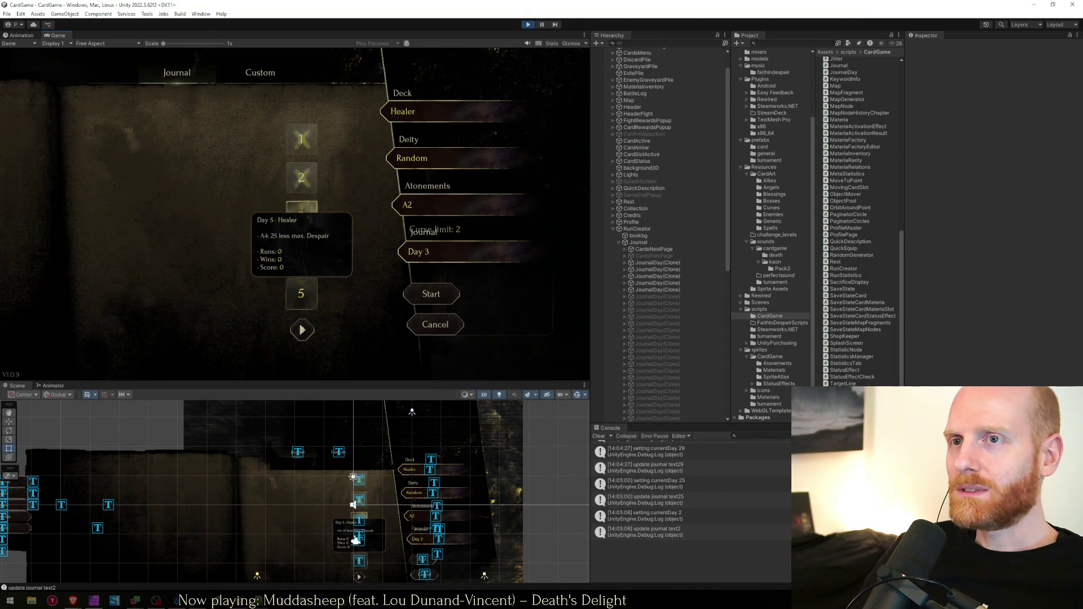
mouse_move(301, 223)
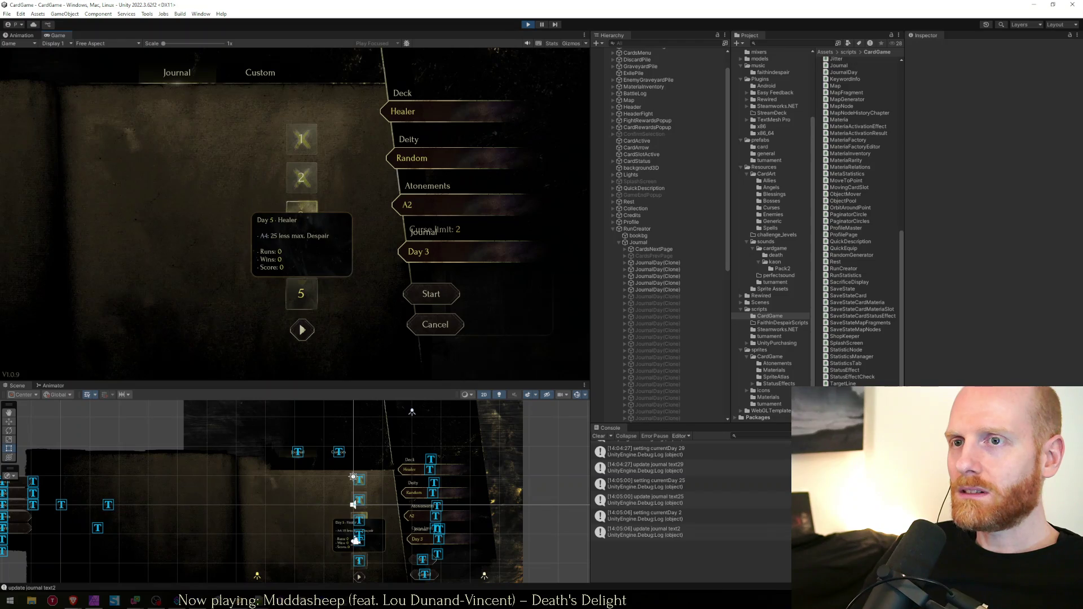
click(302, 295)
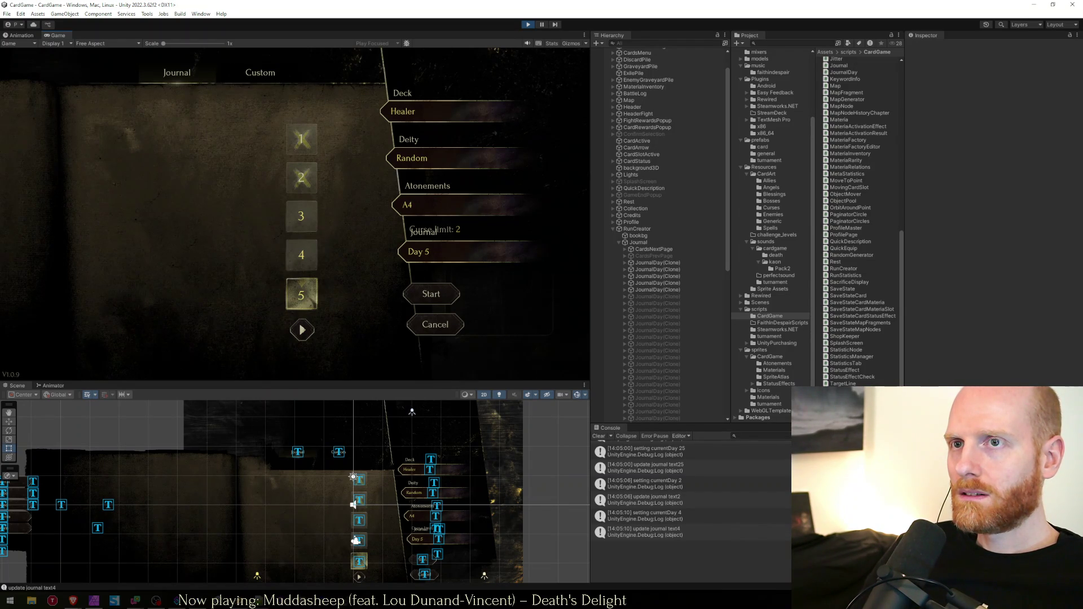
Page forward to days 16–20 and select the five JournalDay clones in the hierarchy
click(302, 330)
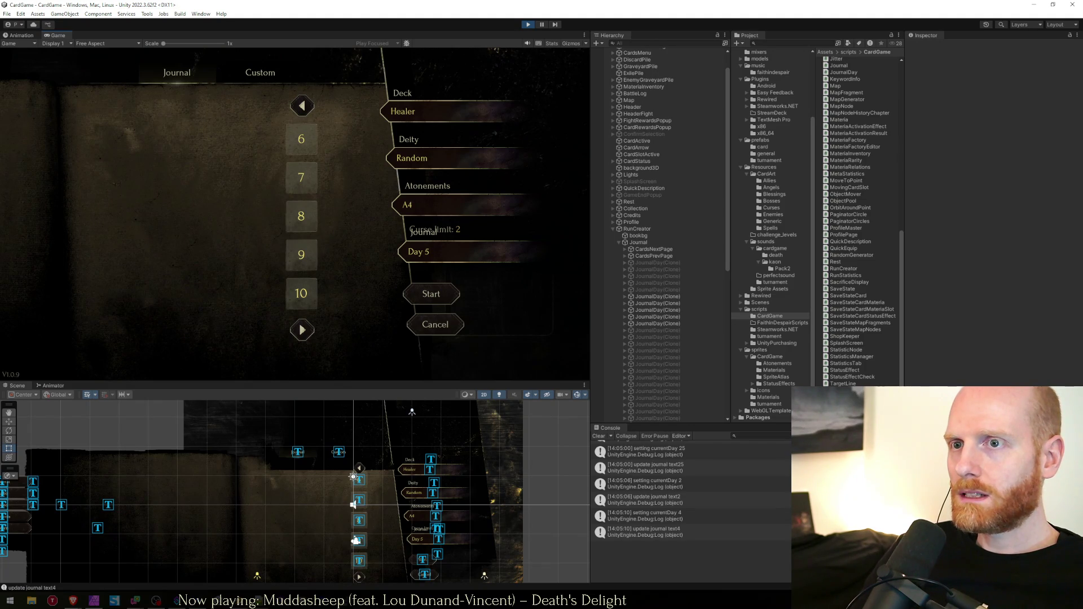
click(301, 330)
click(302, 330)
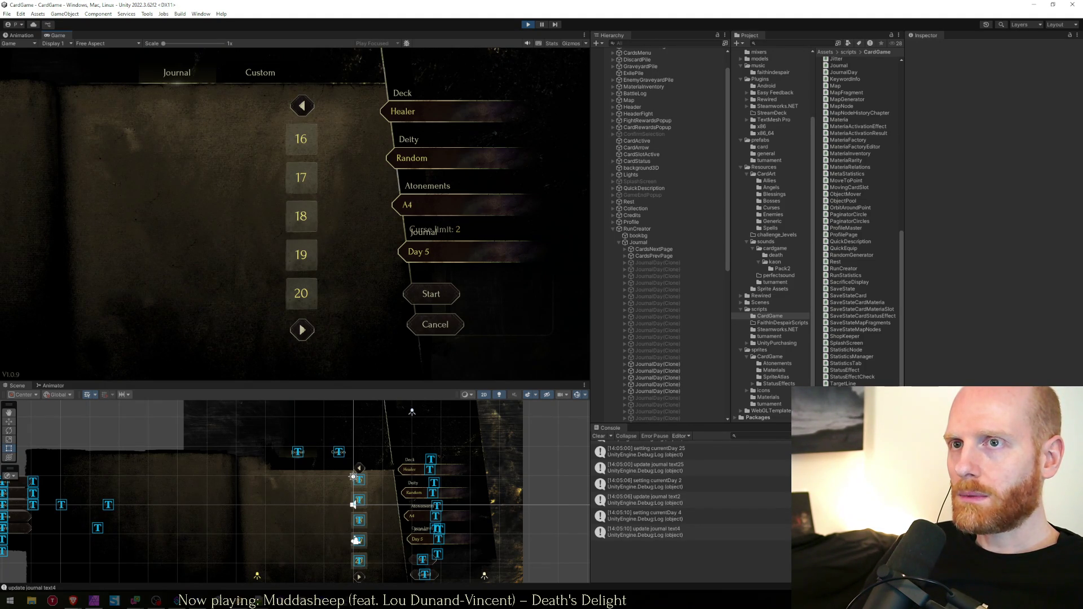
click(658, 263)
shift+click(657, 283)
Activate five JournalDay clones and drag them left into a column beside days 16–20, then stop Play mode
shift+click(670, 288)
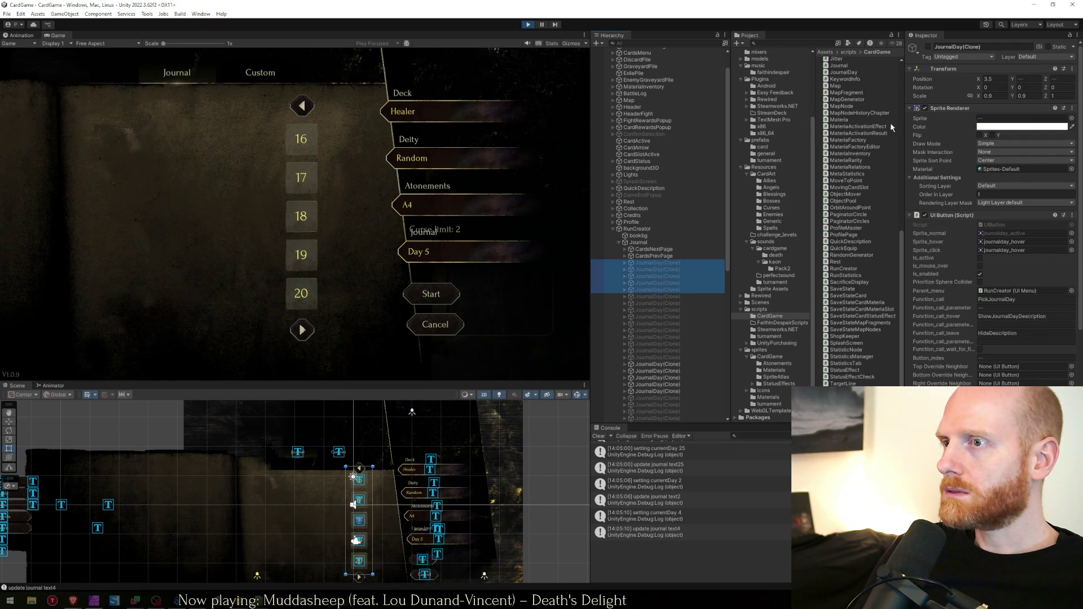
click(928, 47)
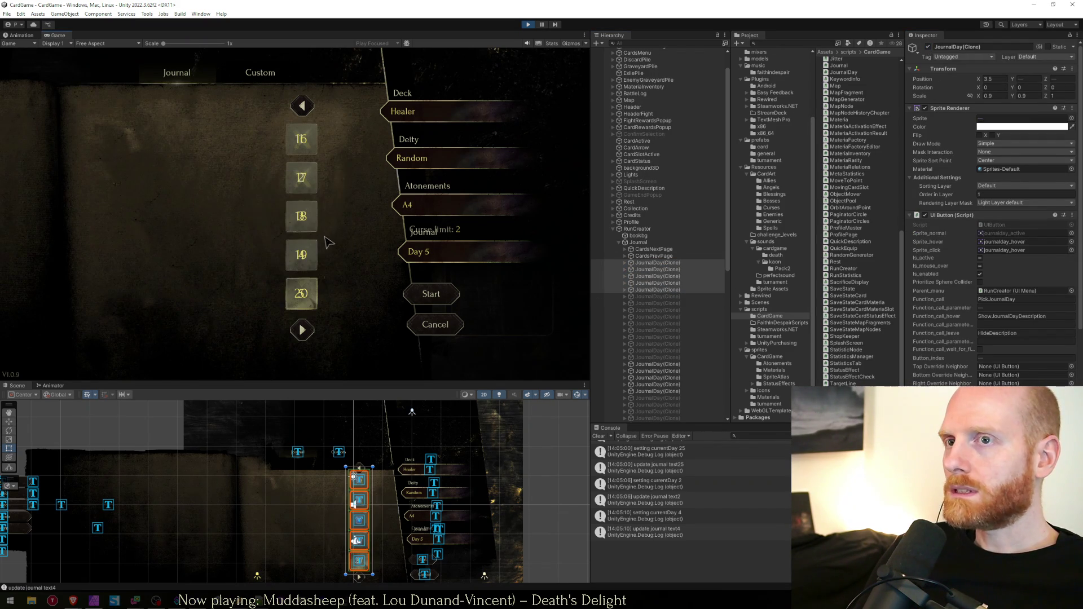
click(654, 263)
shift+click(654, 290)
key(w)
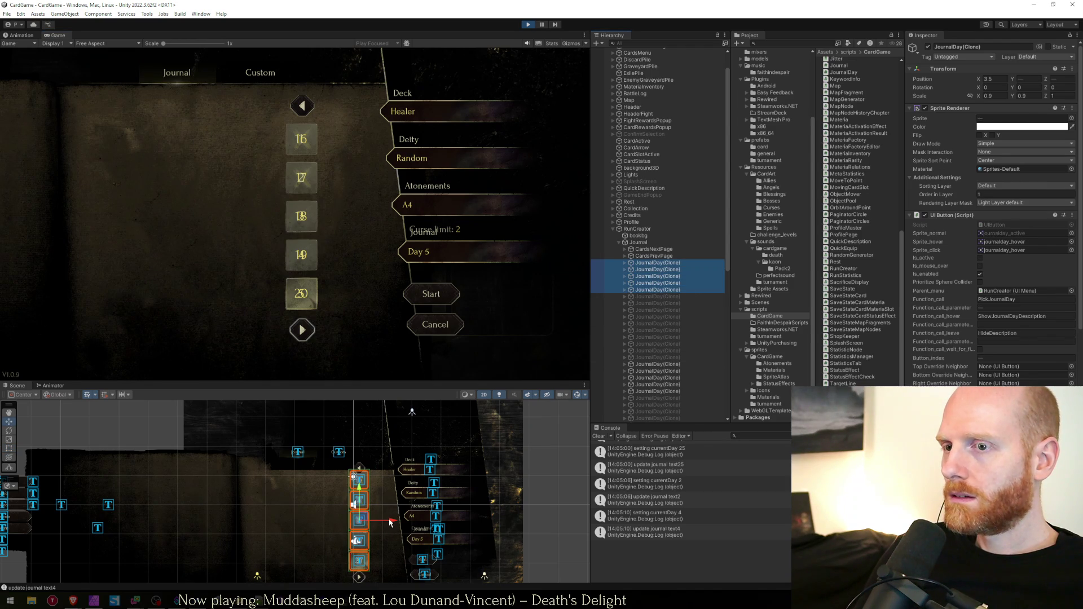
drag(384, 522, 336, 522)
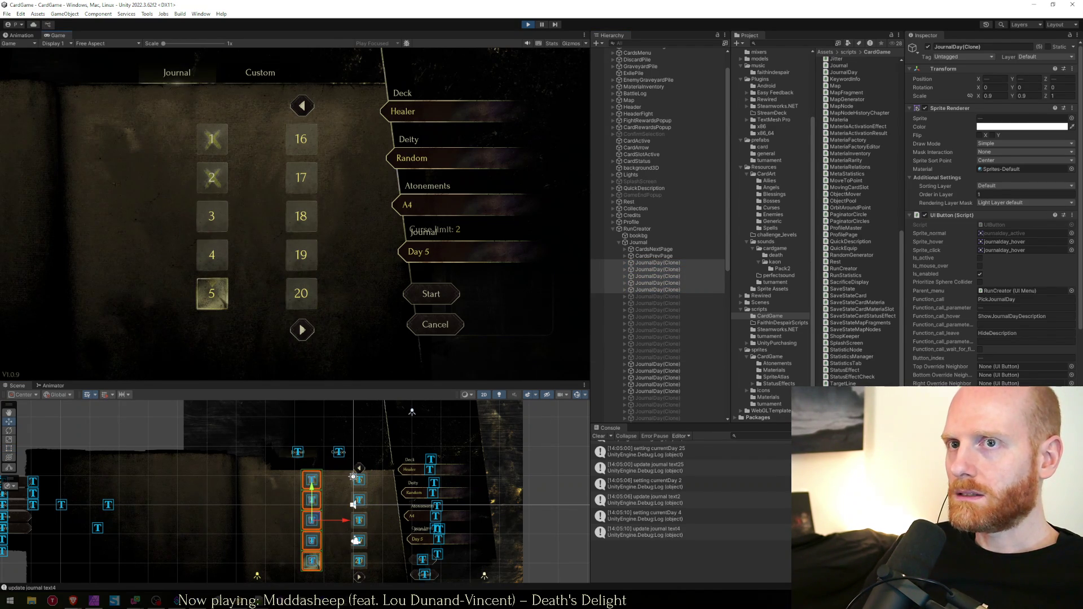
mouse_move(211, 254)
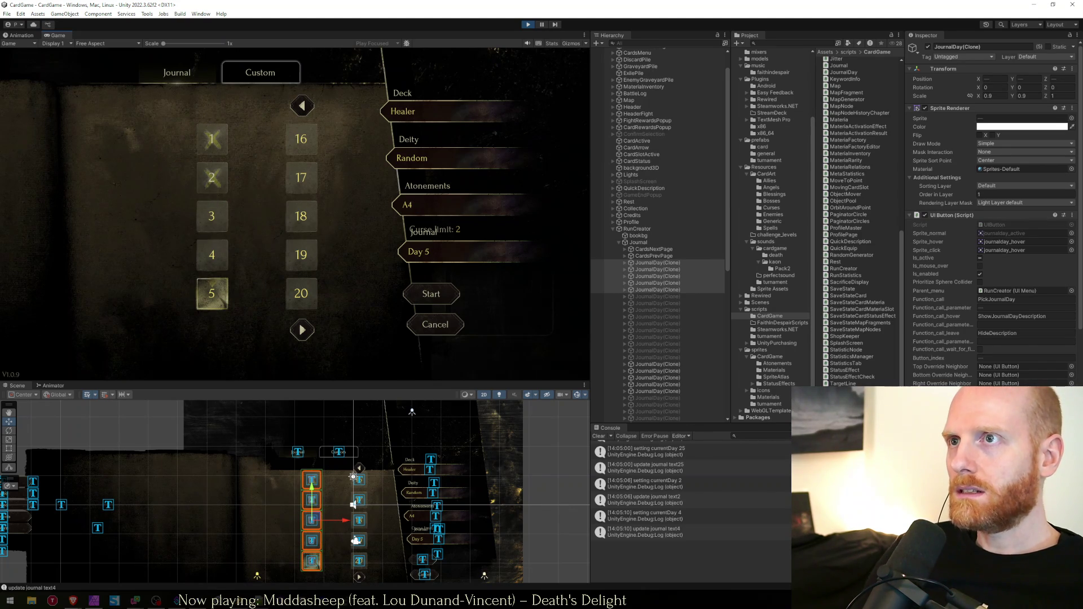
click(527, 26)
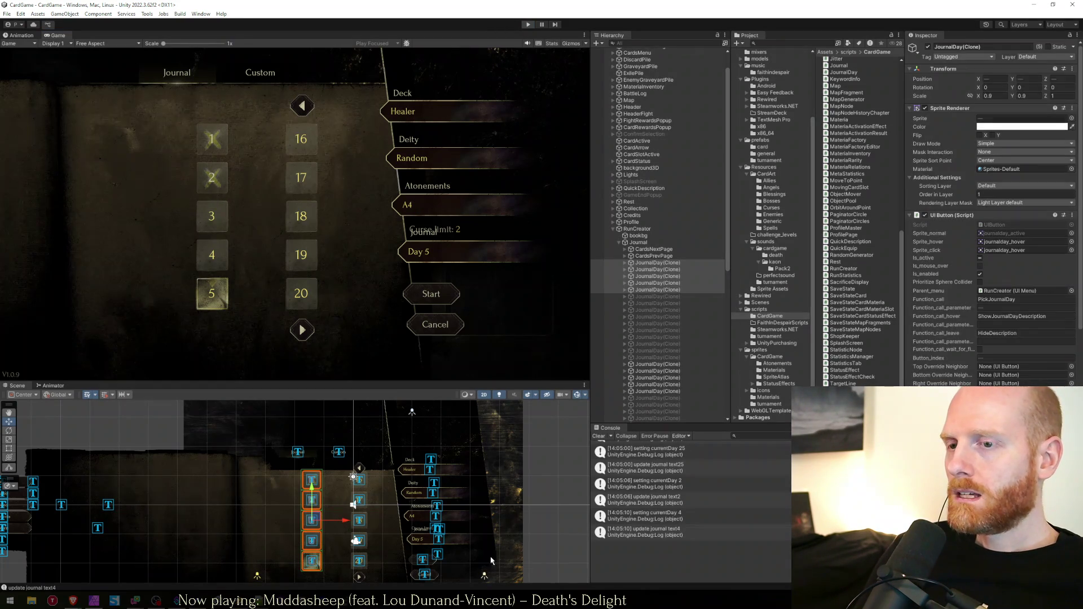
key(alt+Tab)
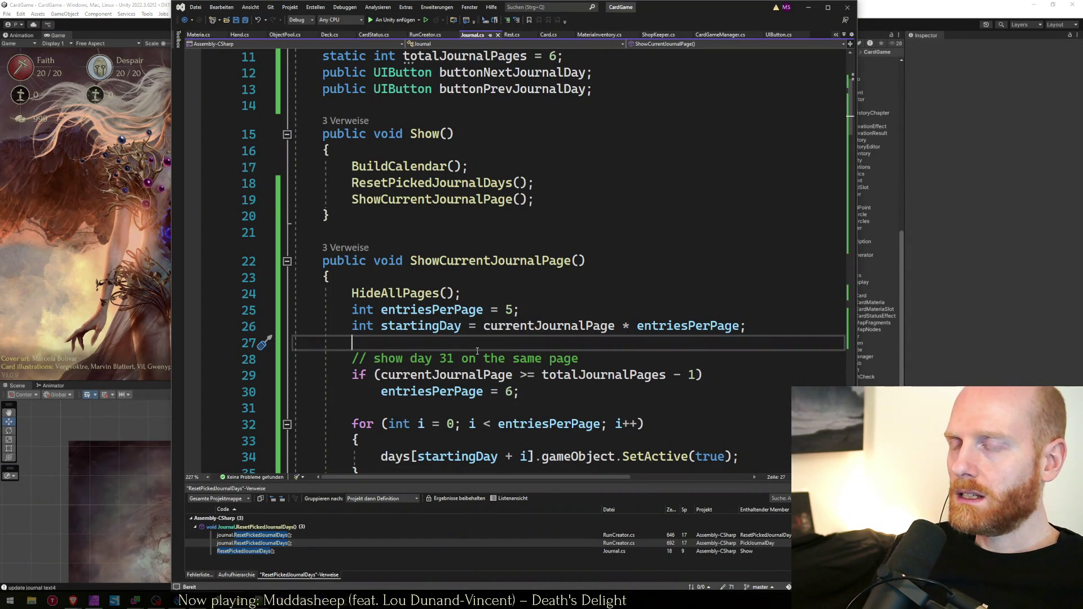
Insert a buttonPrevJournalDay.EnableButton() call on a new line 43
key(ctrl+Home)
scroll(559, 364, down, 6)
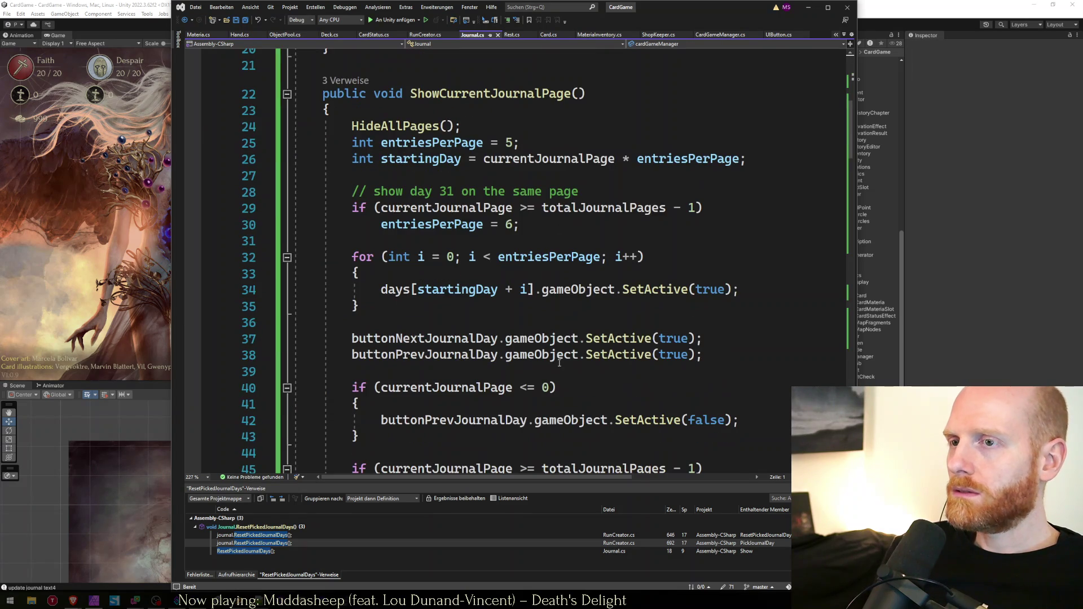
click(615, 365)
scroll(649, 364, down, 2)
click(690, 361)
key(Up)
key(Up)
key(Return)
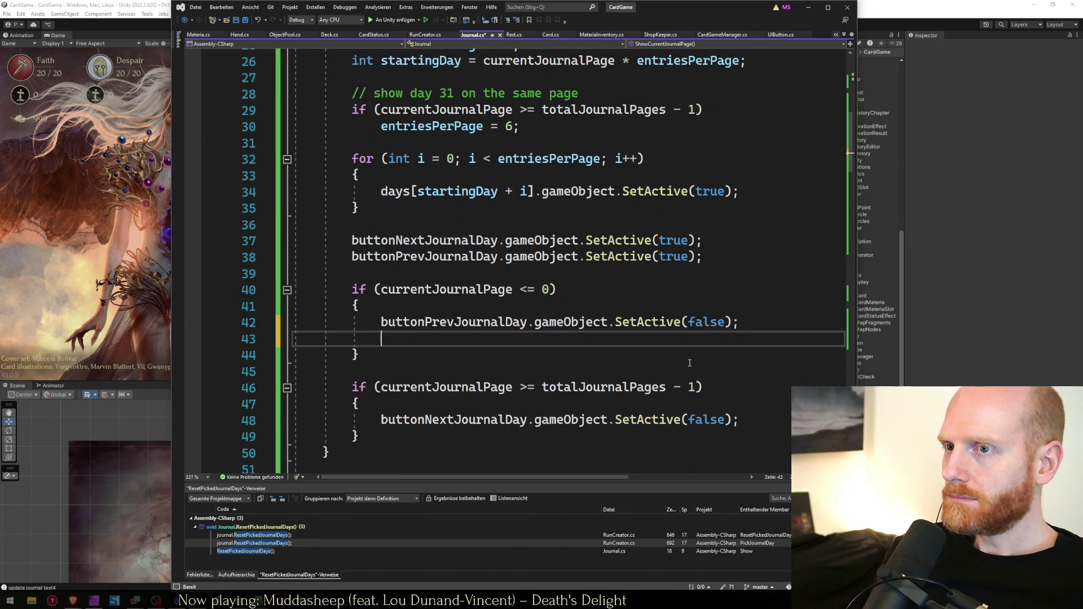
text(button)
key(Down)
key(Tab)
text(.)
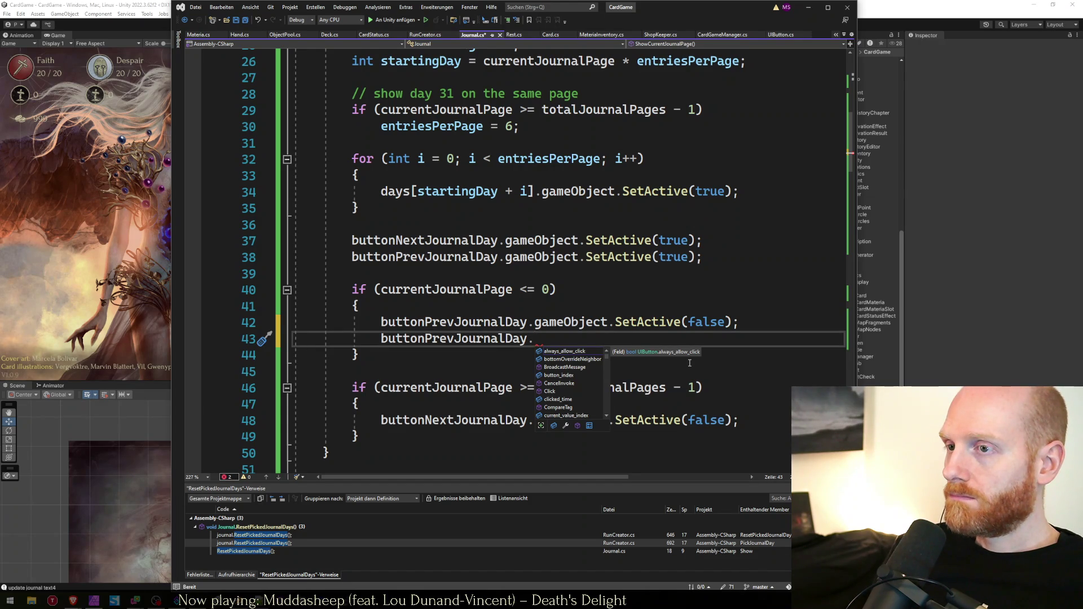
text(ena)
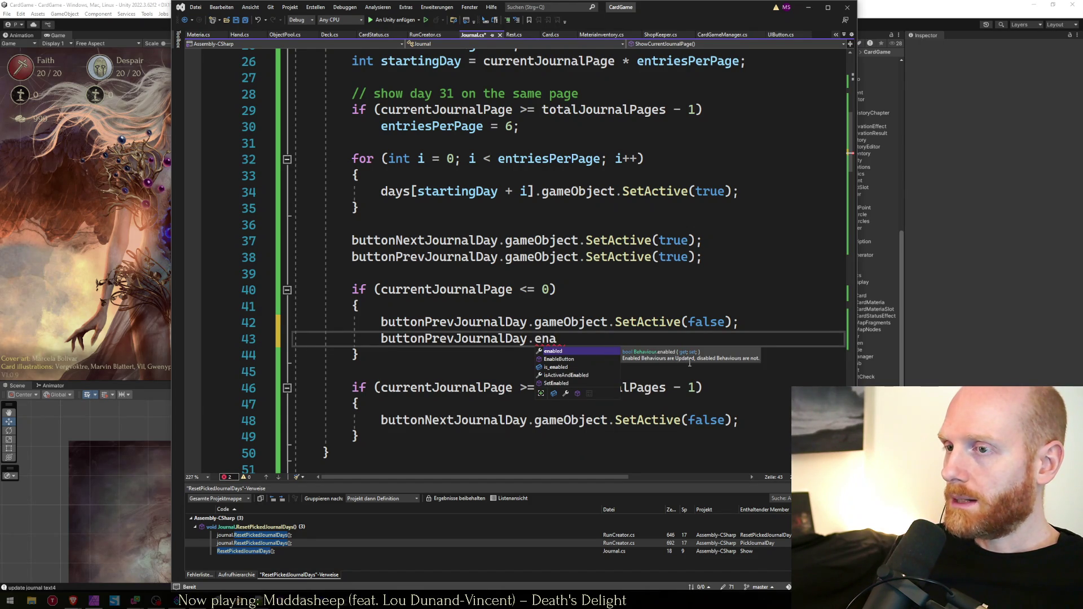
key(Down)
key(Tab)
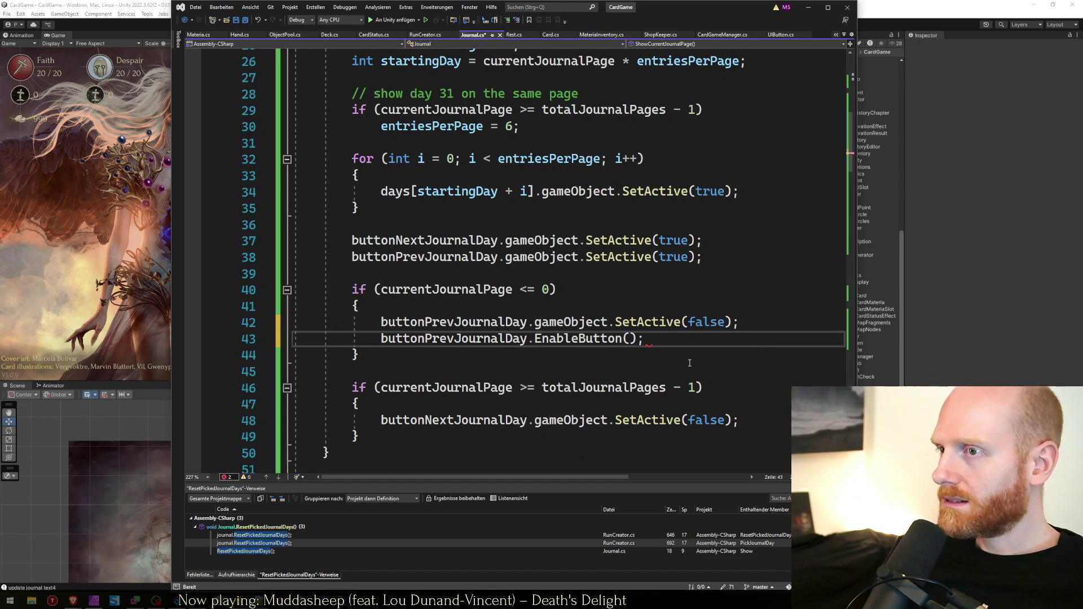
Check the EnableButton definition, then change line 43's call to DisableButton()
double_click(608, 339)
key(F12)
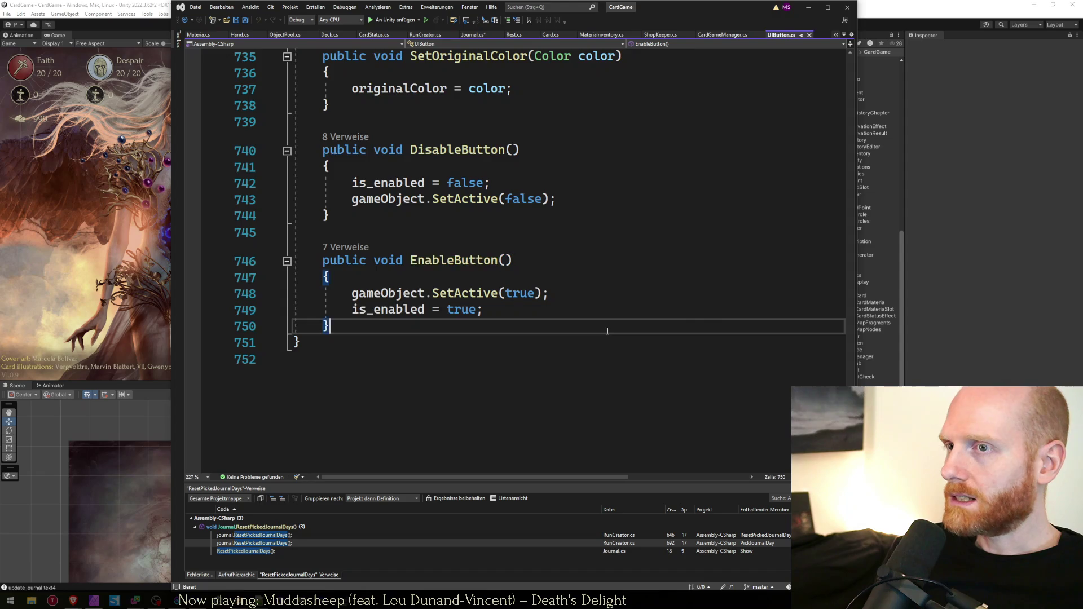
key(ctrl+minus)
text(Disab)
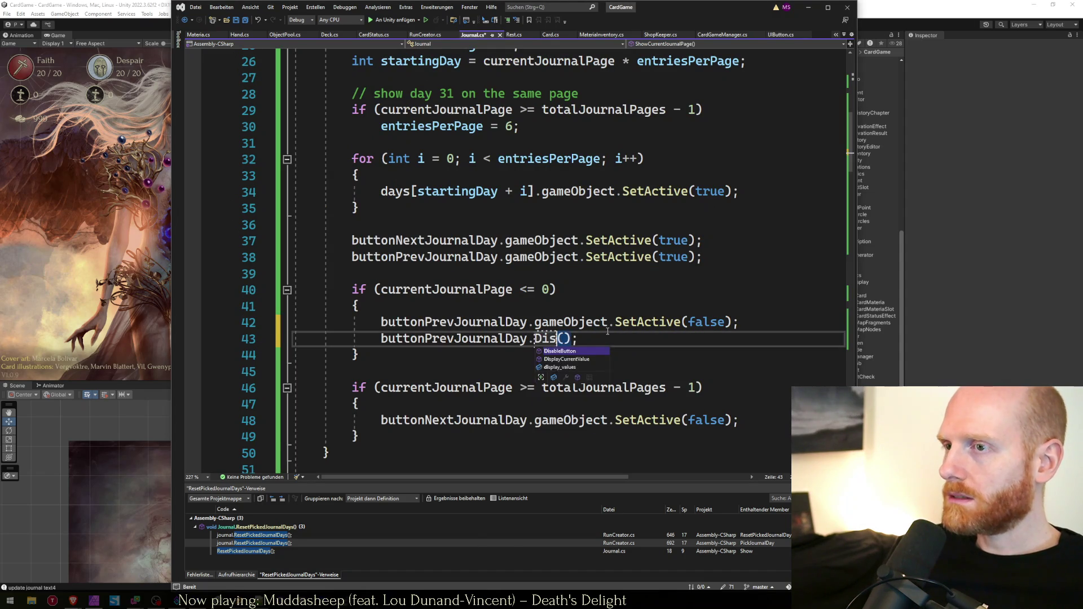
key(Tab)
key(End)
Add a buttonNextJournalDay.DisableButton() call on a new line below line 48
key(Down)
key(Down)
key(Down)
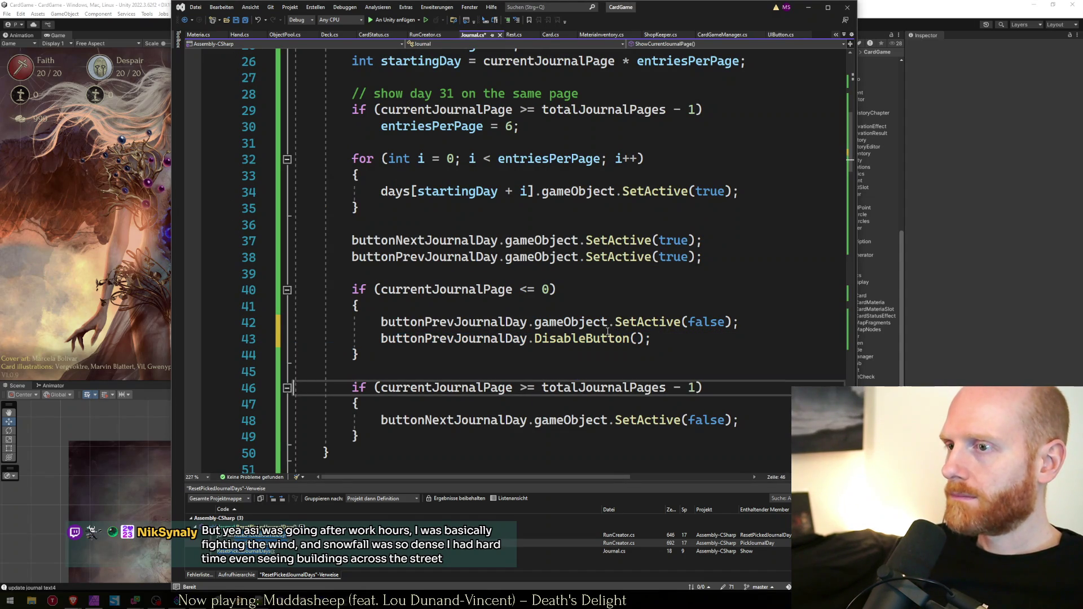
key(Up)
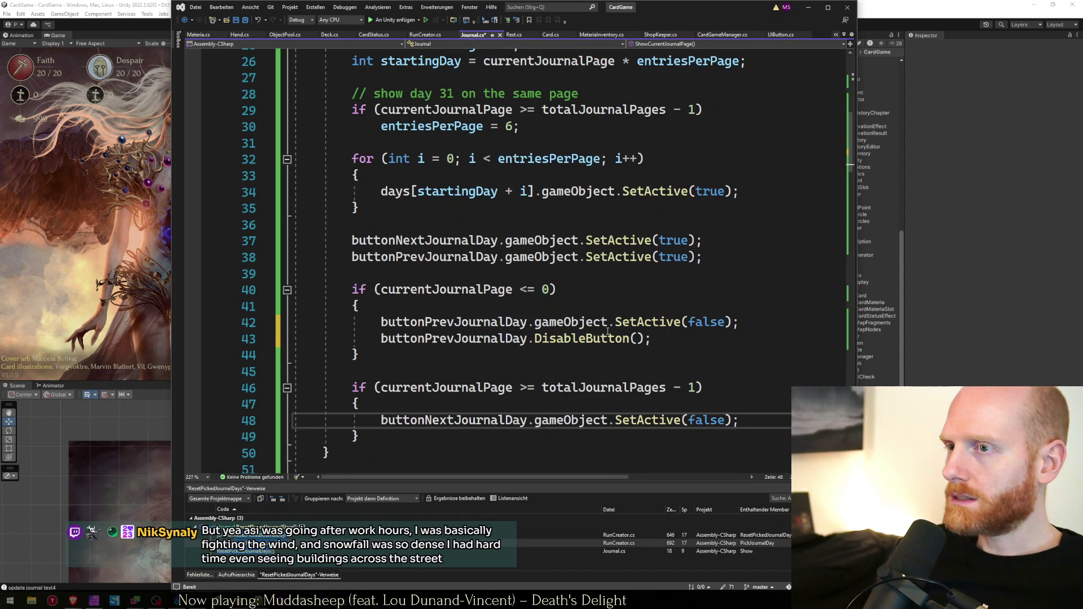
key(Home)
key(ctrl+shift+Right)
key(ctrl+c)
key(End)
key(Return)
key(ctrl+v)
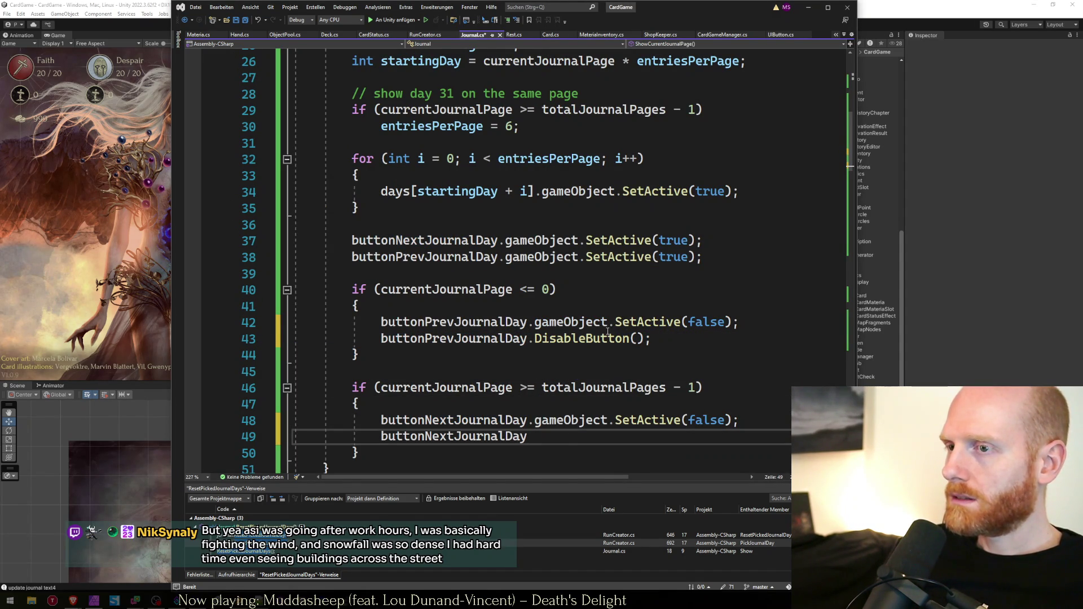
text(.d)
text(isab)
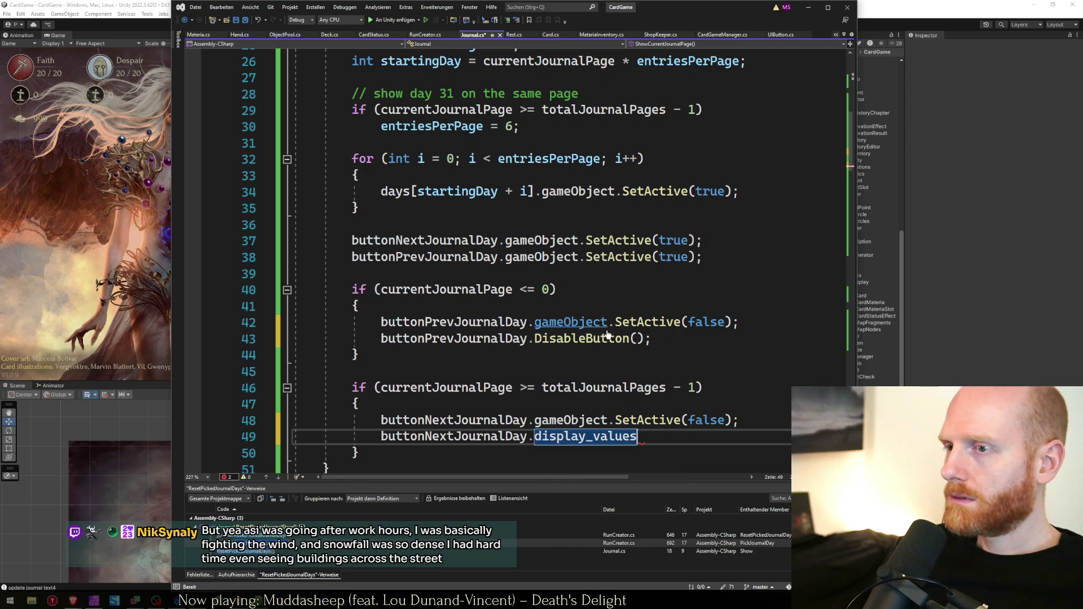
key(Tab)
text(())
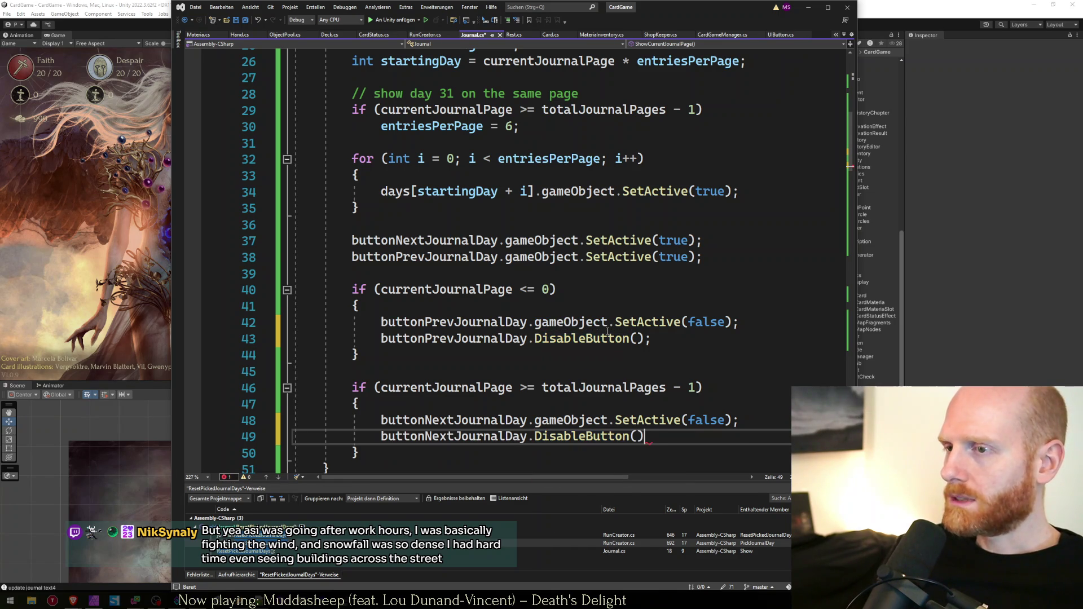
Duplicate lines 37–38 and turn the next-day copy into an EnableButton() call
key(Up)
key(Up)
key(Up)
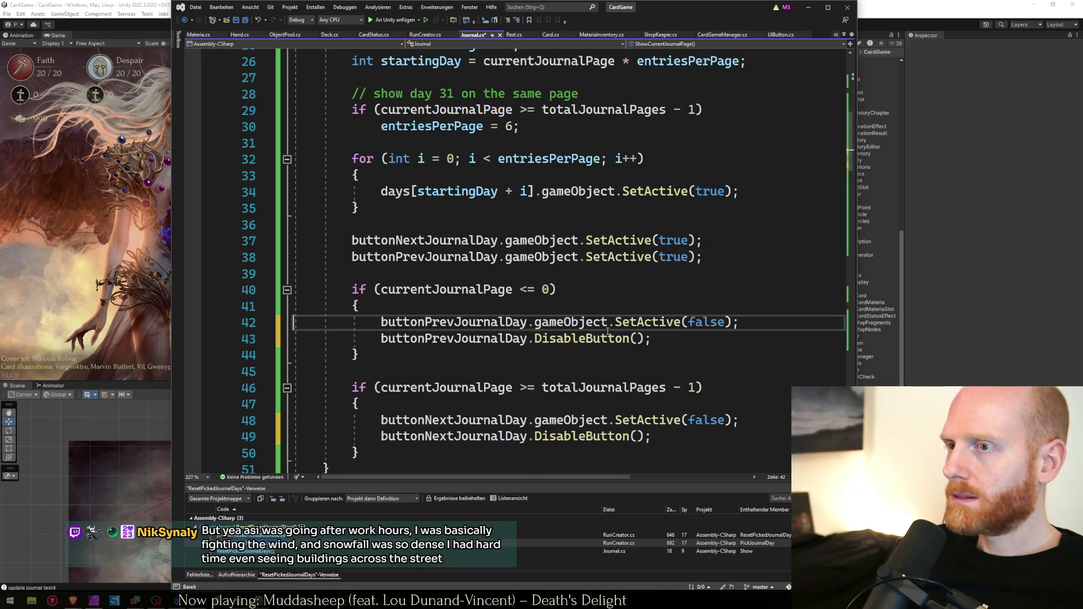
key(shift+Up)
key(shift+Up)
key(ctrl+d)
key(Up)
key(Up)
key(shift+End)
text(enabled)
key(ctrl+BackSpace)
text(ena)
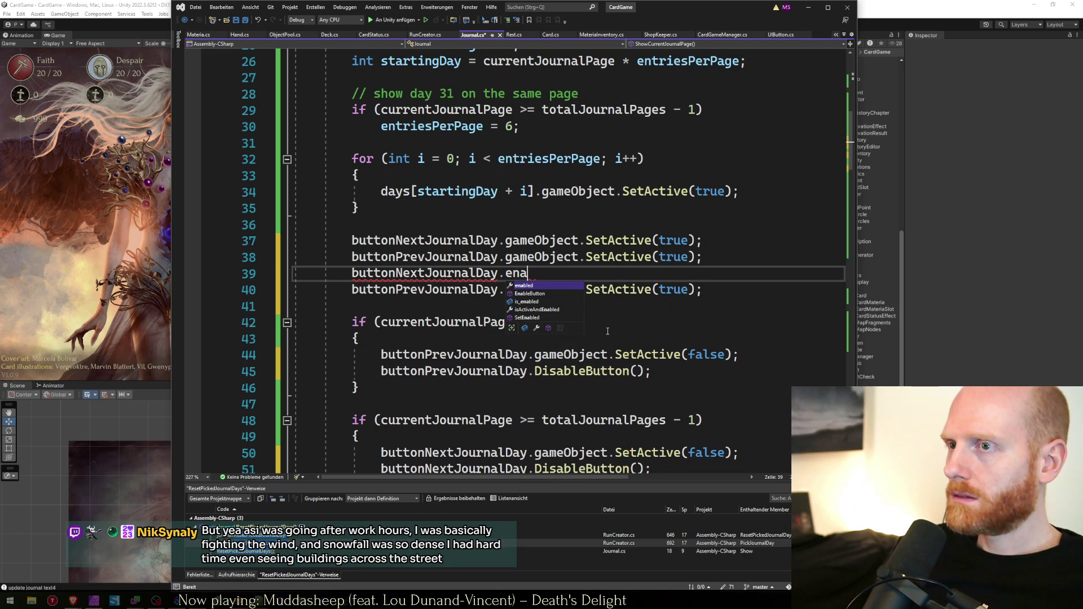
key(Tab)
text(();)
Replace the previous-day SetActive call with DisableButton()
key(Down)
key(End)
key(Left)
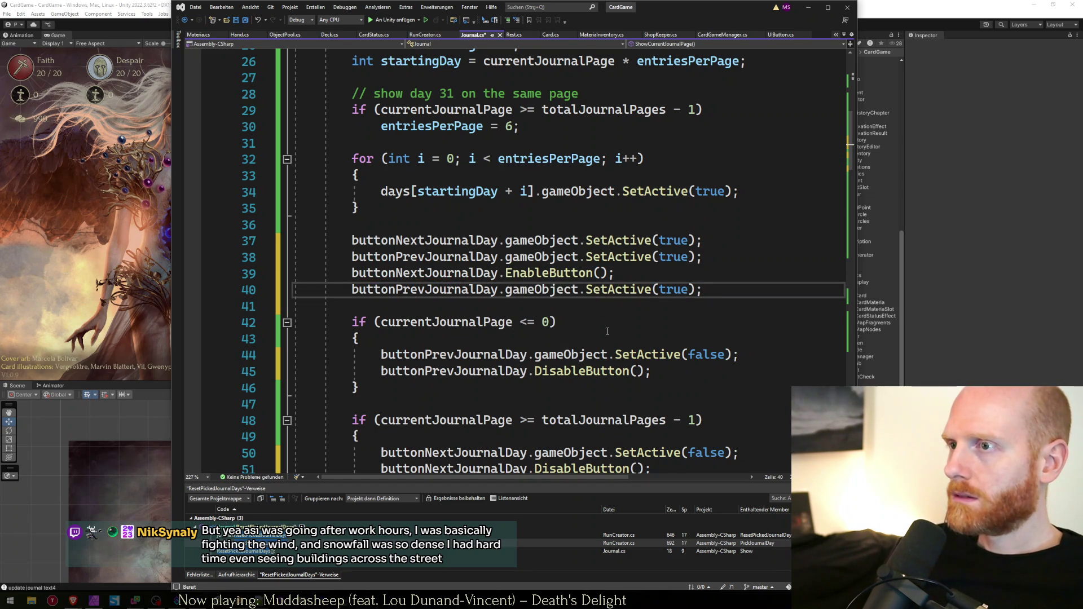
key(ctrl+shift+Left)
key(ctrl+shift+Left)
key(ctrl+shift+Left)
text(Disabl)
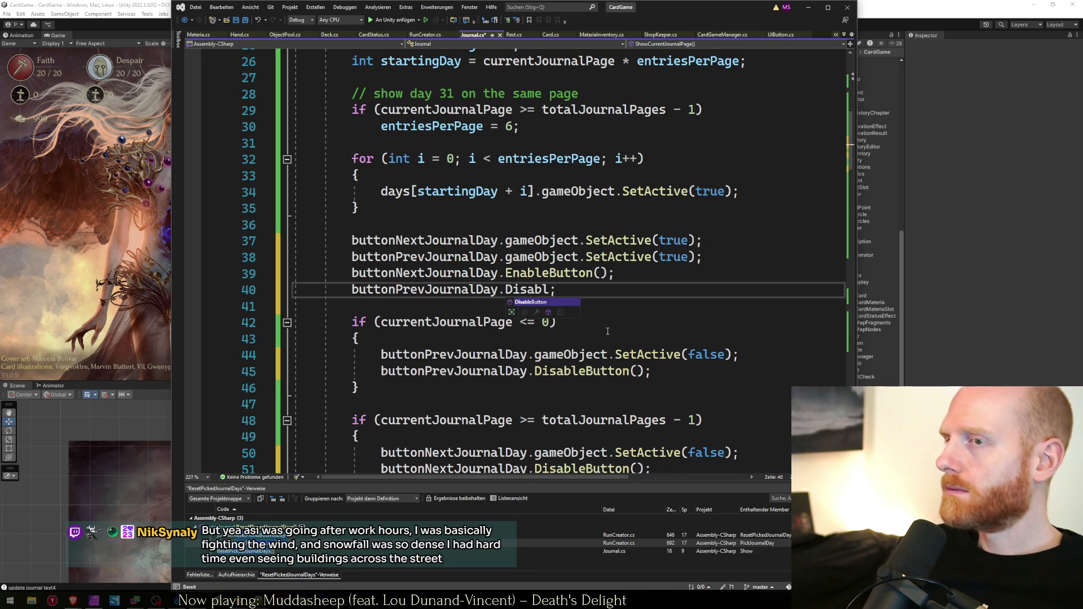
key(Tab)
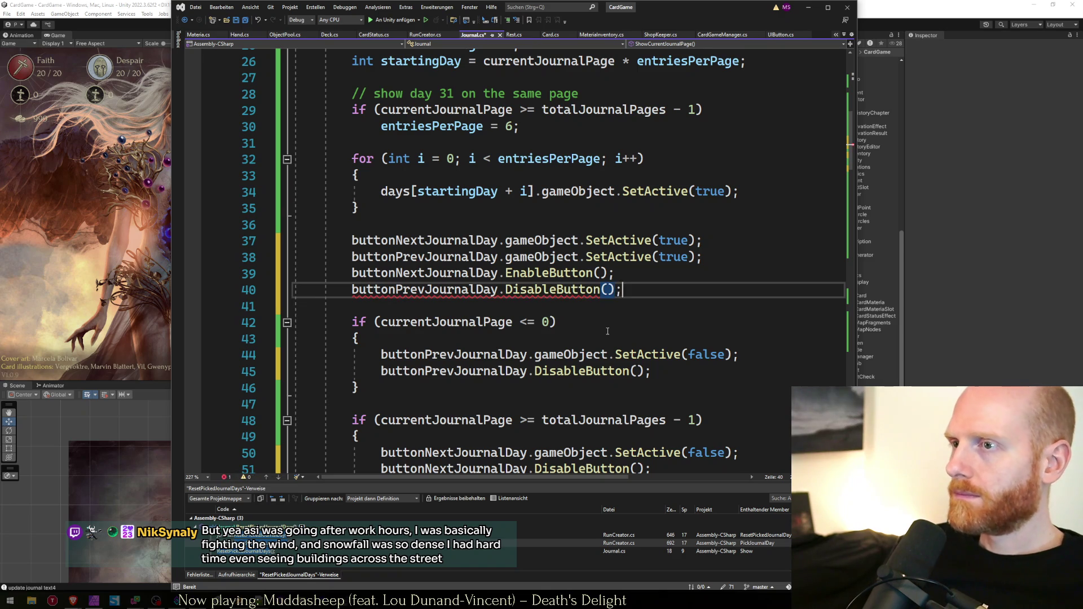
Move the EnableButton line up under the next-day SetActive line and save Journal.cs
key(shift+Home)
key(shift+Home)
key(Up)
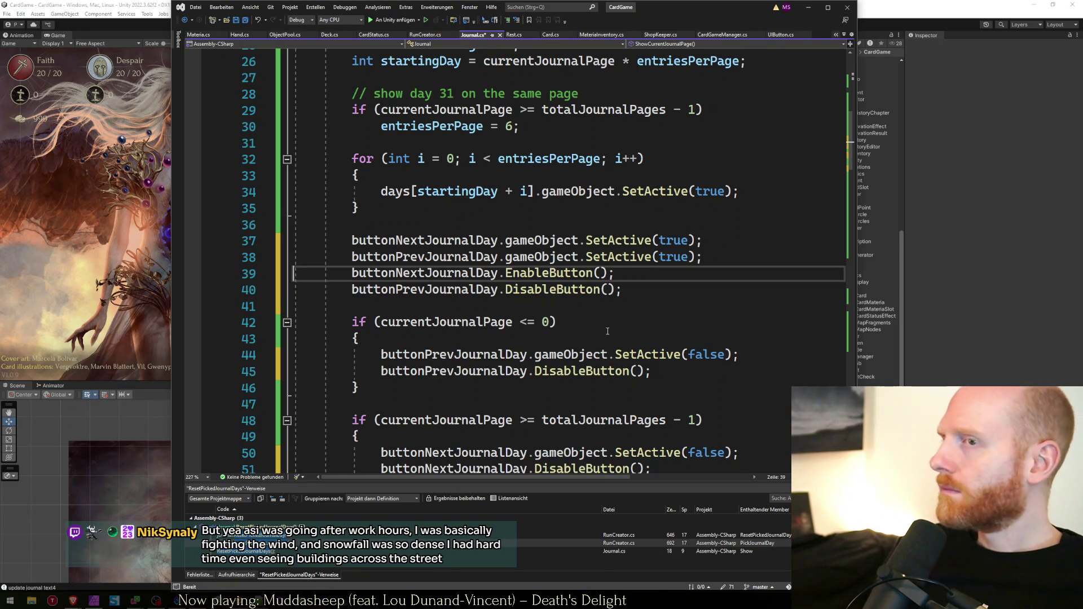
key(alt+Up)
key(ctrl+s)
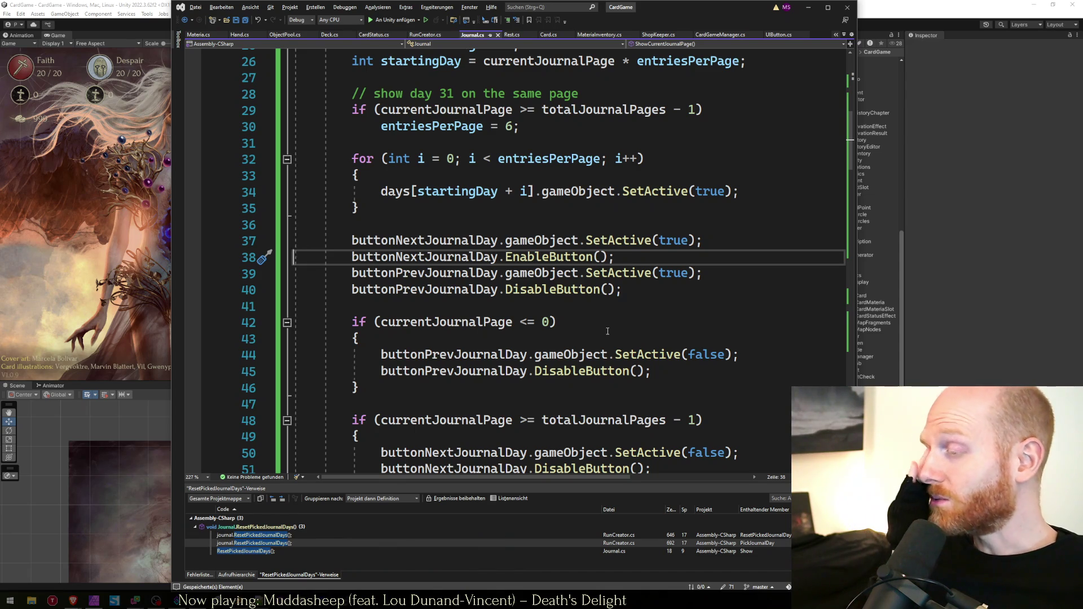
Select the previous-day DisableButton line and move to the end of the loop's day activation line
scroll(607, 332, down, 3)
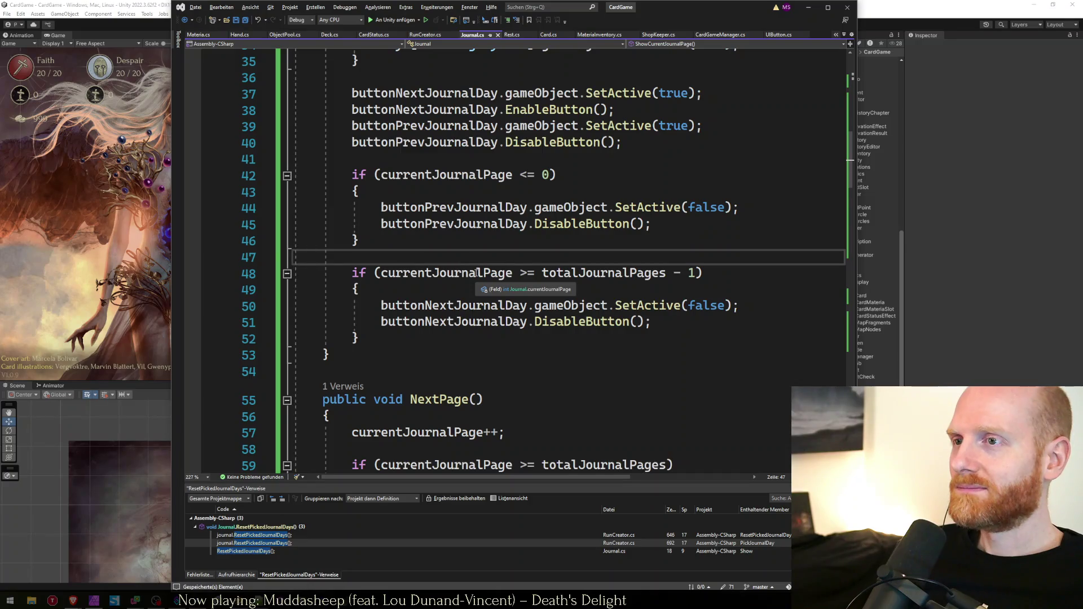
scroll(477, 273, up, 3)
click(650, 281)
click(642, 292)
triple_click(642, 293)
scroll(641, 299, up, 2)
click(458, 289)
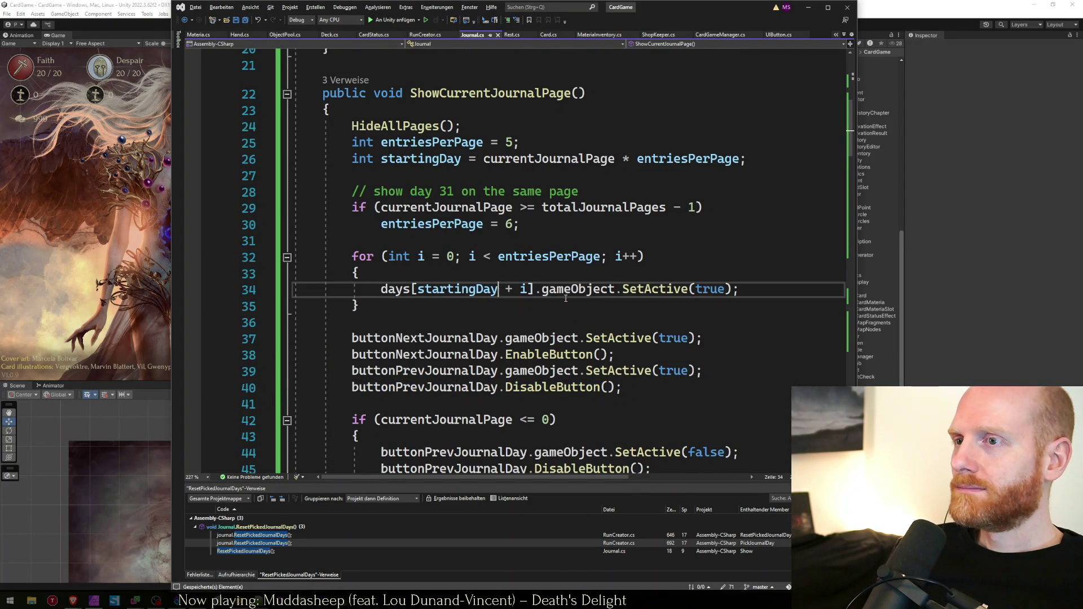
click(760, 293)
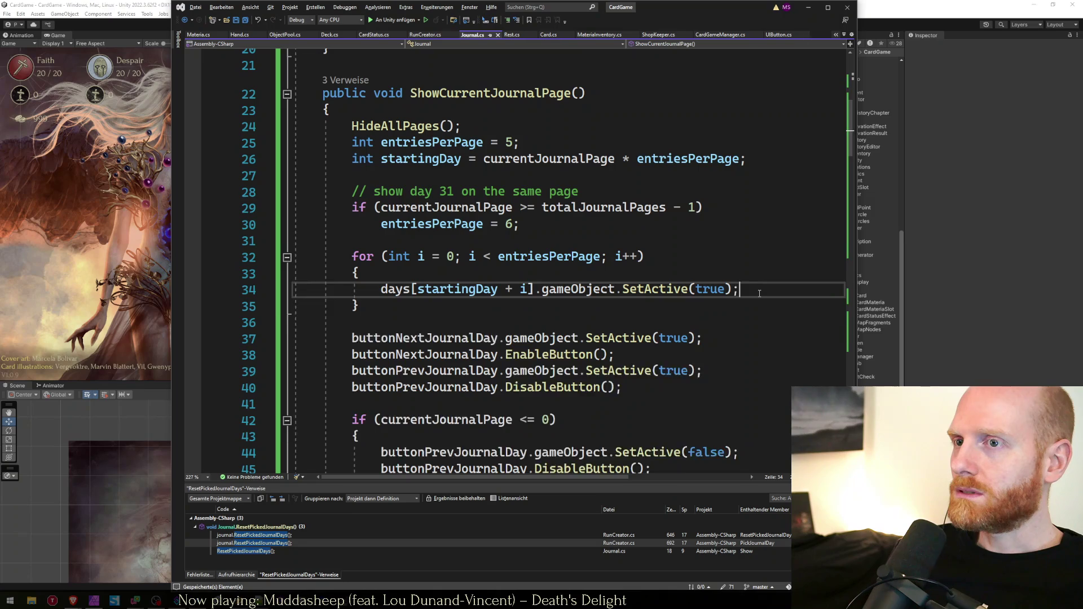
Paste the DisableButton line into the loop and retarget it to days[startingDay + i]
key(Return)
key(ctrl+v)
key(Up)
key(Up)
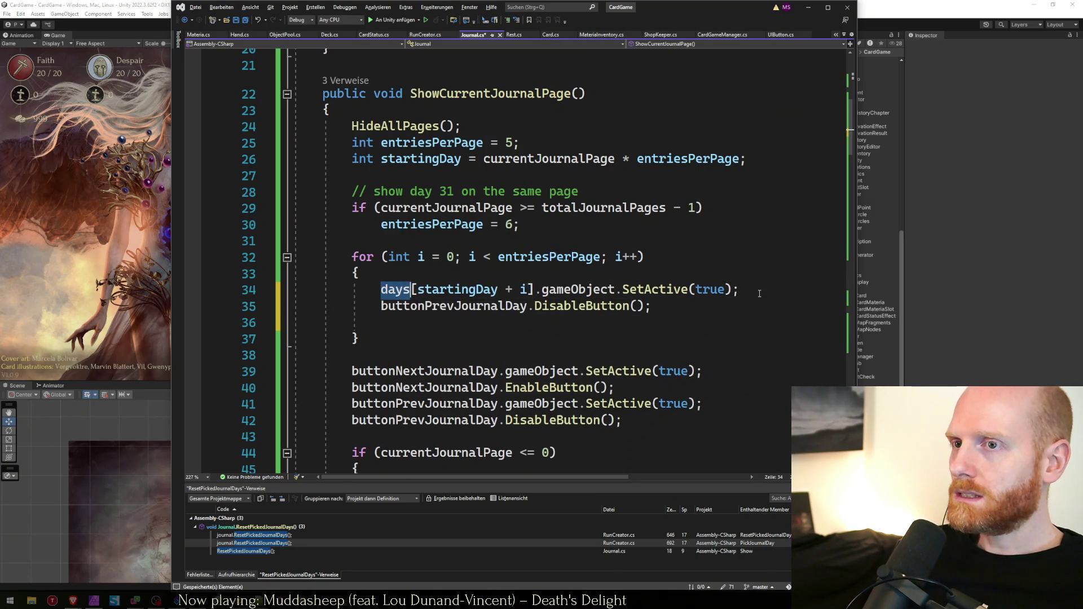
key(ctrl+shift+Right)
key(ctrl+shift+Right)
key(ctrl+shift+Right)
key(ctrl+c)
key(Down)
key(Left)
key(ctrl+shift+Left)
key(ctrl+v)
Change the pasted line to days[startingDay + i].button.EnableButton();
key(ctrl+shift+Right)
text(Ena)
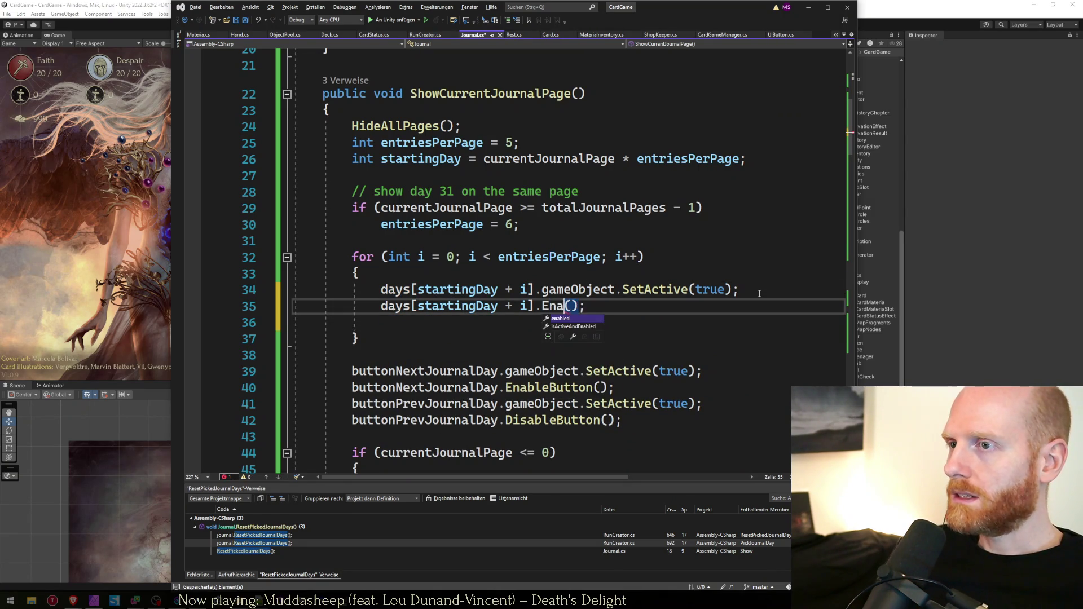
key(ctrl+BackSpace)
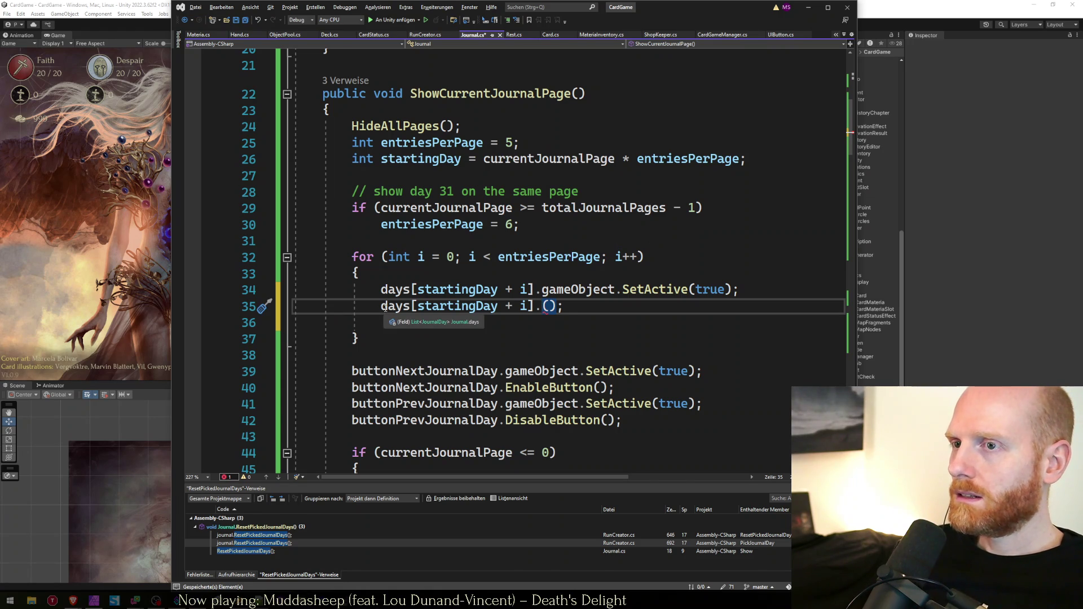
text(u)
key(BackSpace)
text(button.ena)
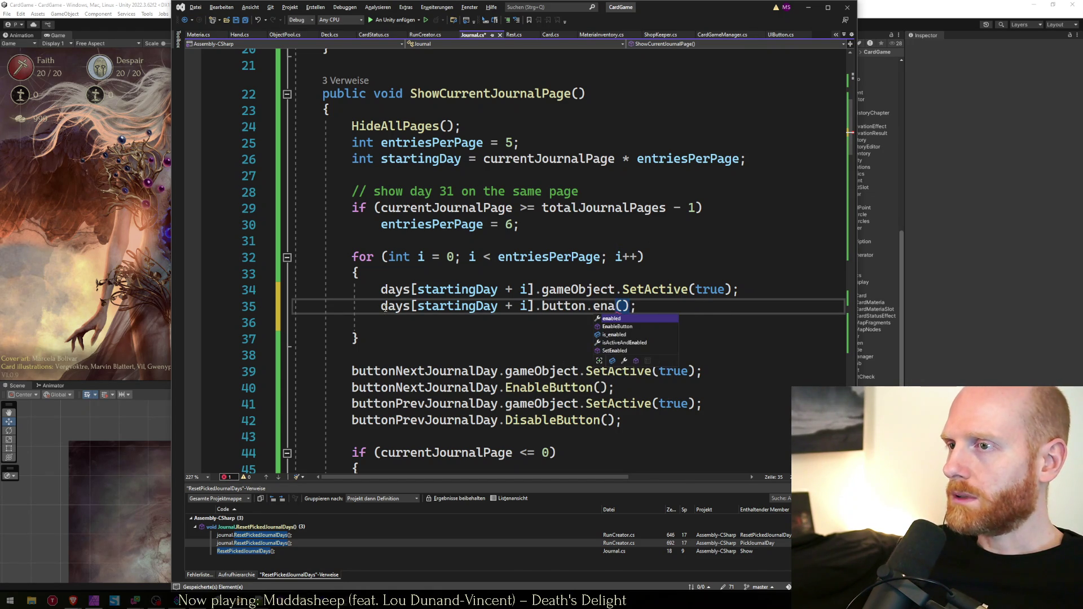
key(Down)
key(Tab)
key(End)
key(Return)
key(Up)
key(Up)
key(Up)
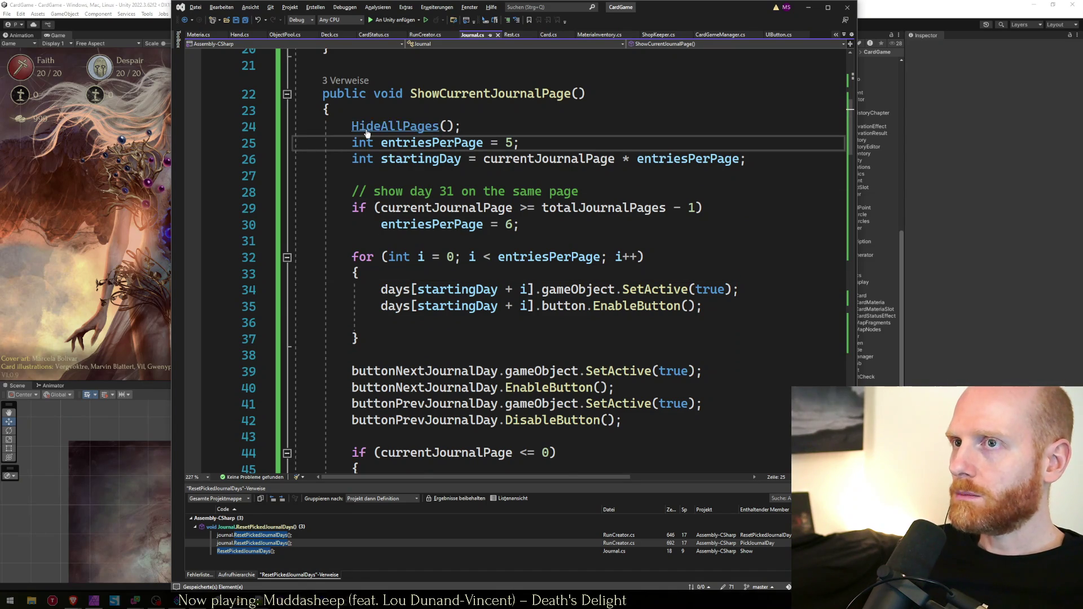
In HideAllPages, replace the SetActive(false) line with a button DisableButton() call
ctrl+click(395, 126)
click(714, 328)
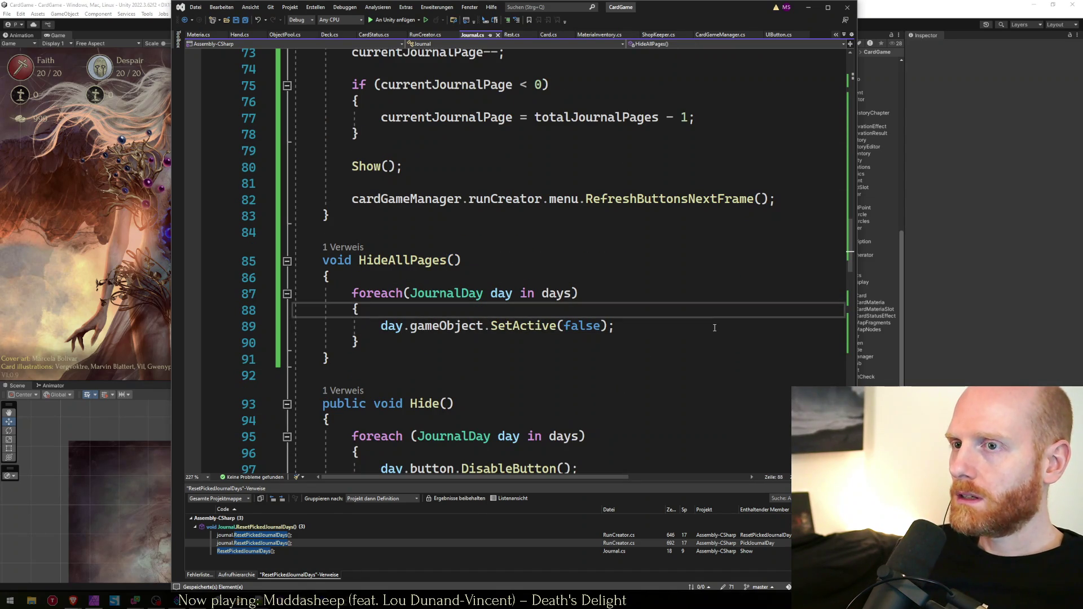
key(Return)
text(day.bu)
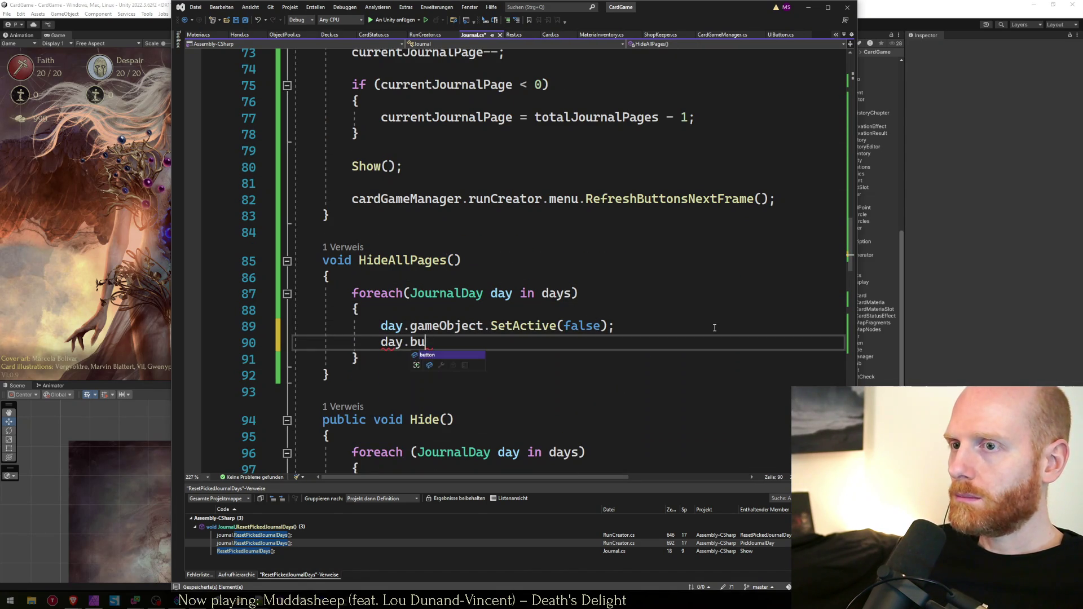
text(tton.disab();)
triple_click(715, 328)
key(Delete)
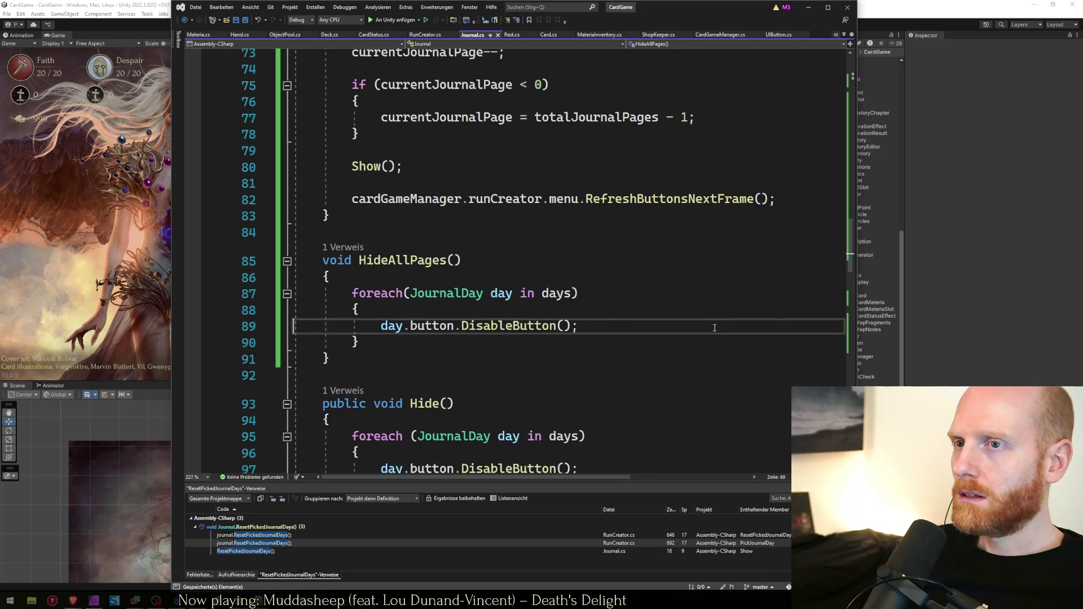
click(529, 313)
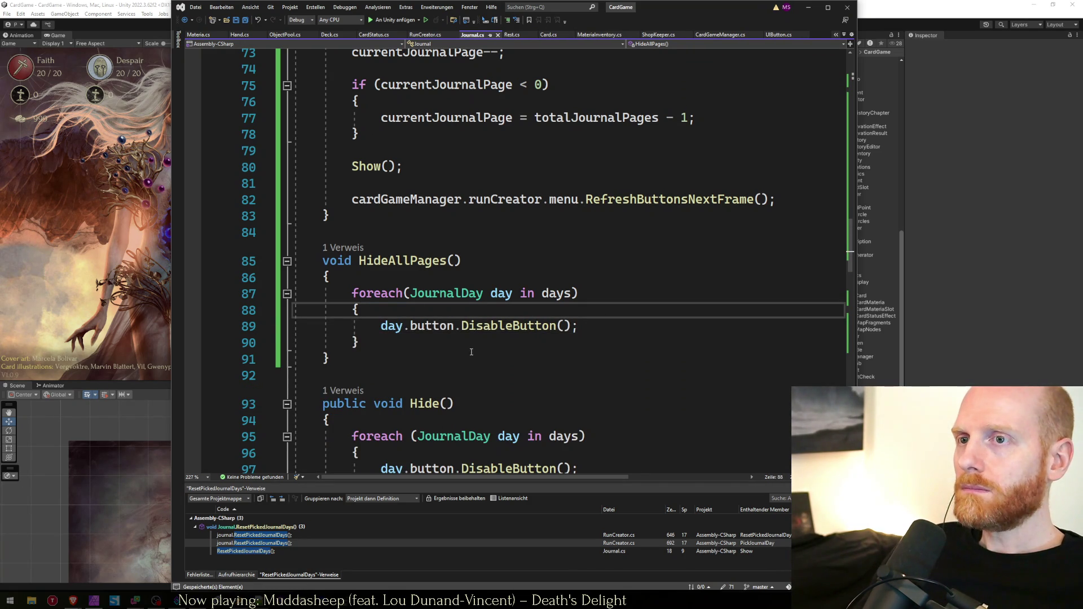
click(413, 260)
Remove the RefreshButtonsNextFrame() call from NextPage
scroll(413, 257, up, 20)
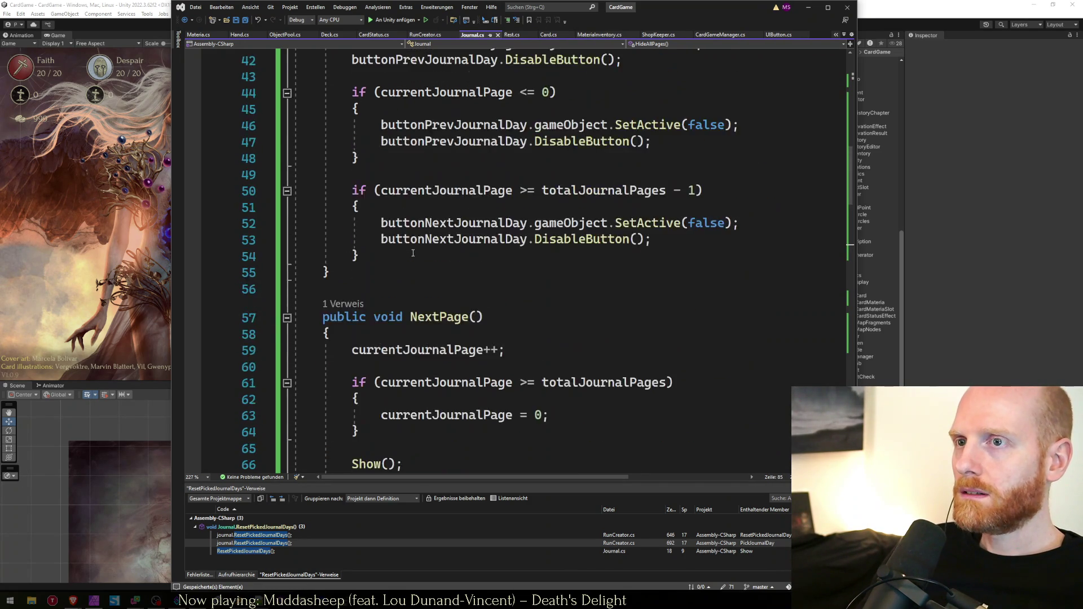
scroll(422, 311, down, 11)
click(495, 312)
scroll(495, 313, up, 6)
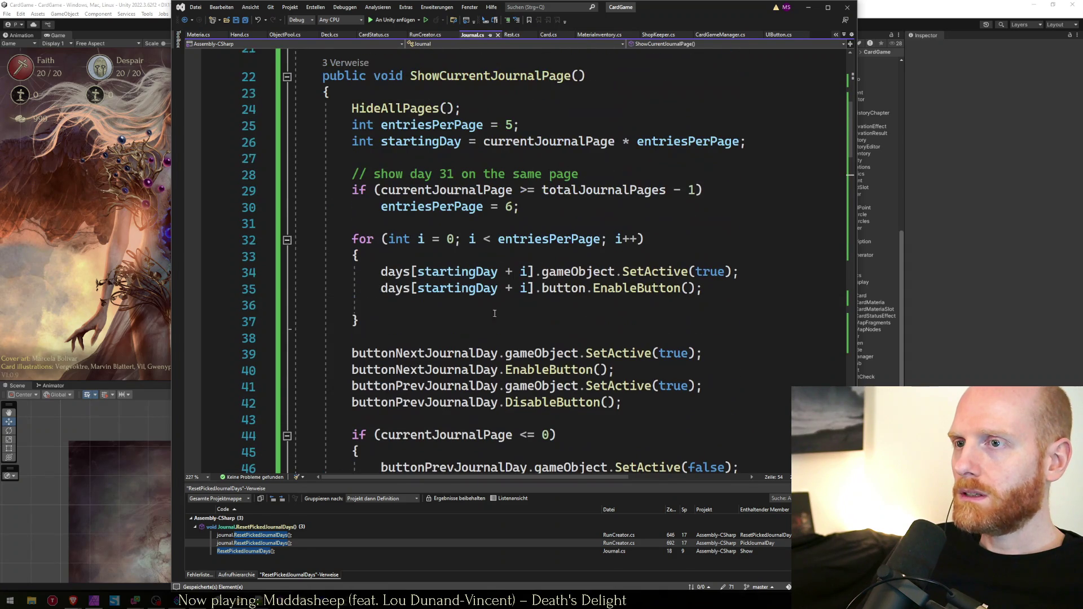
click(451, 82)
scroll(450, 82, up, 5)
scroll(513, 241, down, 16)
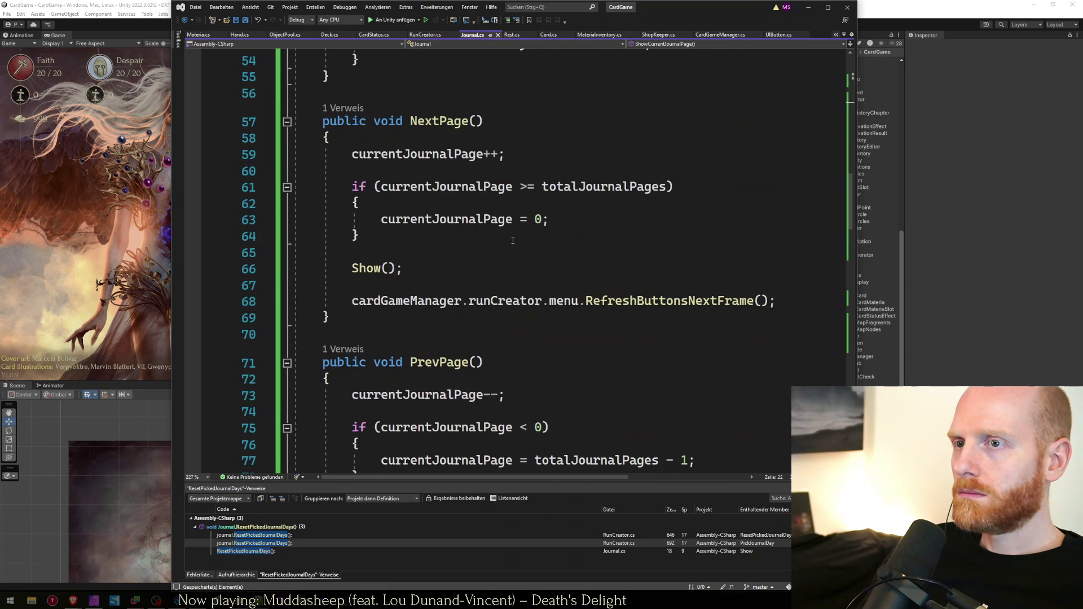
scroll(527, 267, up, 7)
scroll(478, 268, down, 6)
click(483, 336)
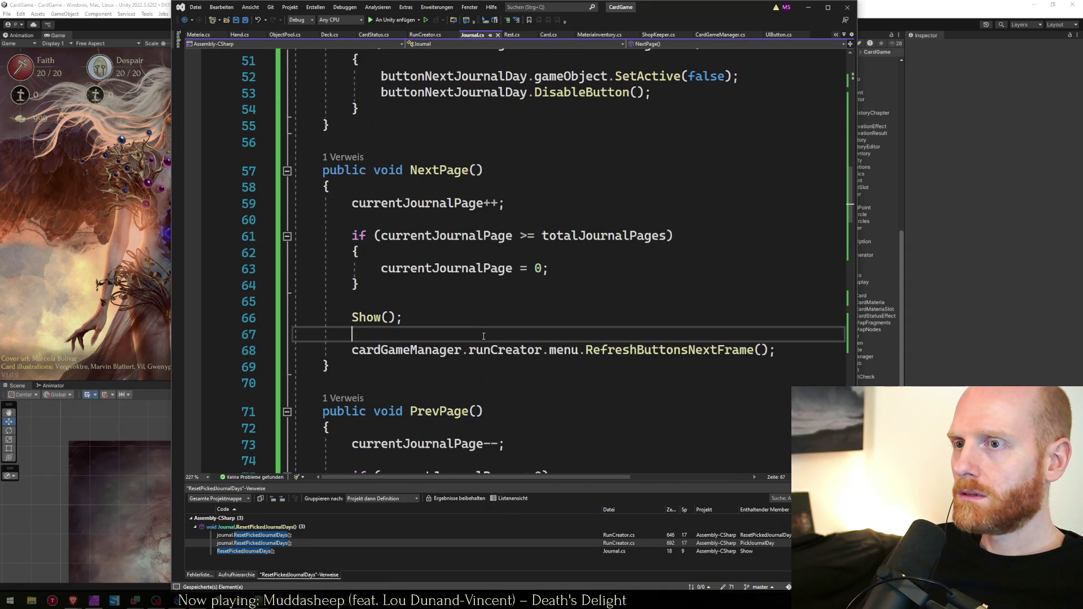
key(Down)
key(End)
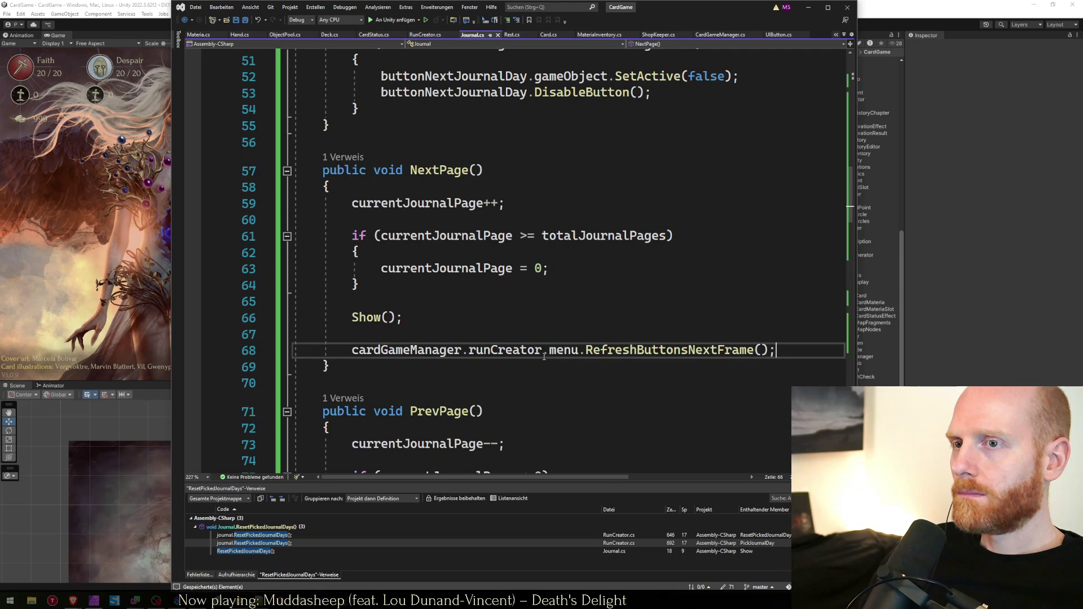
key(Home)
key(Home)
key(shift+Down)
key(Delete)
key(BackSpace)
Remove the RefreshButtonsNextFrame() call from PrevPage
key(Down)
key(Down)
key(Down)
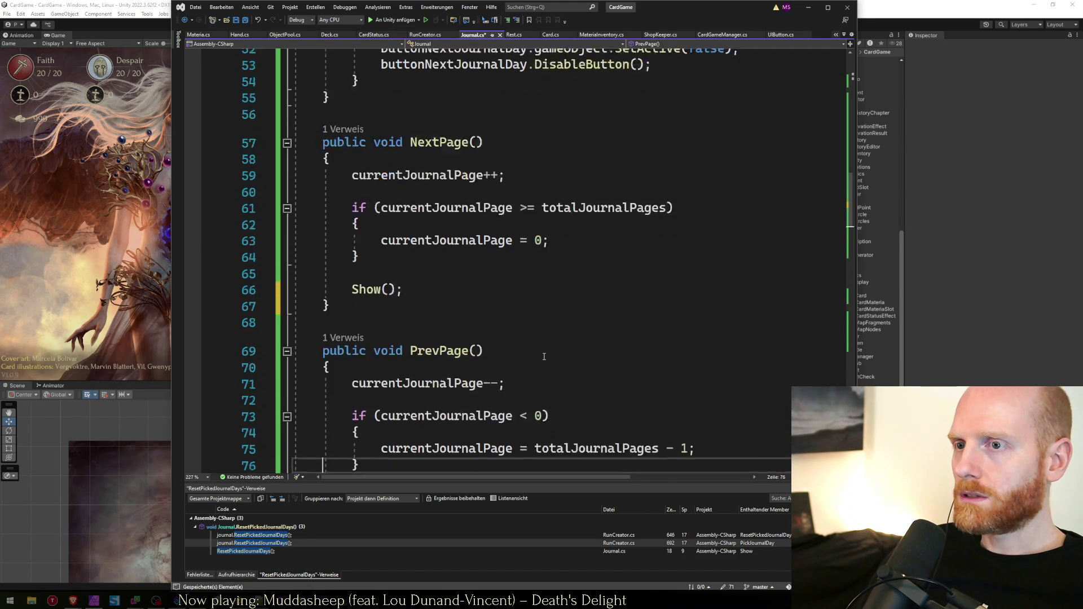
key(Up)
key(Up)
key(Up)
key(Down)
key(Up)
key(Up)
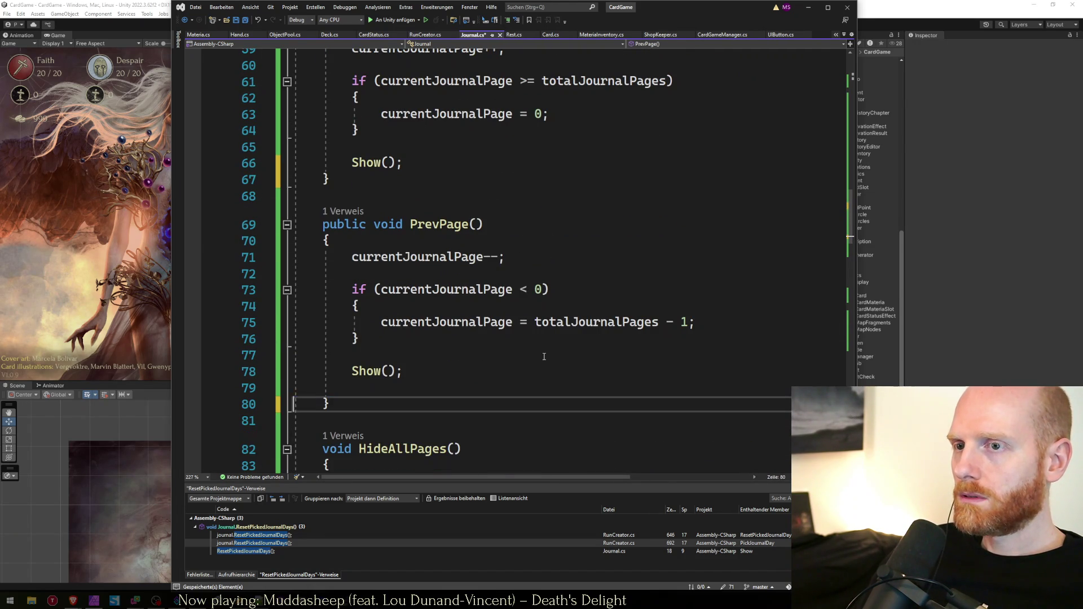
Paste RefreshButtonsNextFrame() after the last paging-button check in ShowCurrentJournalPage and review it
scroll(495, 319, up, 9)
click(416, 397)
key(Return)
key(Return)
key(ctrl+v)
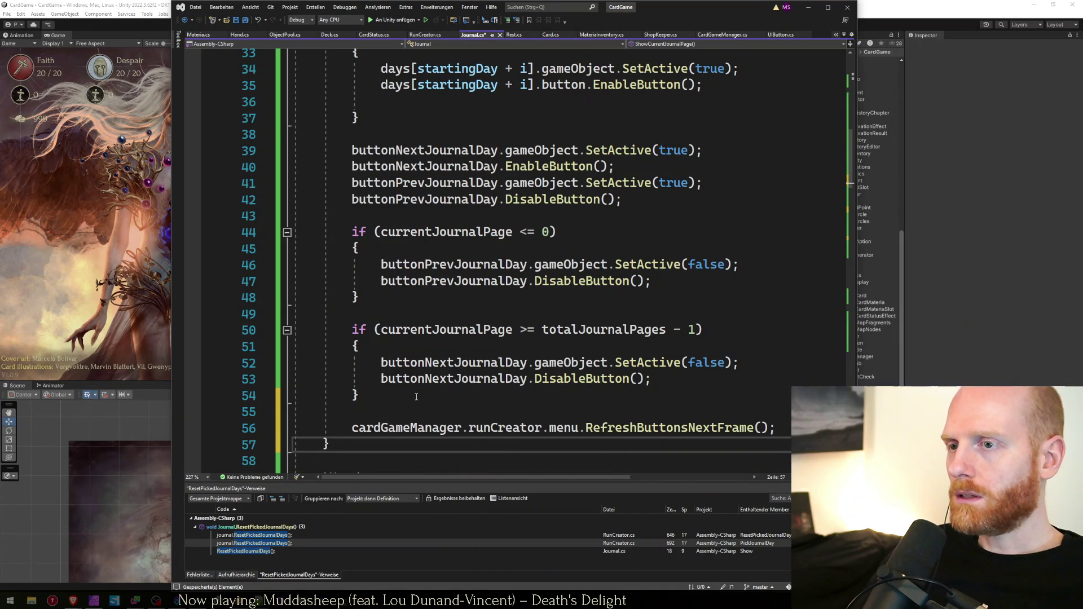
scroll(416, 396, up, 7)
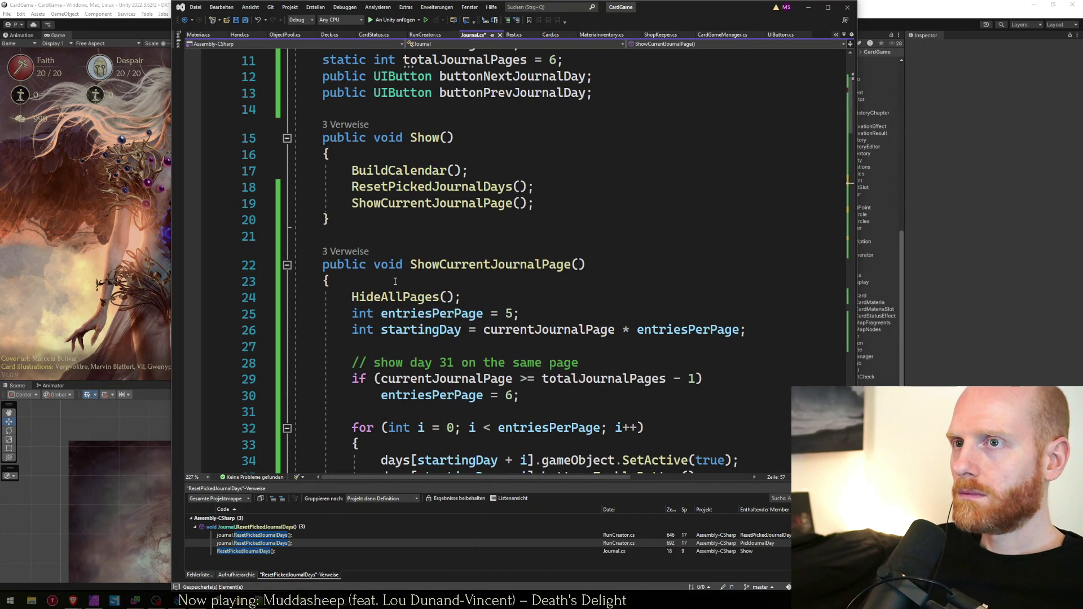
scroll(395, 281, down, 10)
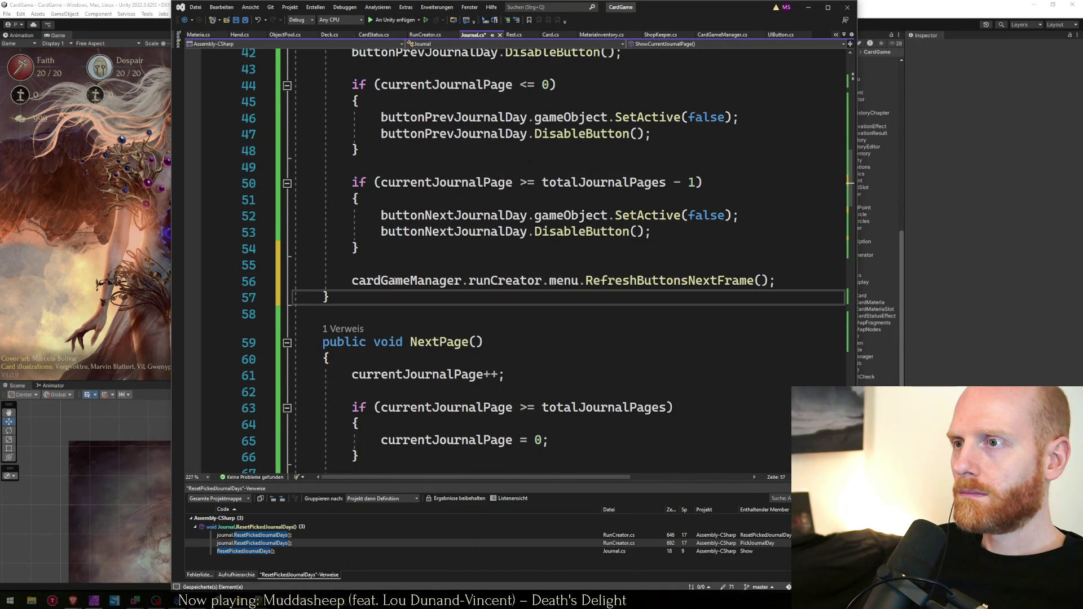
triple_click(394, 280)
key(Left)
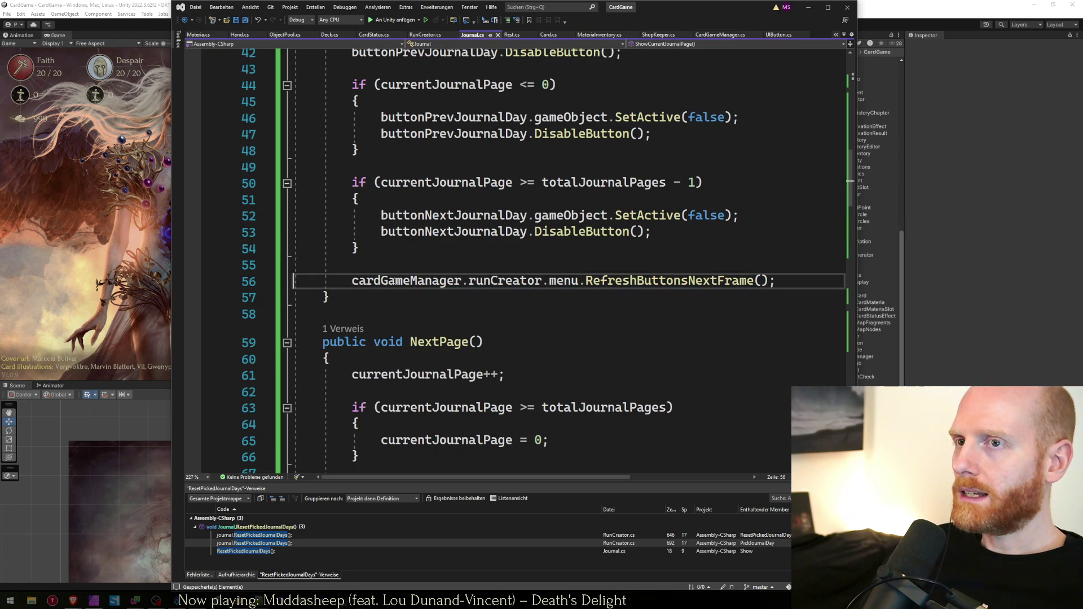
click(42, 3)
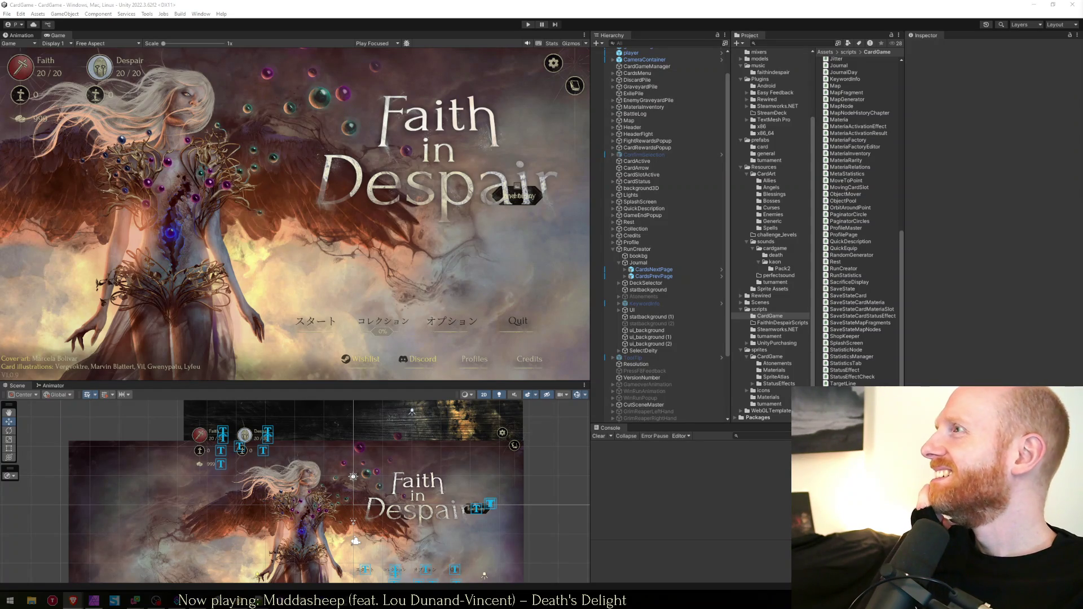
Start Play mode, then inspect where NextPage wraps currentJournalPage back to 0 in Journal.cs
key(ctrl+p)
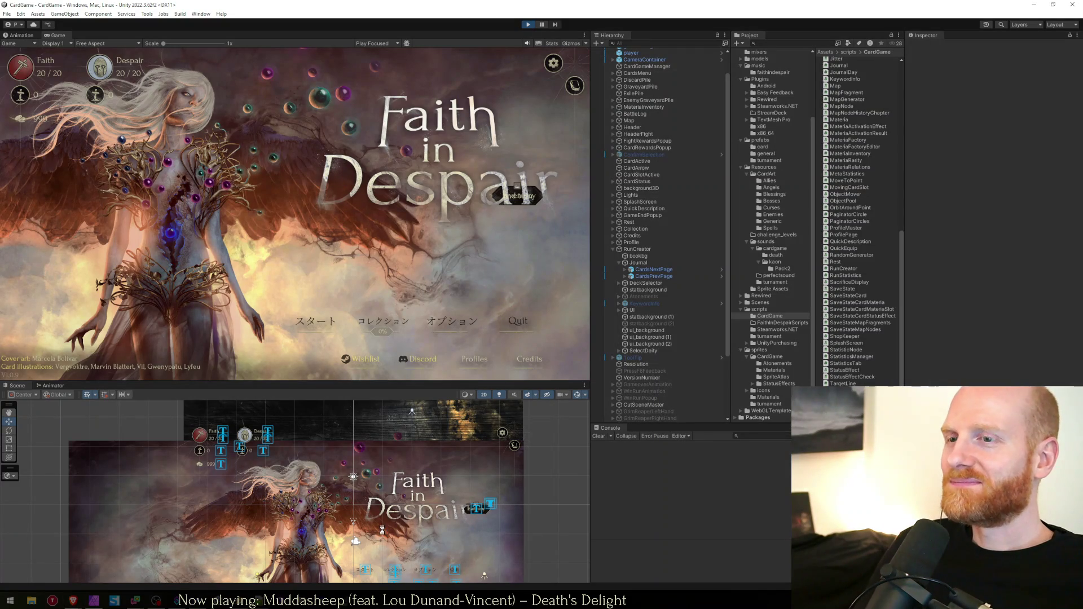
key(alt+Tab)
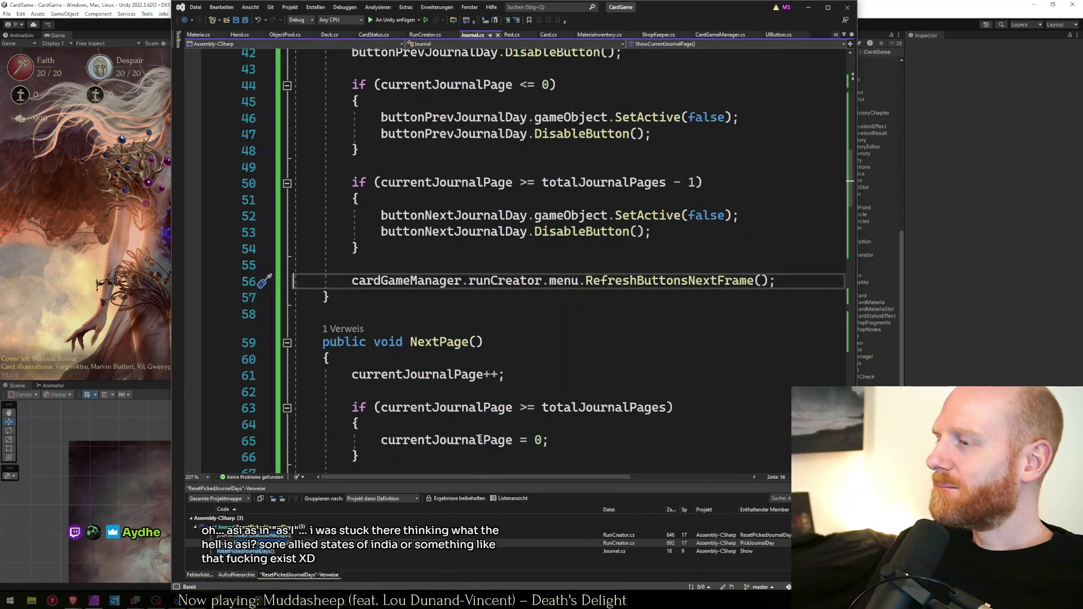
click(481, 439)
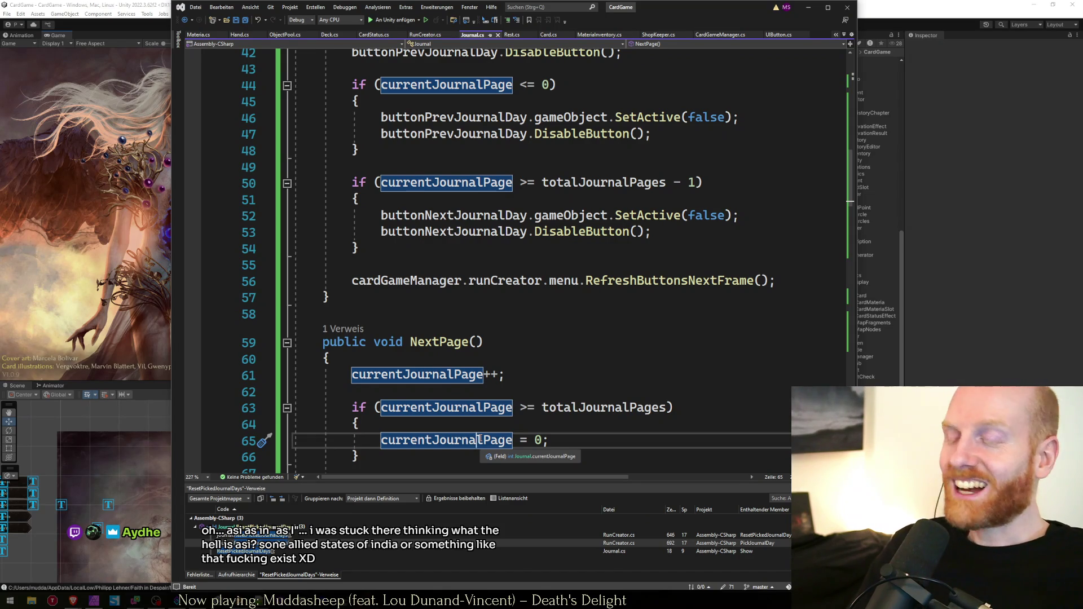
Open the run creator from the main menu and show the journal's days 1–5
click(31, 231)
click(312, 323)
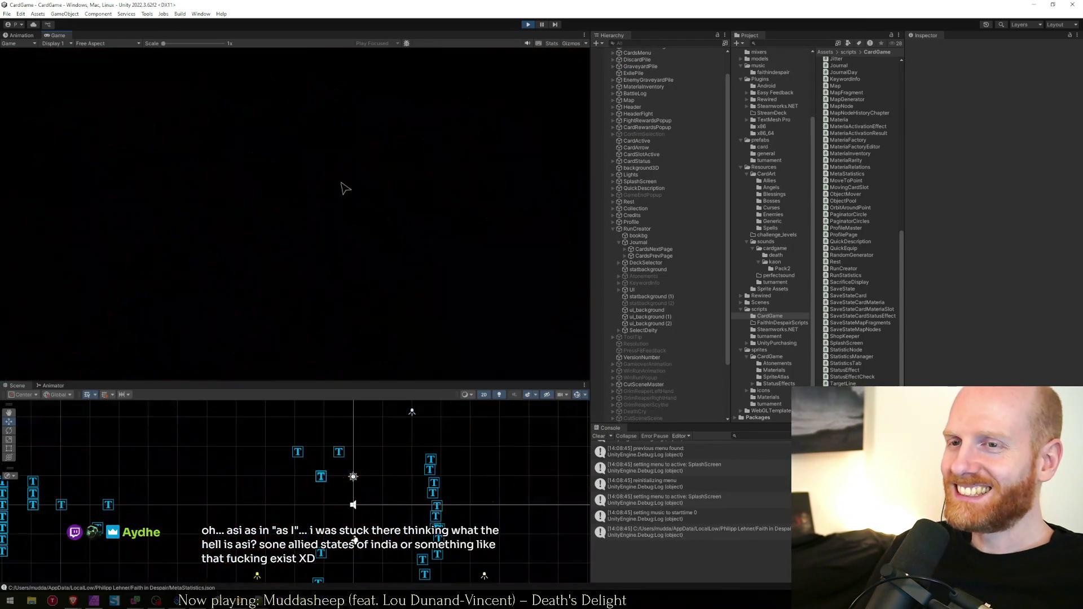
click(443, 254)
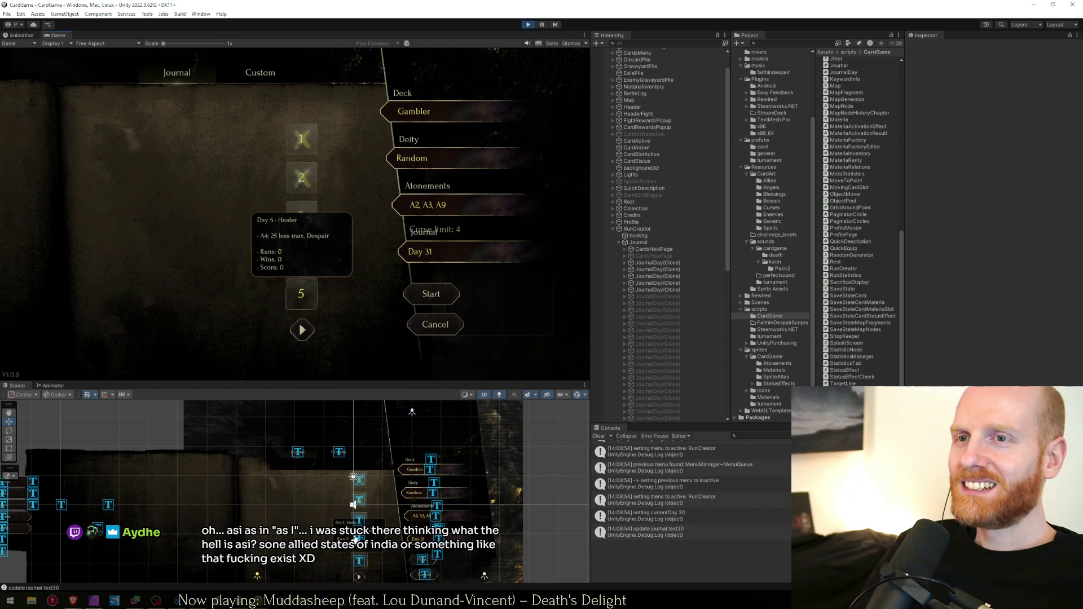
Page the journal forward five times to days 26–31, then stop the game
mouse_move(301, 177)
click(301, 330)
click(301, 331)
mouse_move(300, 255)
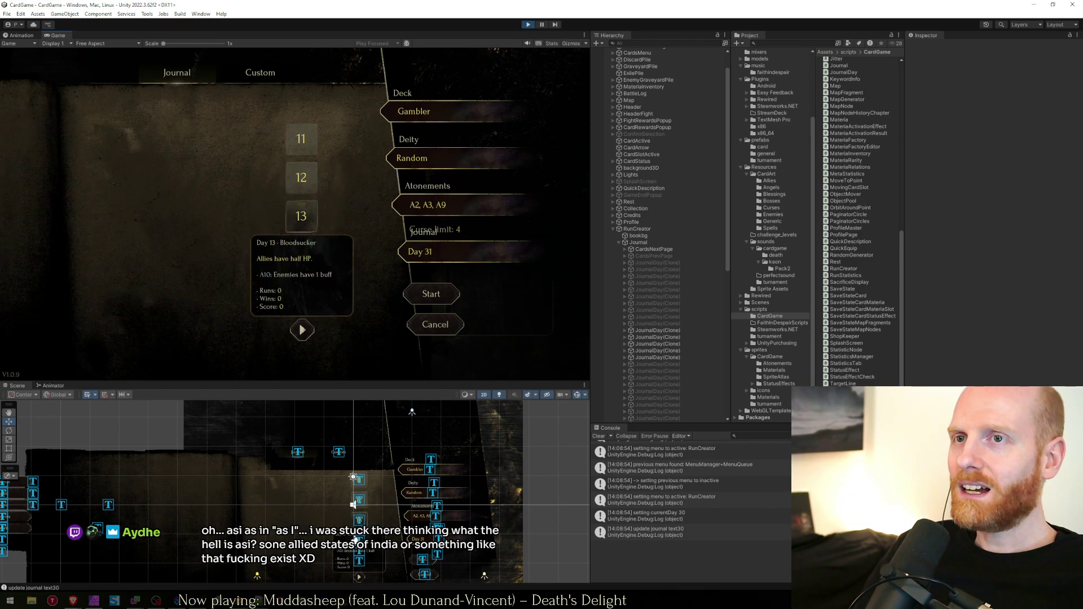
click(302, 330)
click(302, 330)
mouse_move(301, 294)
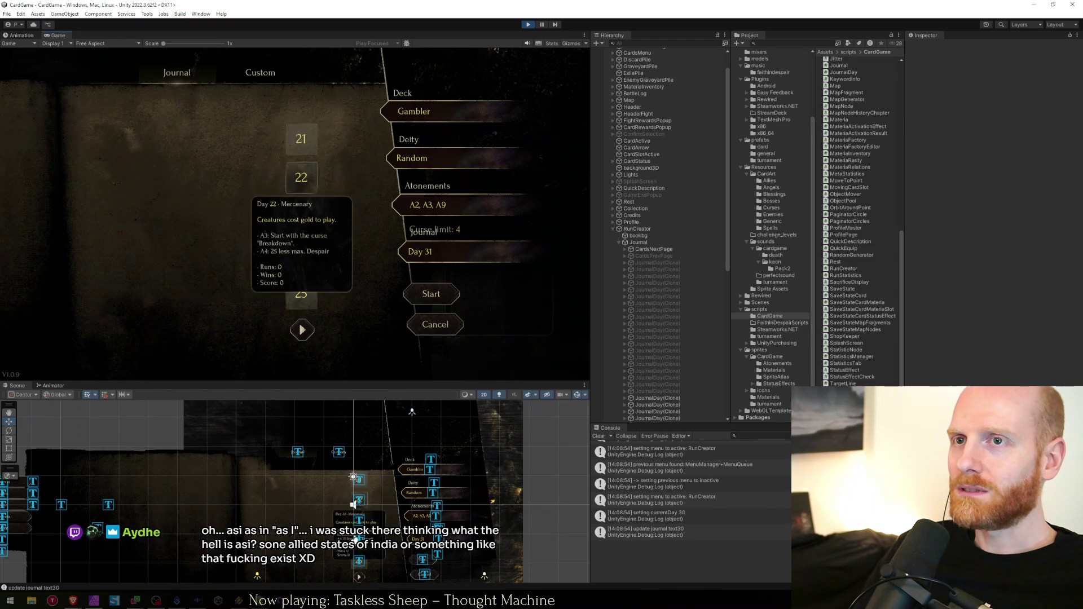
click(302, 330)
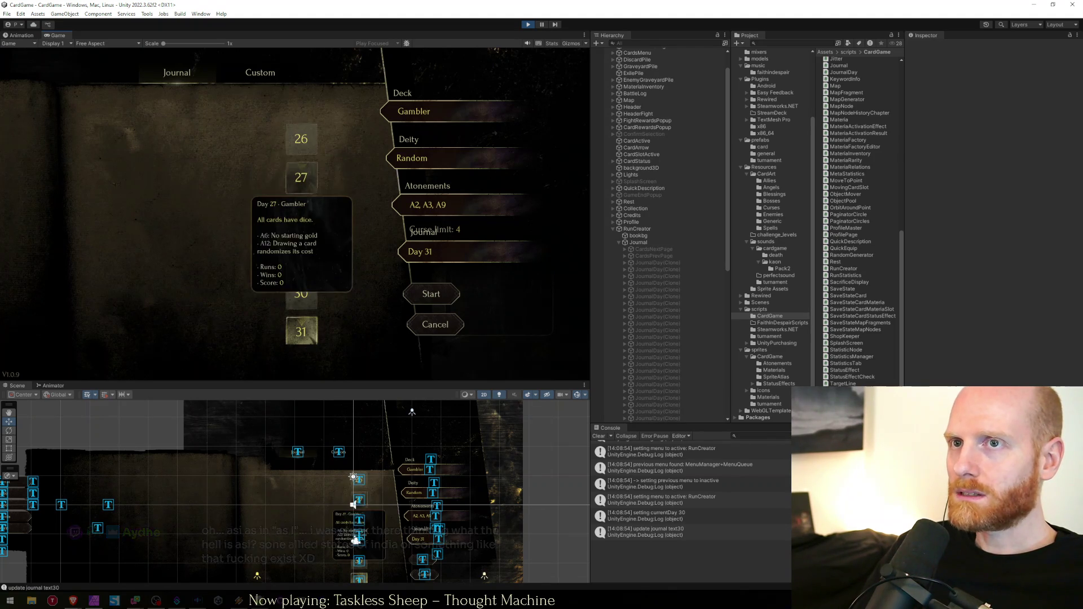
click(529, 24)
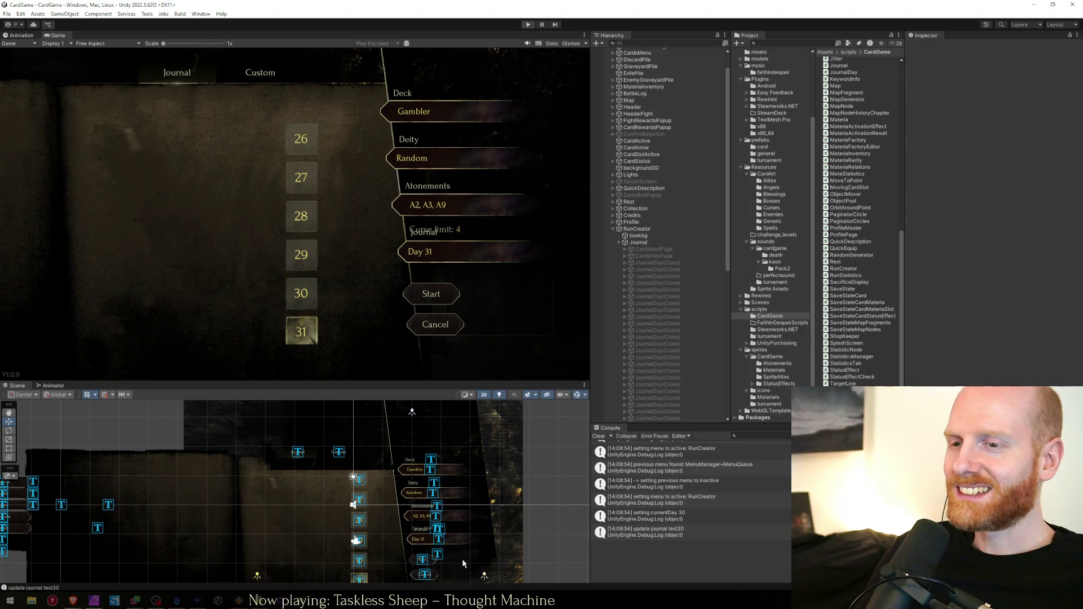
key(alt+Tab)
Change buttonPrevJournalDay.DisableButton() to EnableButton() on line 42 of Journal.cs and save
click(509, 356)
scroll(509, 357, down, 3)
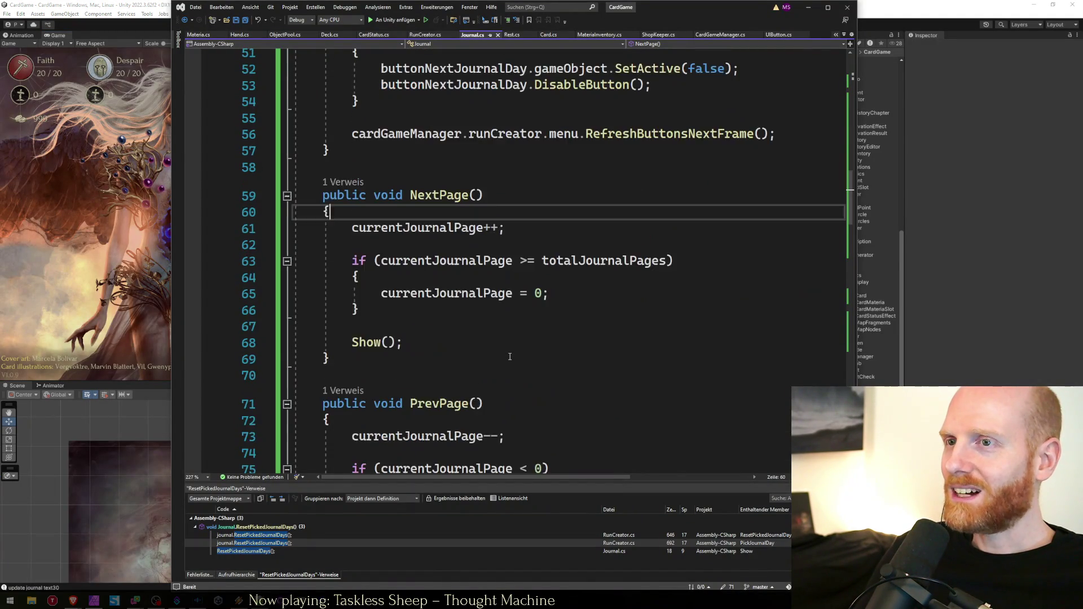
scroll(509, 356, up, 7)
scroll(510, 356, down, 1)
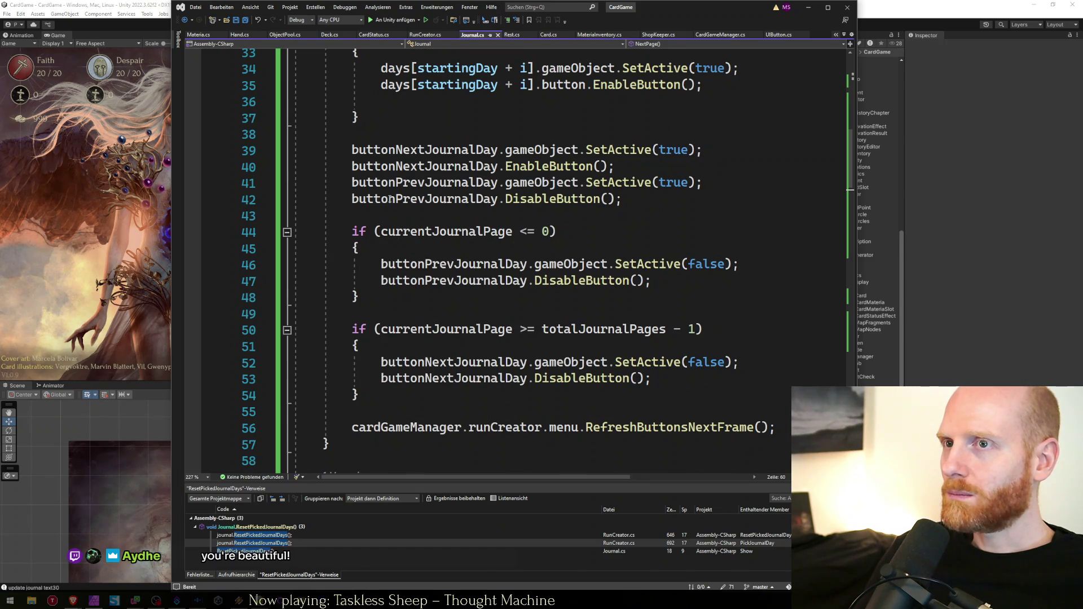
click(637, 201)
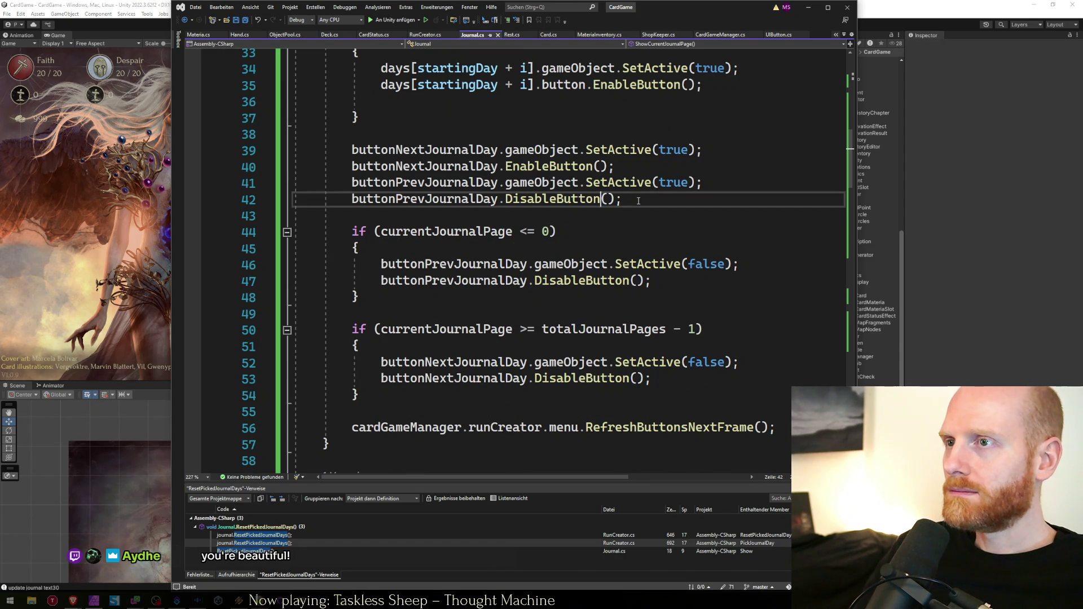
key(Left)
key(Left)
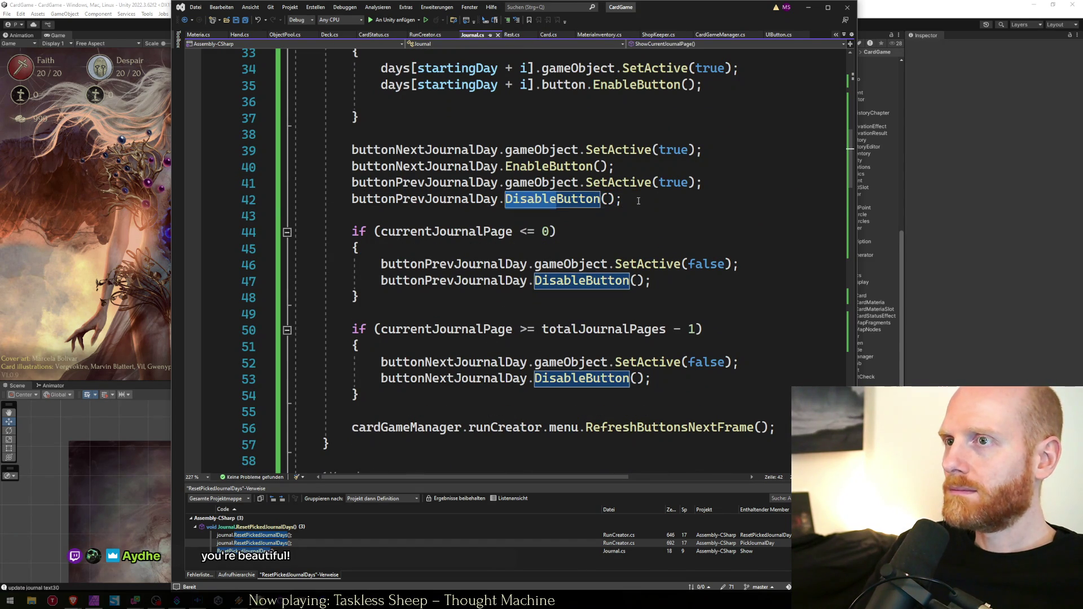
key(ctrl+BackSpace)
text(EnableButton)
key(Down)
key(ctrl+s)
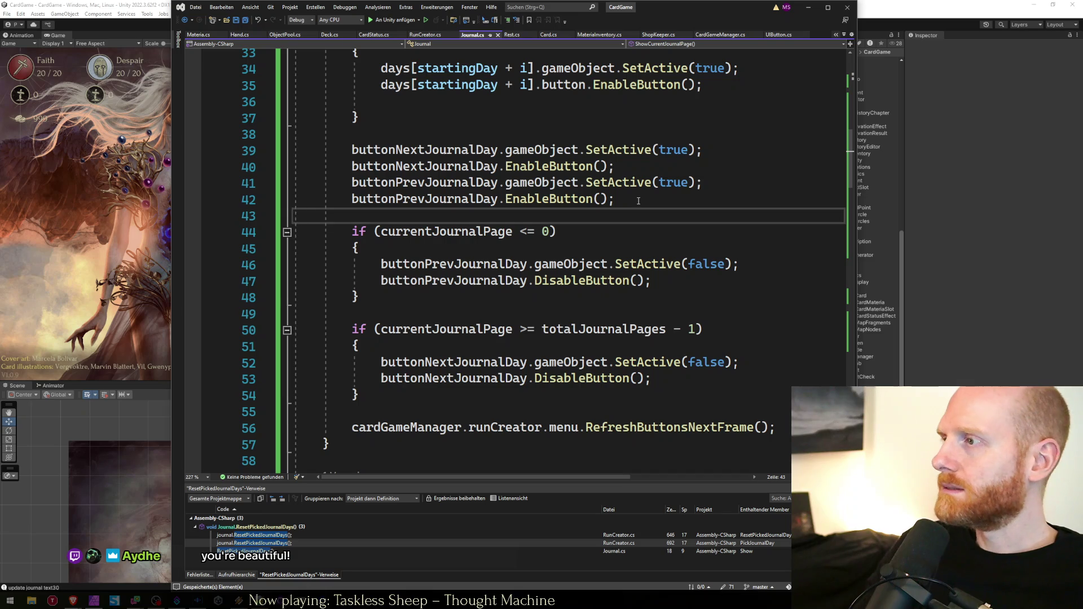
click(912, 3)
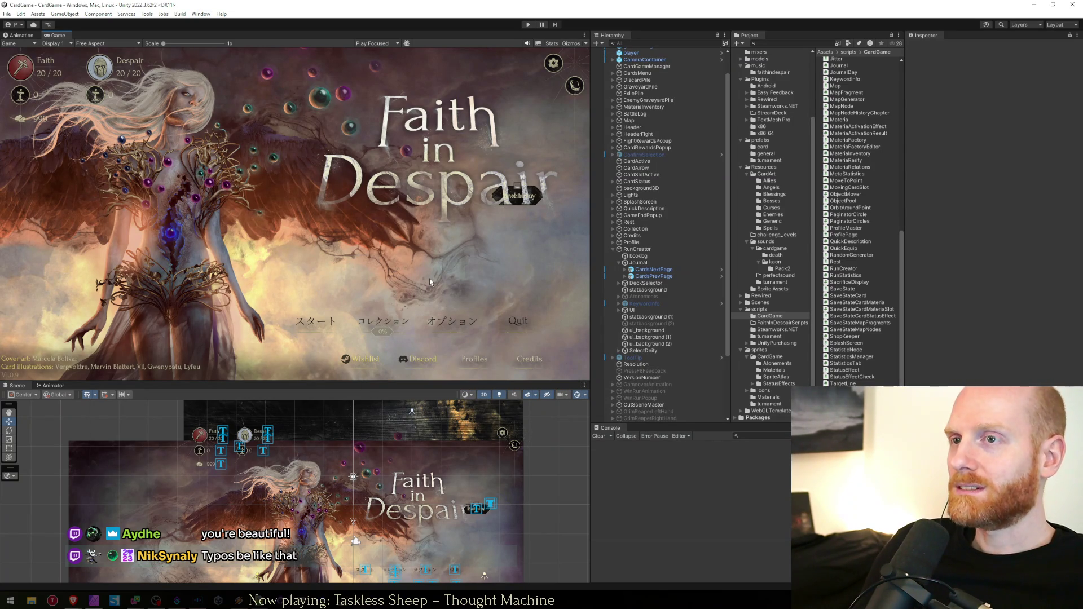
Enter Play mode again and click Start to reach the run creator screen
click(528, 25)
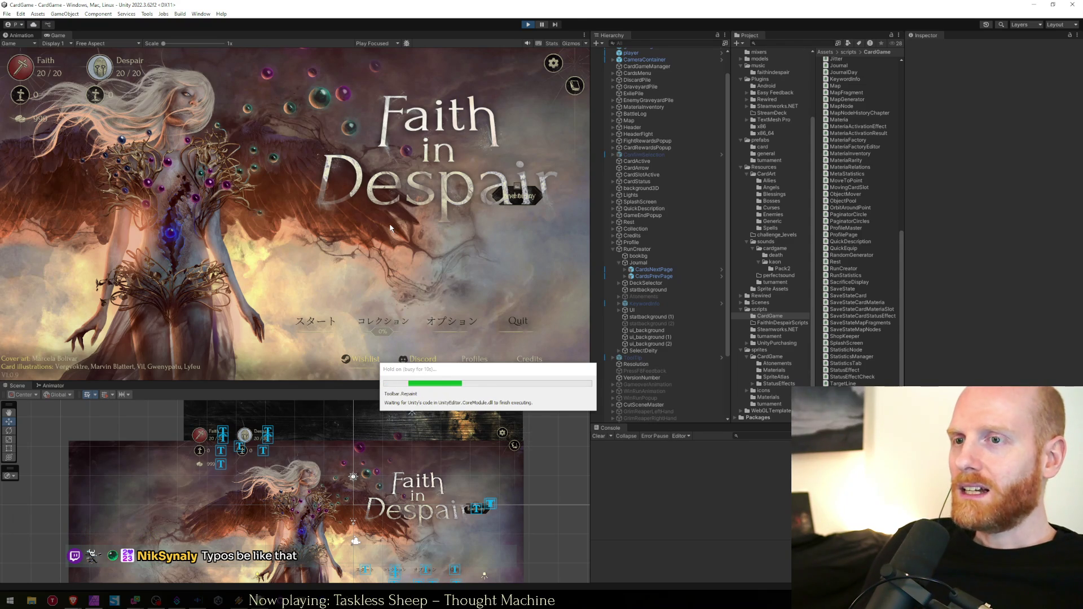
click(308, 323)
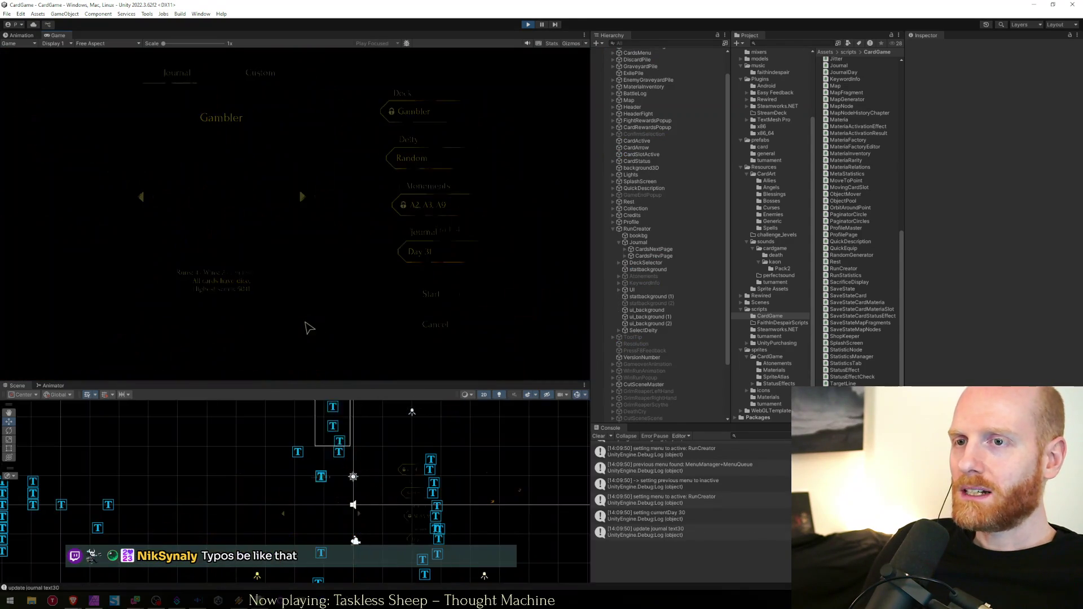
Page the journal calendar forward to days 26–31, then back to days 16–20
click(301, 329)
click(301, 329)
click(301, 330)
click(301, 329)
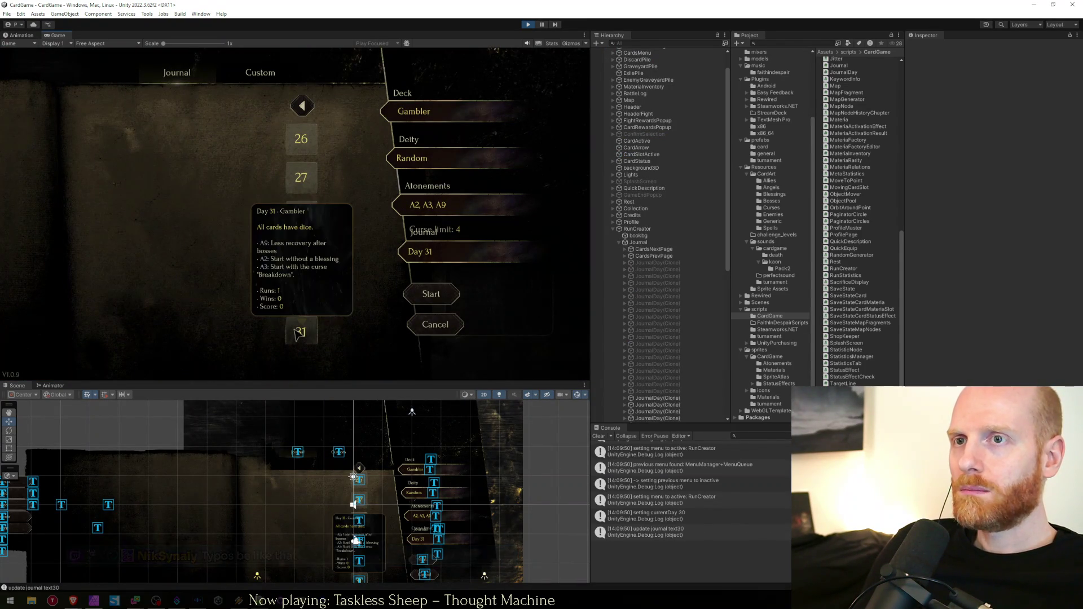
click(301, 329)
click(302, 106)
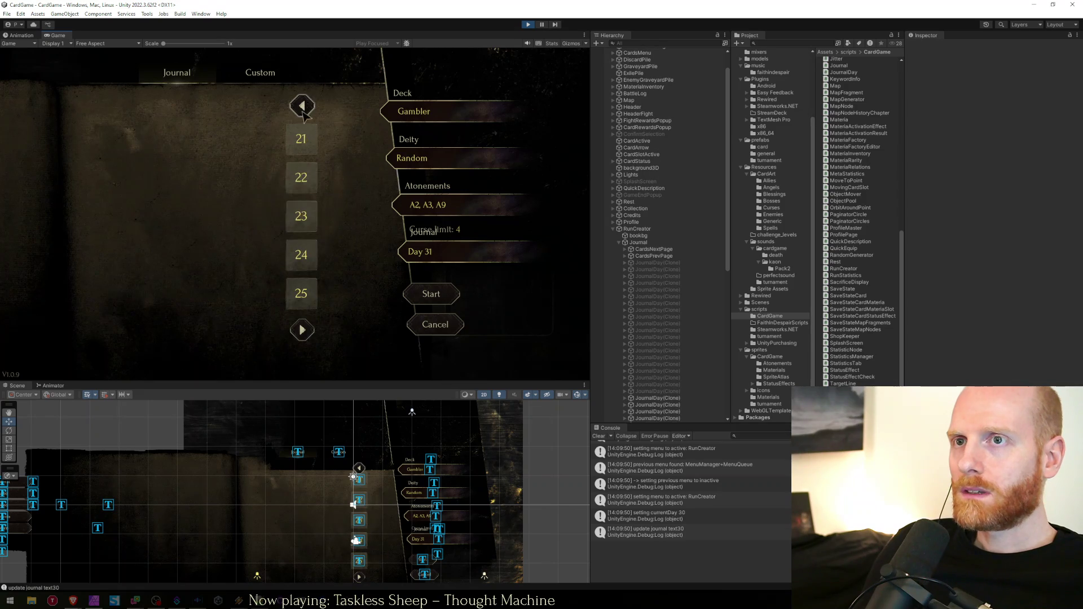
click(302, 106)
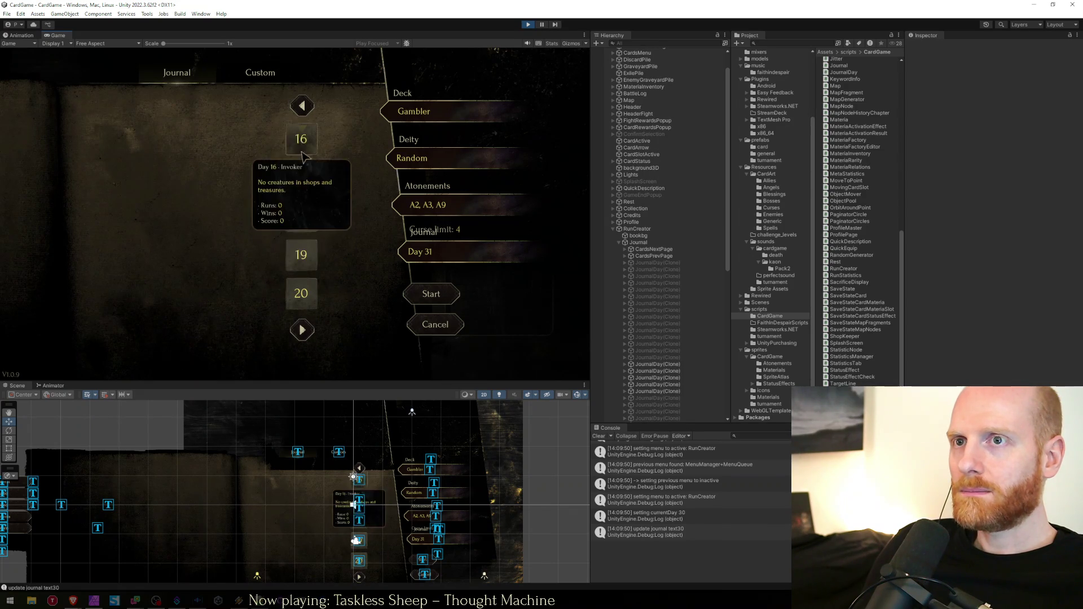
Pick day 20, page back to days 1–5, and pick day 5
click(301, 293)
click(302, 106)
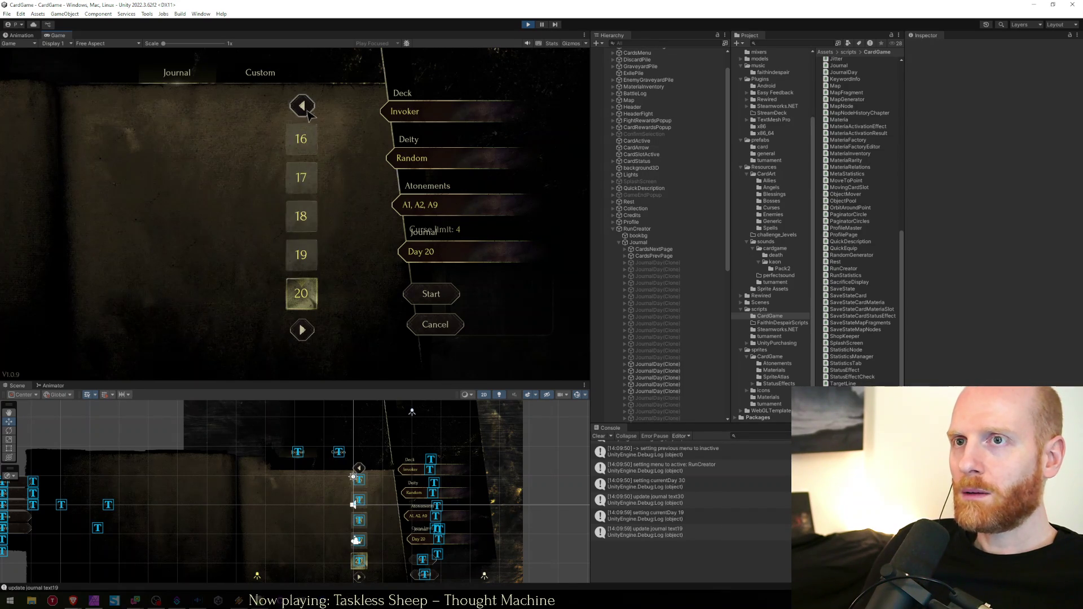
click(303, 106)
click(303, 106)
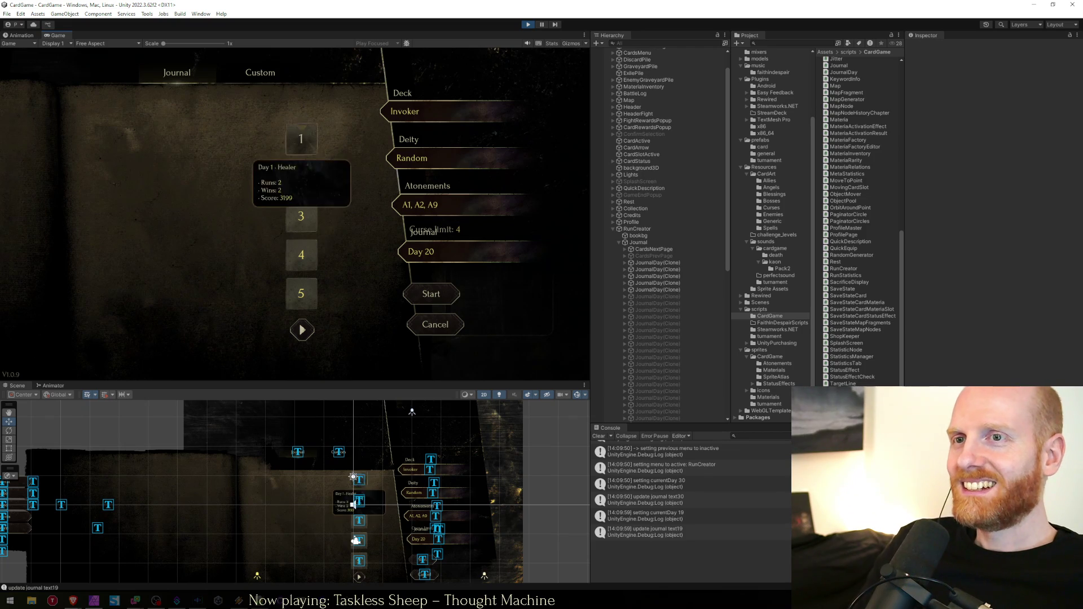
click(302, 330)
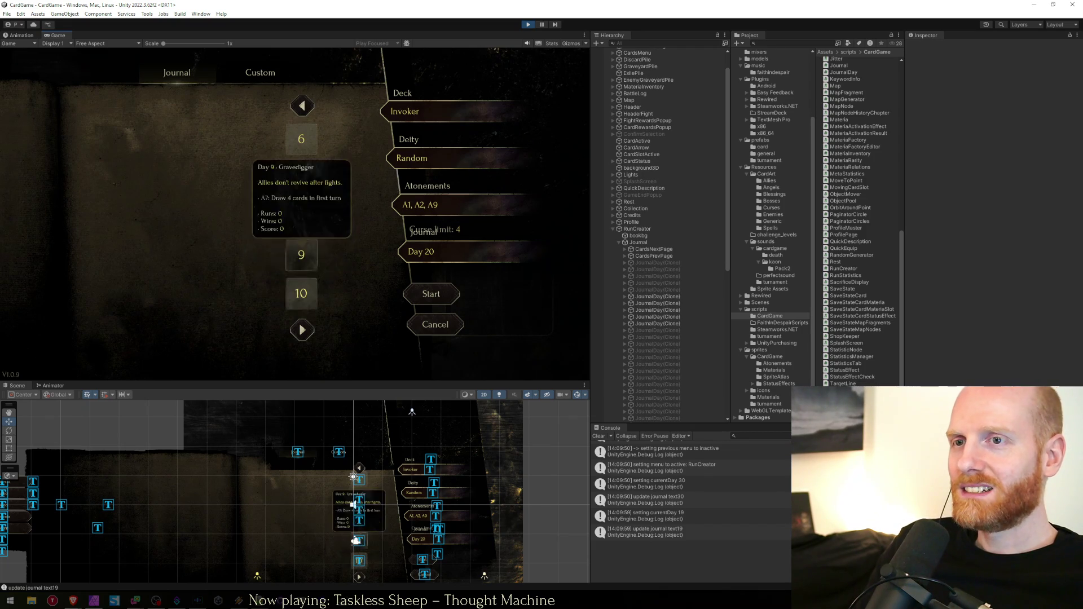
click(302, 107)
mouse_move(300, 178)
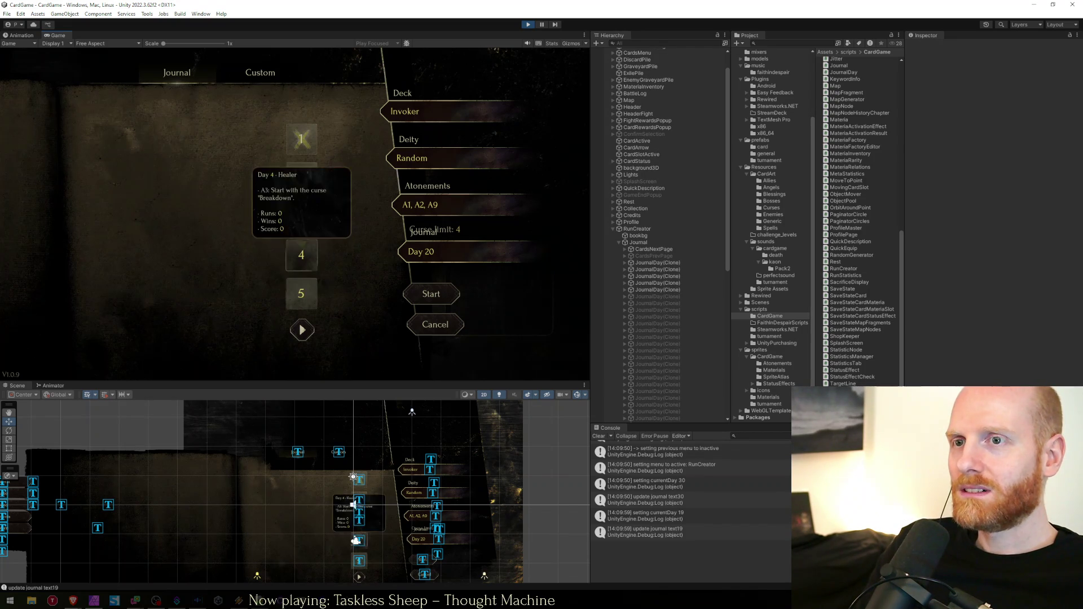
click(301, 293)
Page forward to days 26–31, picking days 19, 16 and 25 along the way
click(302, 330)
click(302, 330)
click(302, 330)
click(300, 256)
click(300, 140)
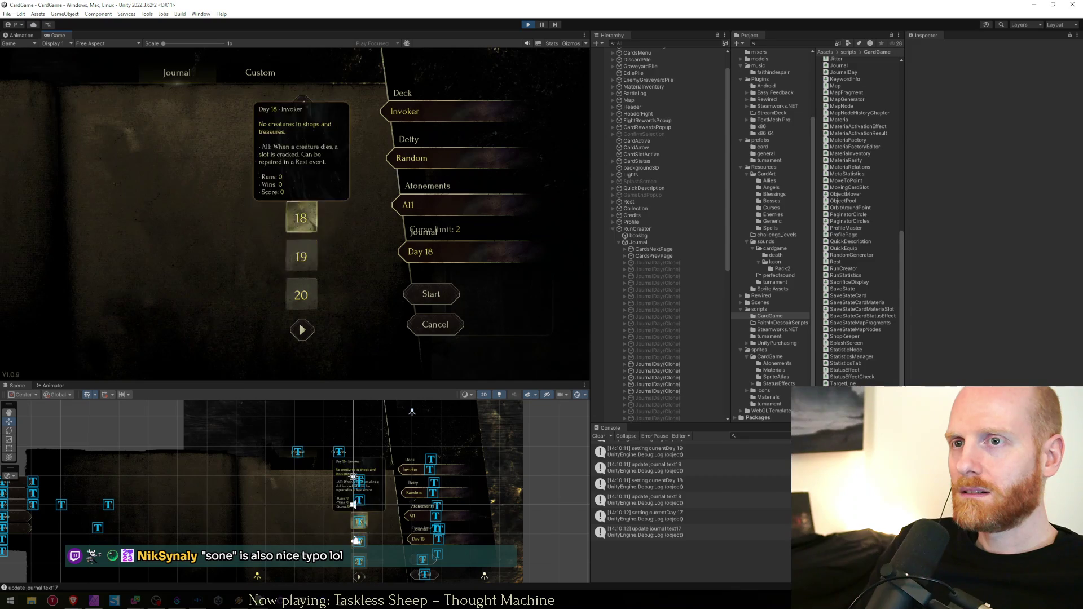
click(302, 330)
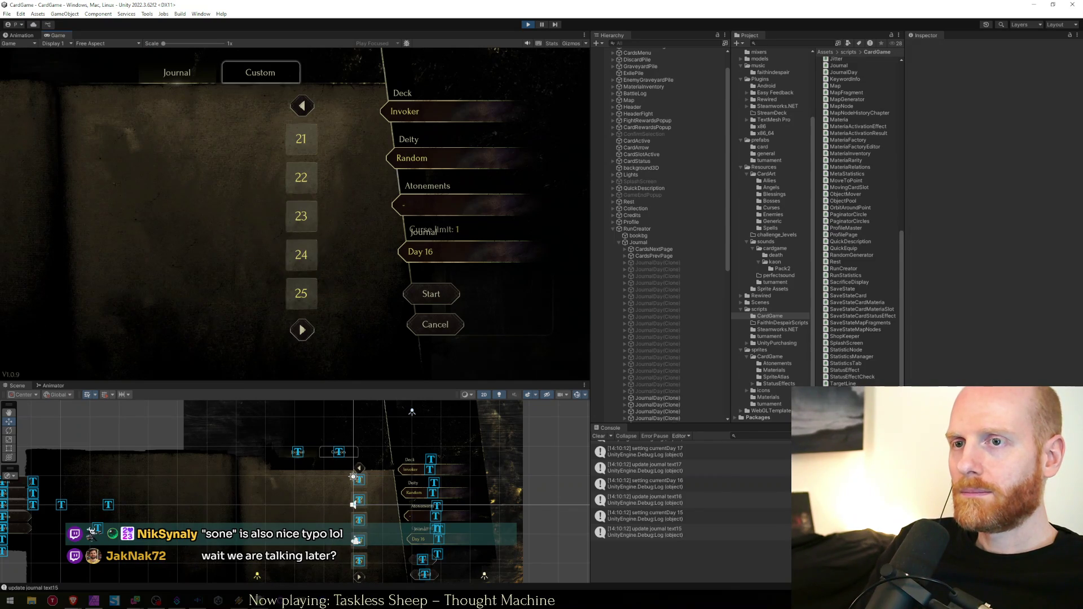
click(300, 294)
click(302, 330)
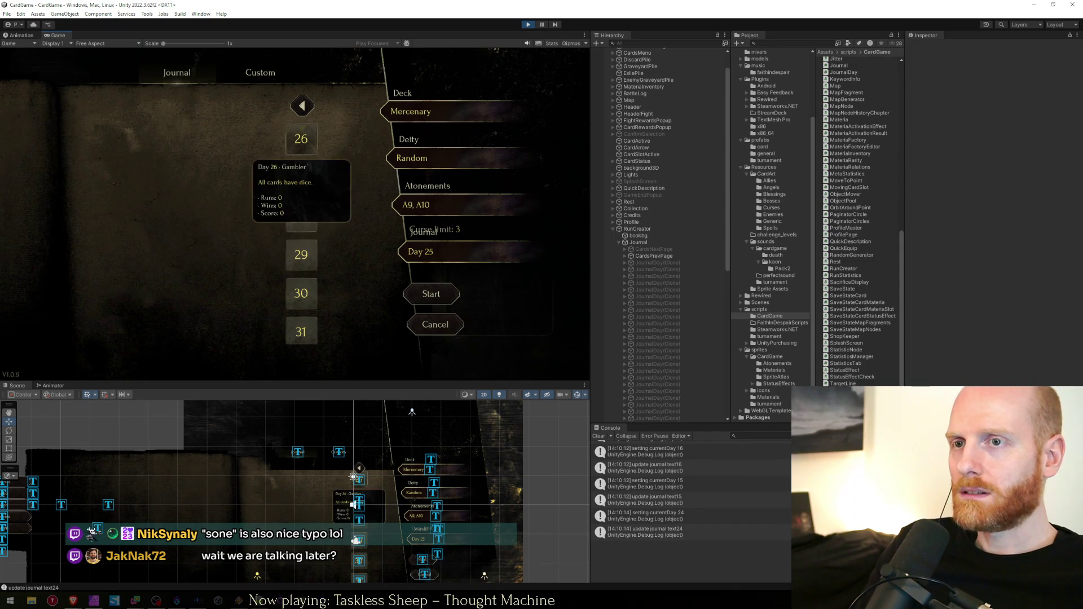
Select days 28, 27 and 26, then page back to days 1–5
mouse_move(301, 332)
click(300, 217)
click(301, 178)
click(300, 139)
click(302, 105)
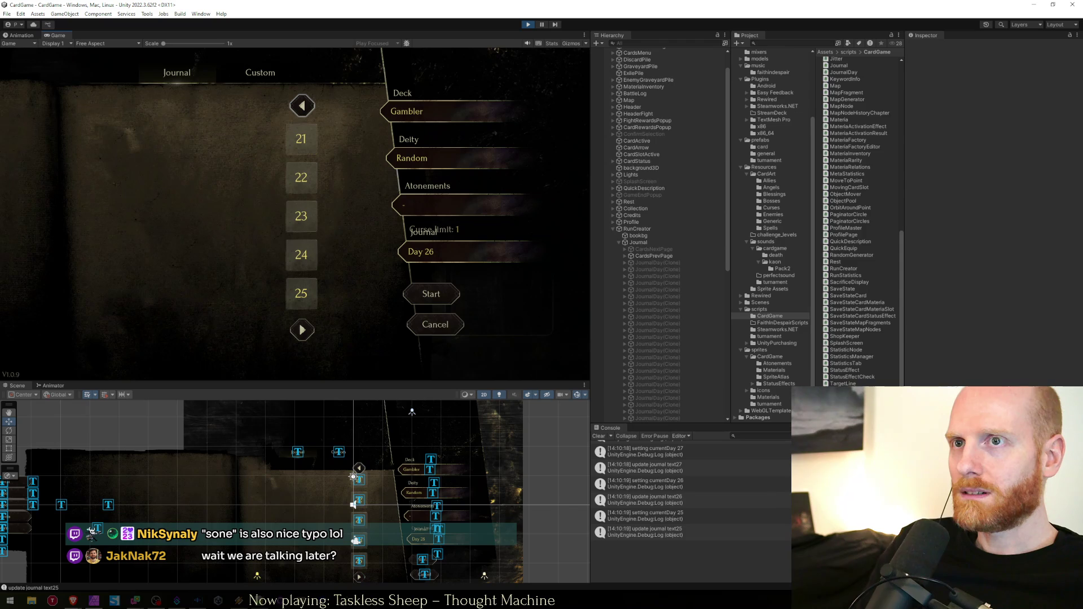
click(302, 105)
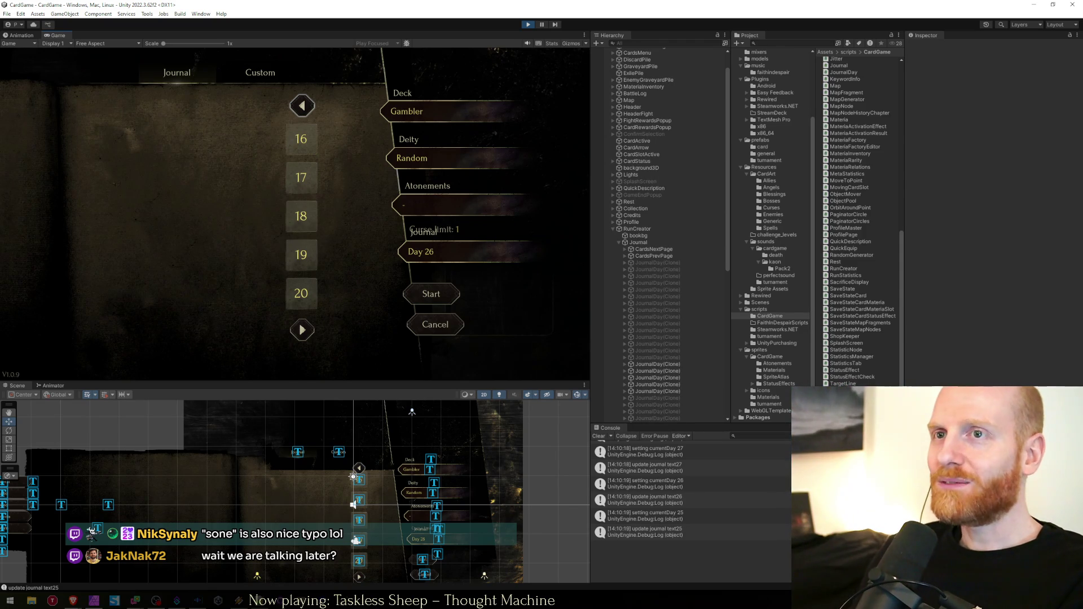
click(302, 106)
click(303, 105)
click(303, 105)
Page the calendar forward to days 26–31 and back to days 1–5 once more
click(302, 330)
click(302, 330)
click(302, 330)
click(303, 330)
click(303, 331)
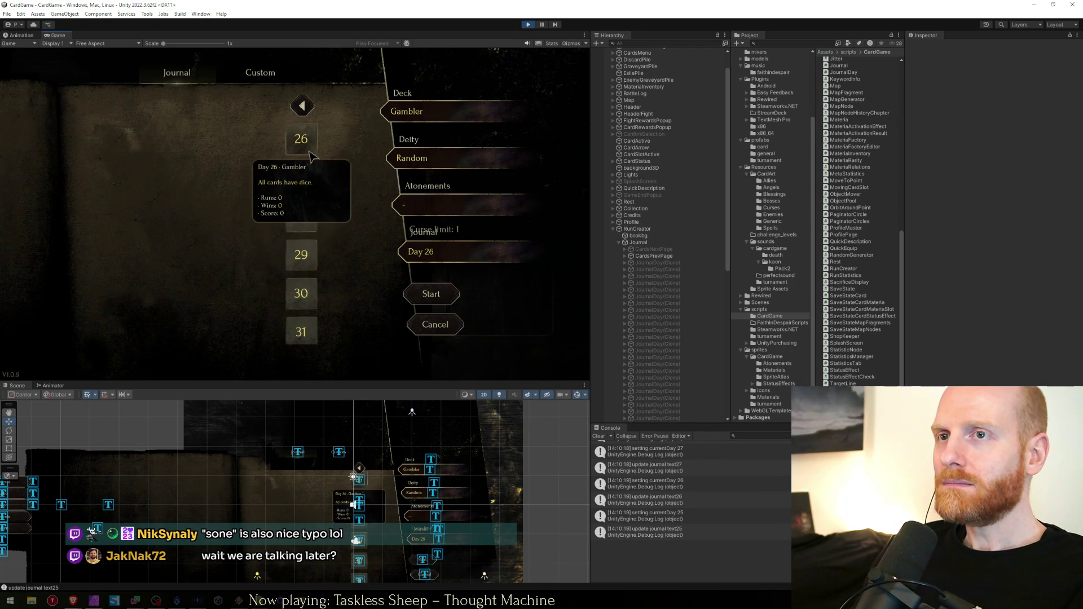
click(302, 106)
click(302, 105)
click(302, 105)
click(303, 106)
click(303, 106)
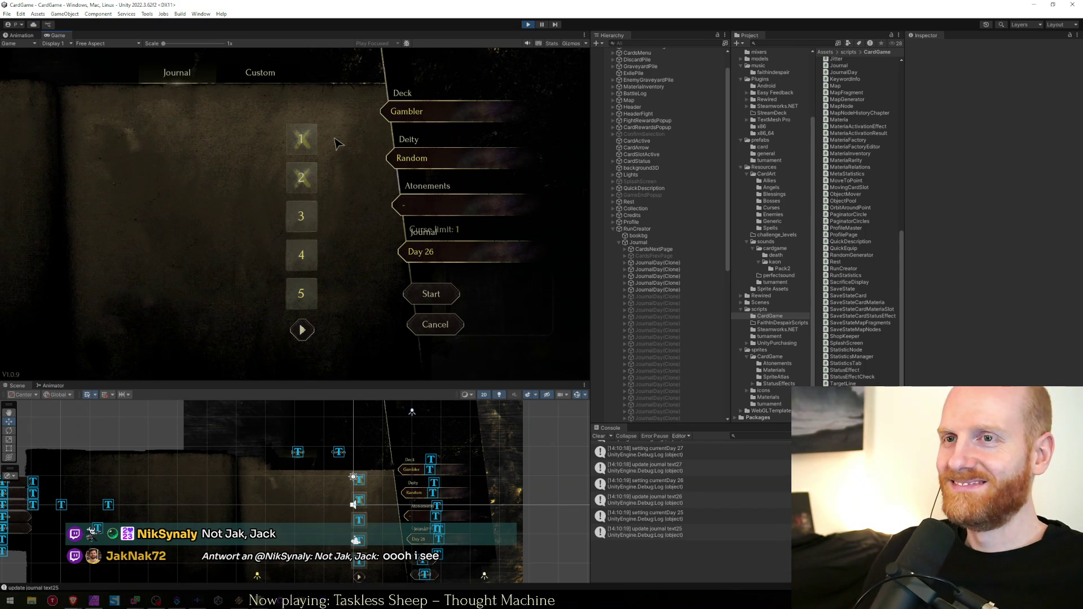
Page to days 26–31, choose Day 31, then page back to days 1–5
click(301, 336)
click(300, 332)
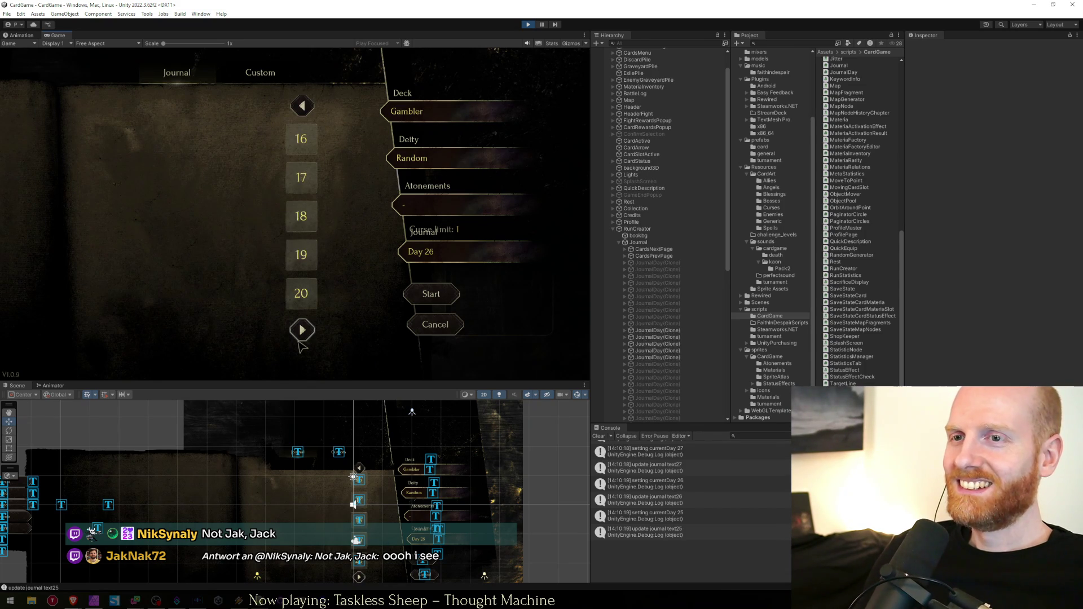
click(300, 331)
click(302, 331)
click(309, 116)
click(309, 116)
click(310, 116)
click(309, 117)
click(310, 116)
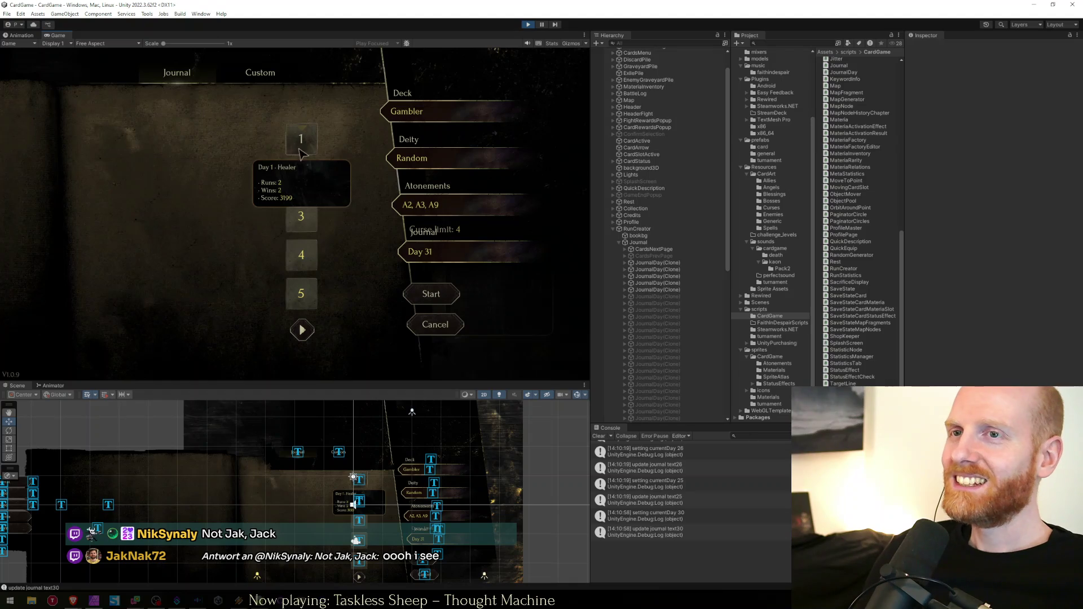
Page forward to the final days and choose Days 26, 27, then 28
mouse_move(341, 264)
click(303, 330)
click(303, 330)
click(303, 328)
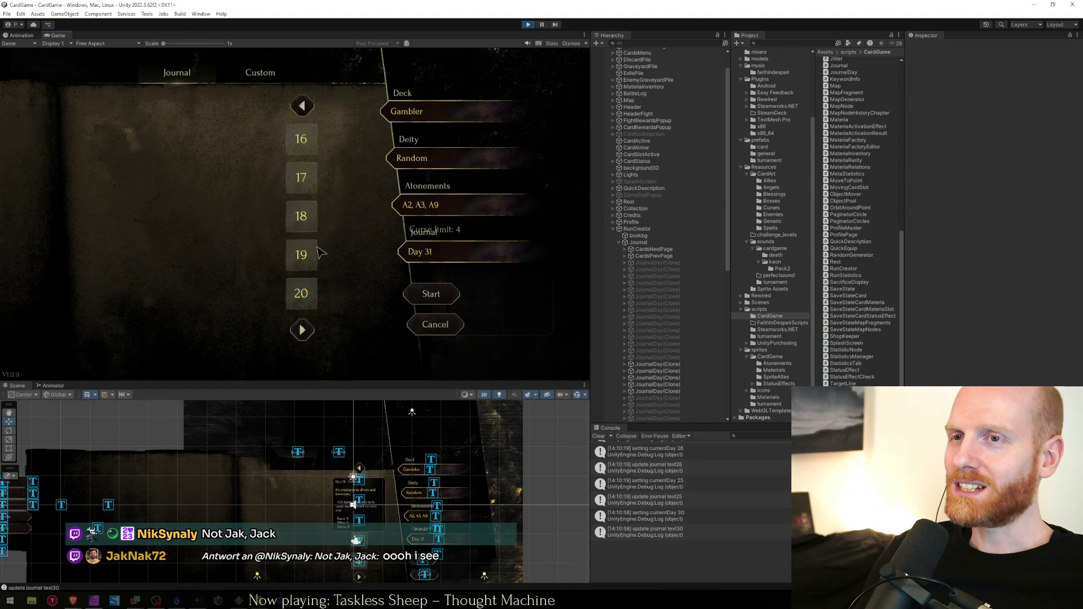
click(301, 331)
click(300, 329)
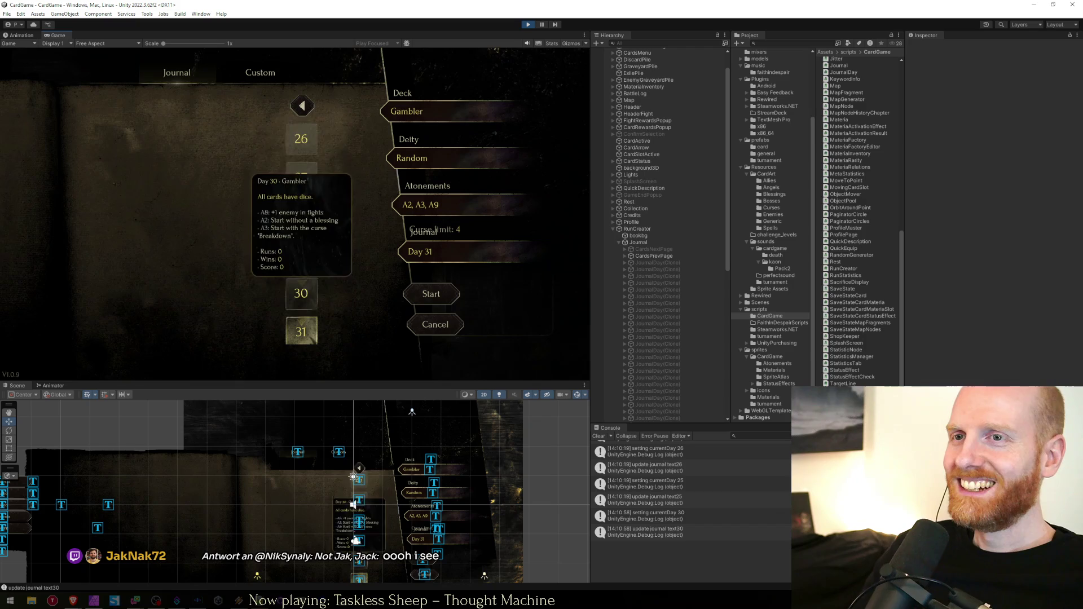
click(301, 139)
click(302, 179)
click(301, 216)
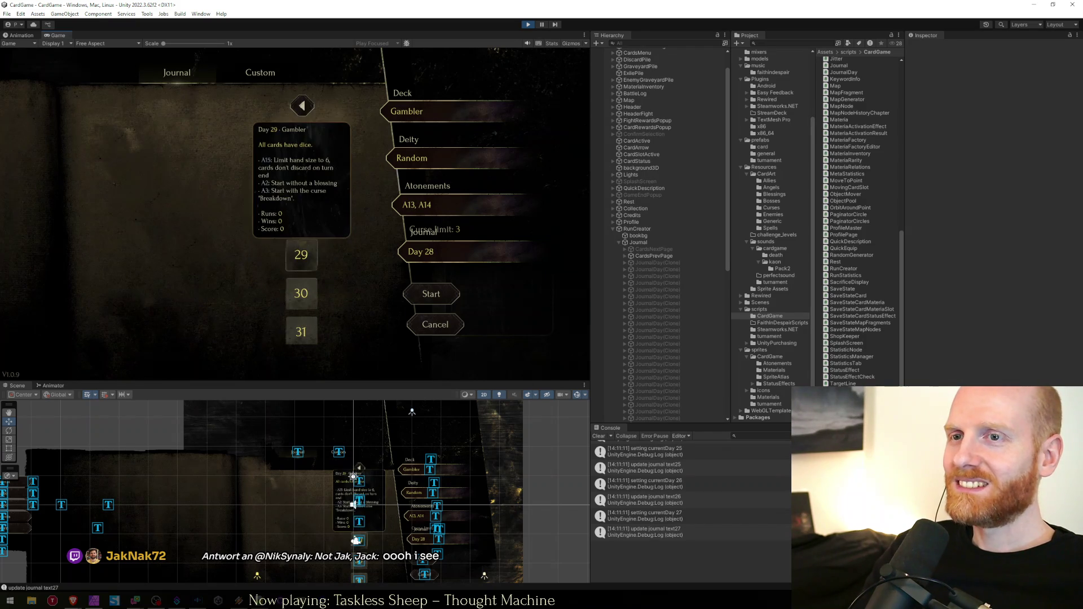
Page the calendar back from days 26–31 to days 1–5
click(302, 105)
click(302, 105)
click(302, 105)
click(302, 105)
click(301, 106)
mouse_move(302, 177)
Page forward to days 26–31, jump back to days 1–5, then advance again
click(302, 330)
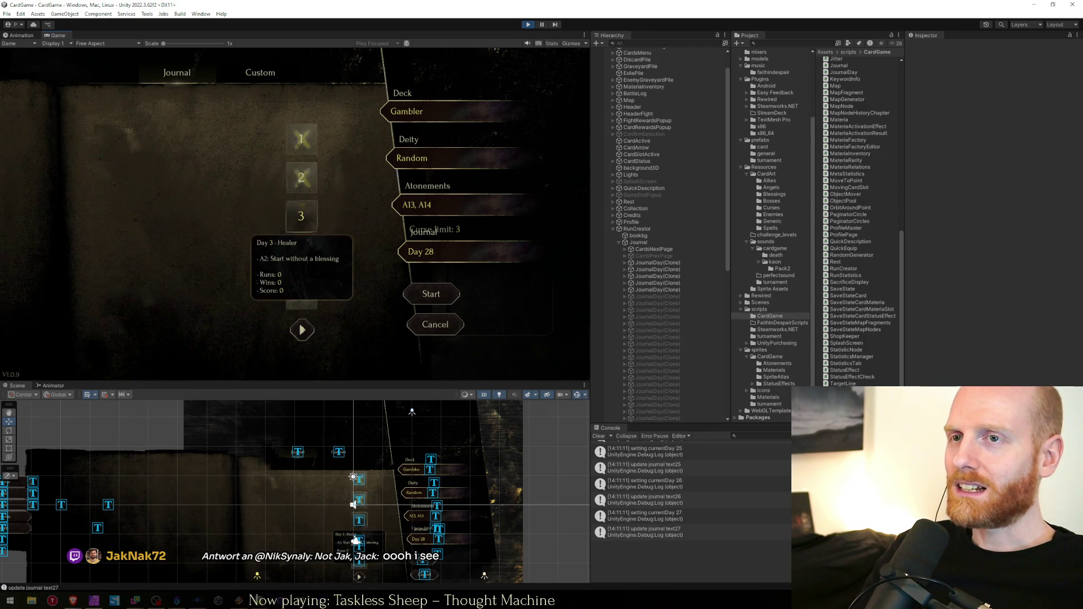
click(302, 330)
click(302, 330)
click(302, 330)
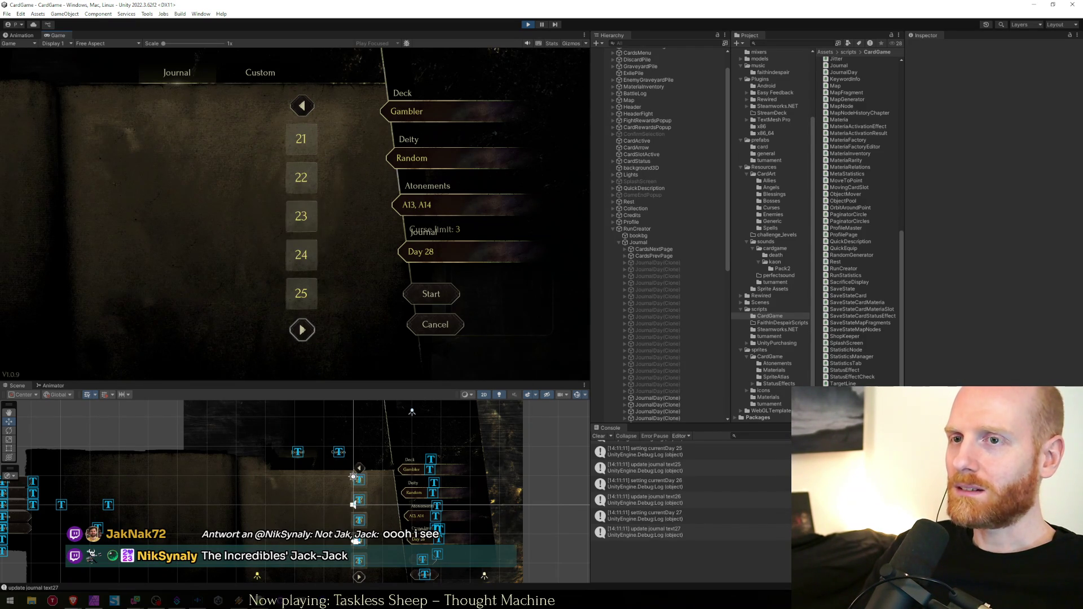
mouse_move(302, 139)
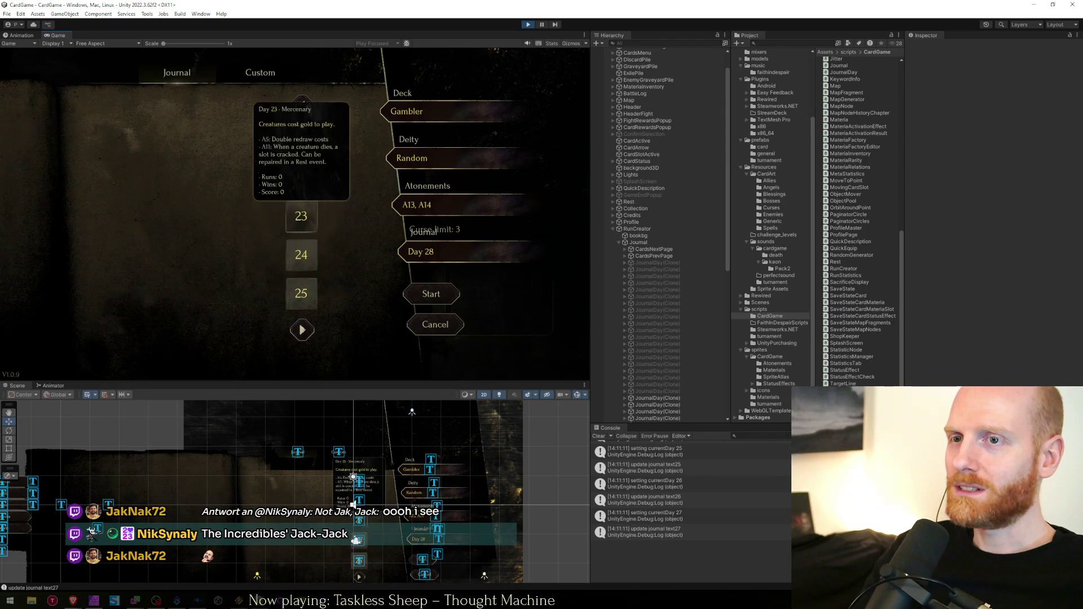
click(301, 330)
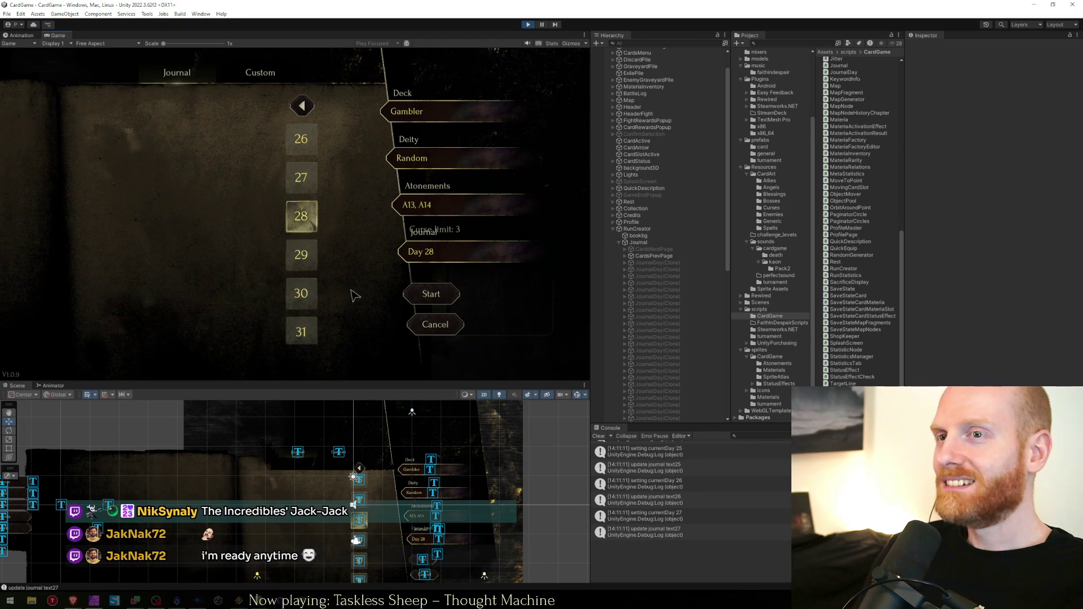
click(300, 107)
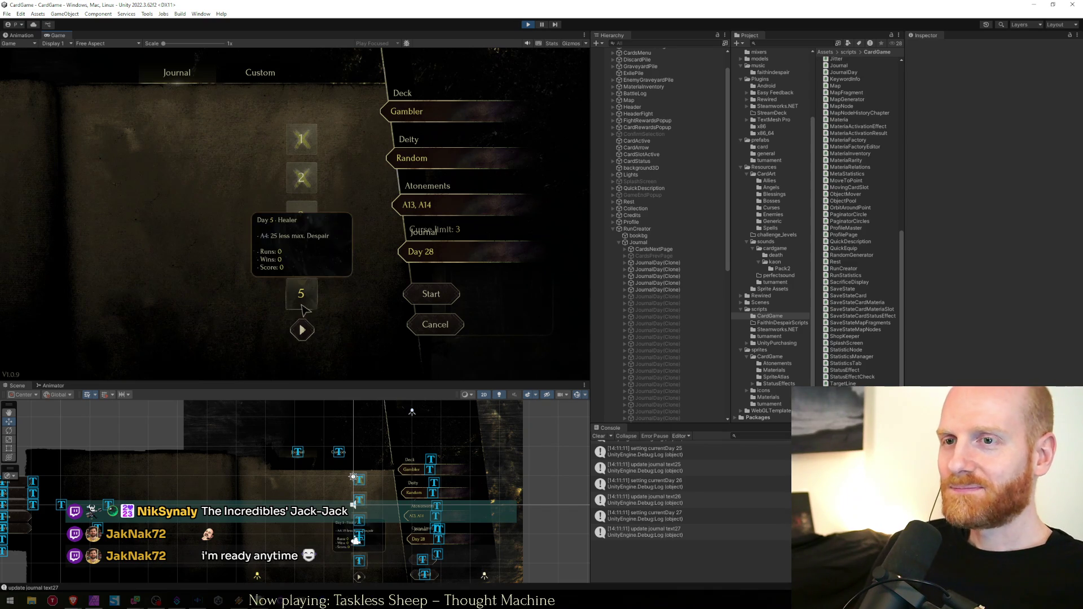
click(302, 330)
Page to days 26–31 and choose Day 26
click(302, 330)
click(302, 330)
click(302, 330)
click(302, 330)
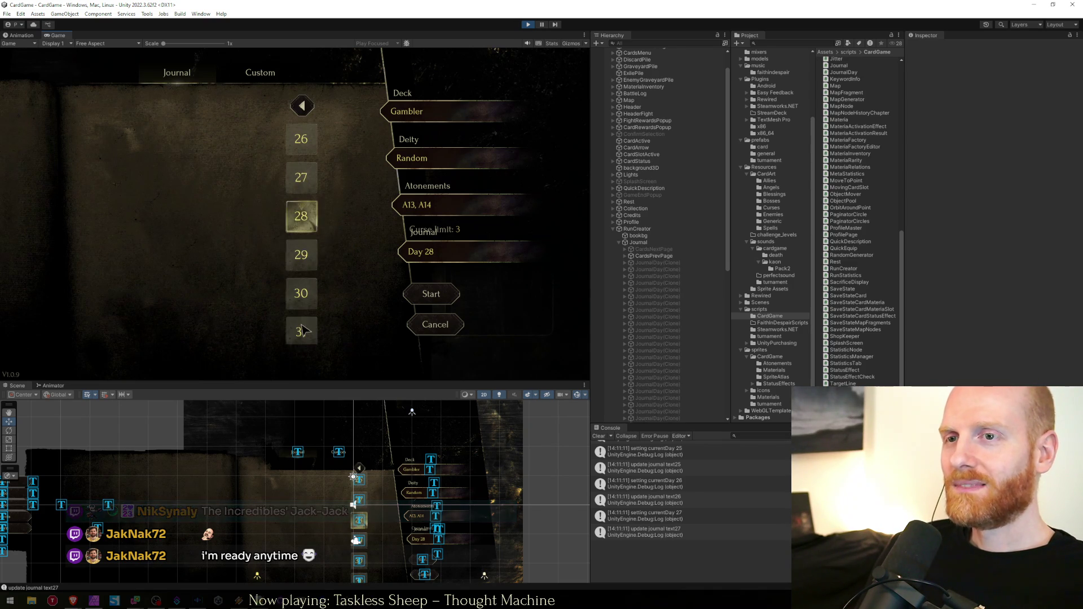
mouse_move(317, 167)
click(304, 141)
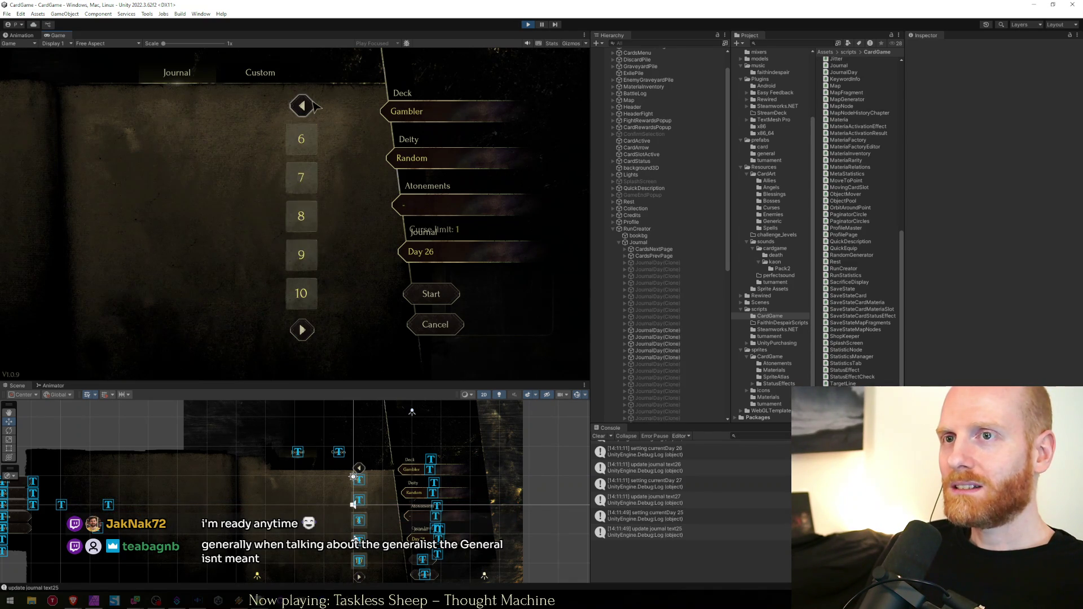
Page through to days 16–20 and choose Day 18
click(302, 330)
click(302, 330)
click(321, 106)
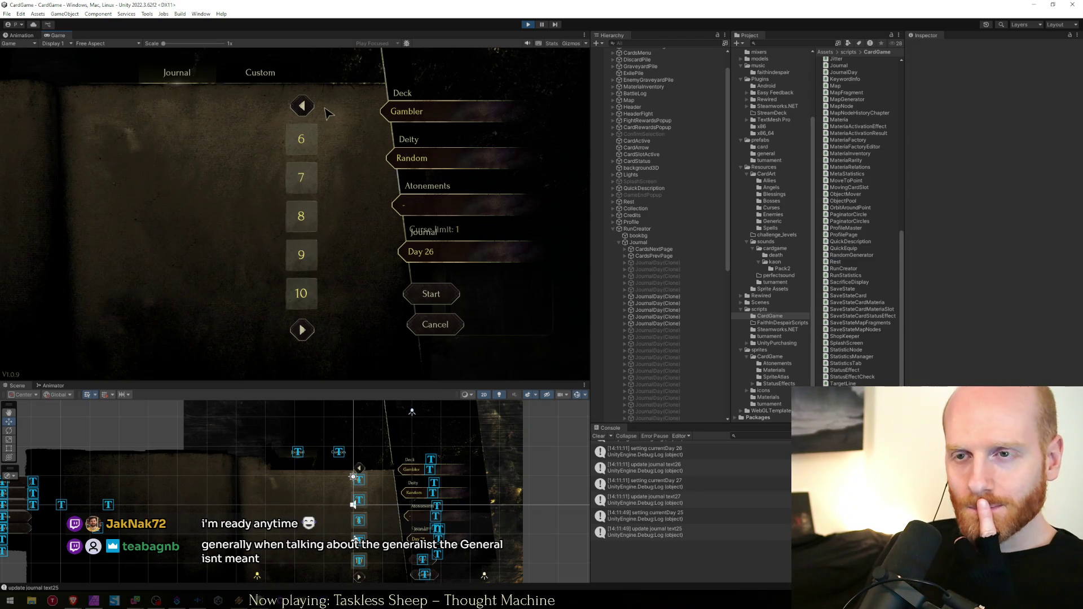
click(302, 330)
click(302, 330)
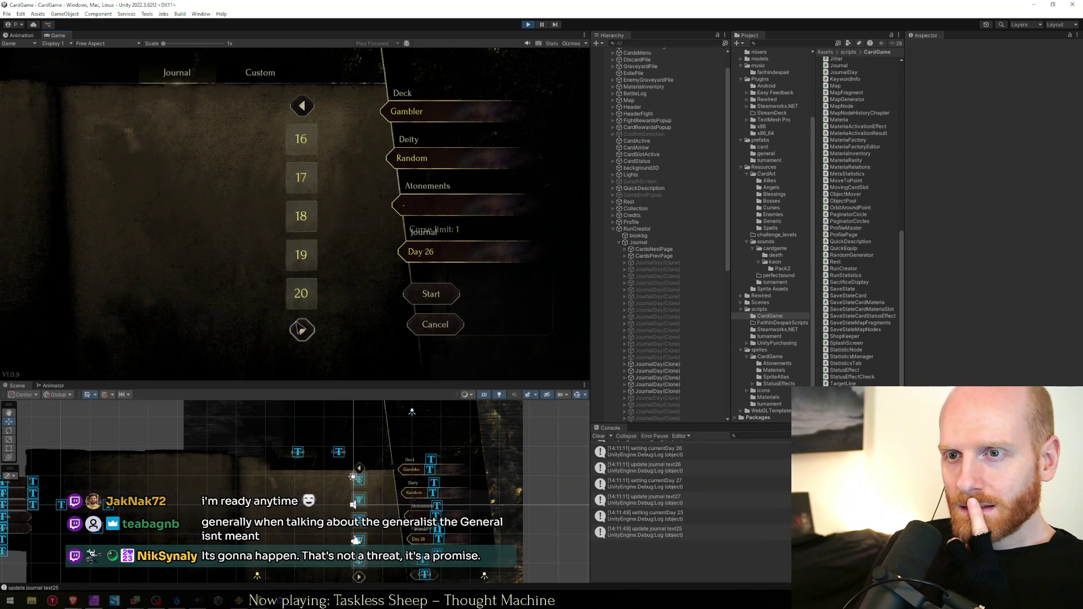
click(301, 216)
Choose Days 25 and 24, then Days 31, 27 and 26 on the last page
click(302, 330)
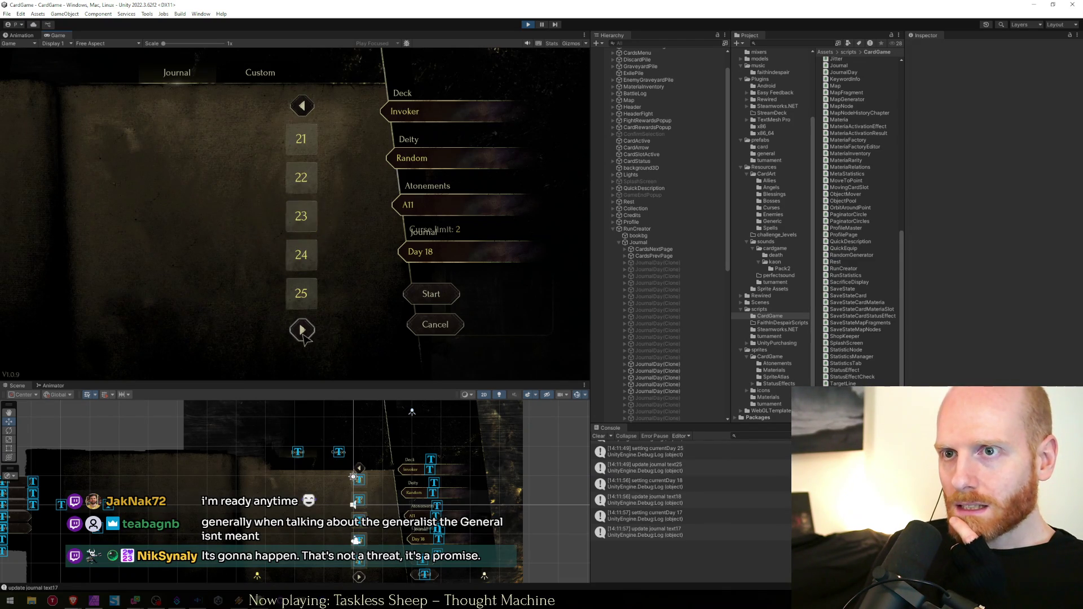
click(301, 293)
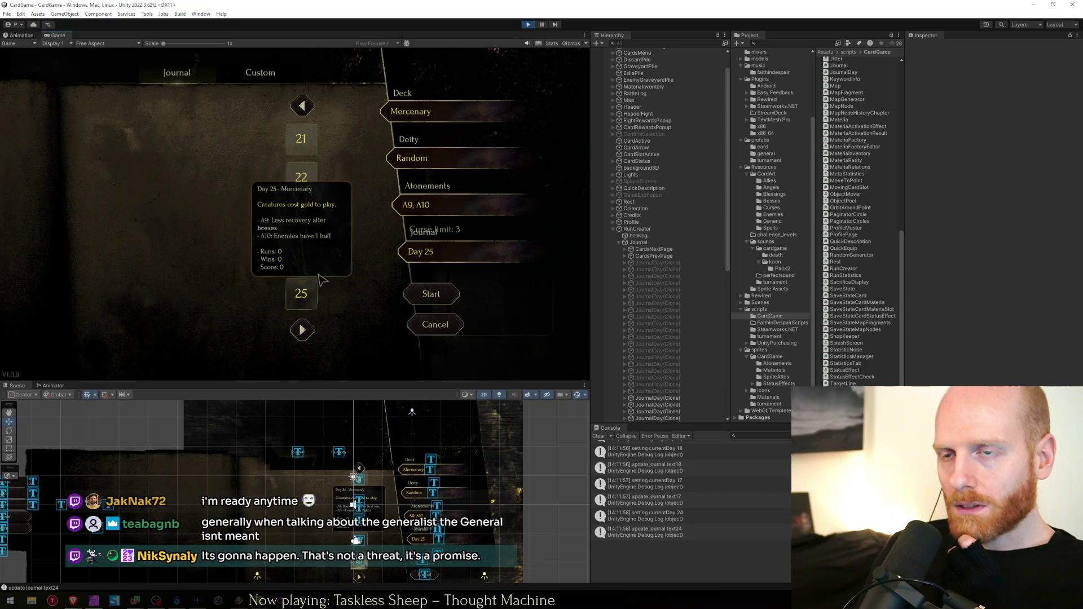
click(302, 255)
click(302, 330)
click(312, 333)
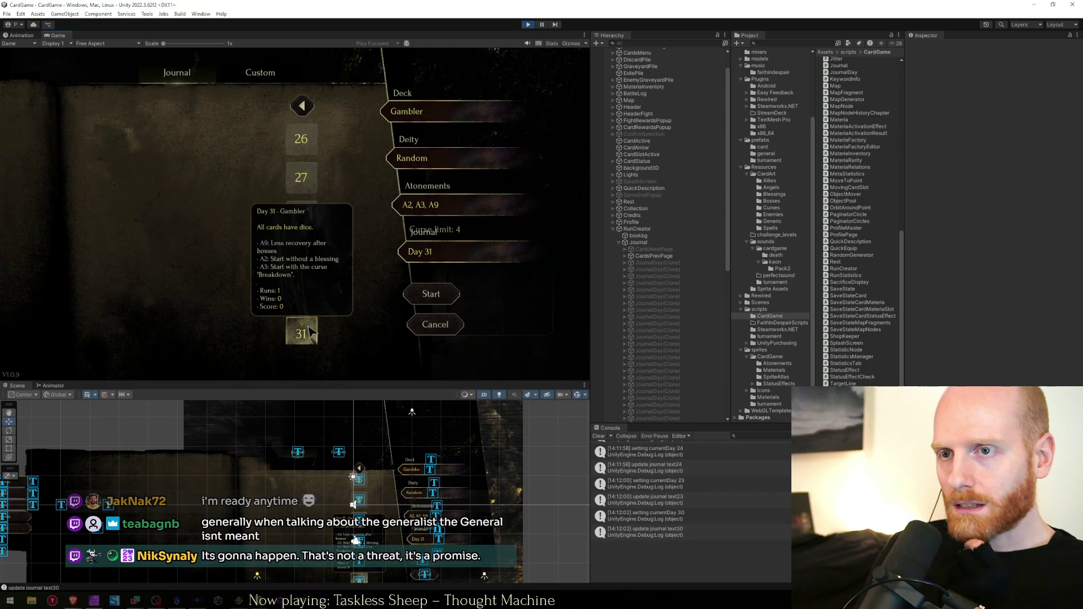
click(301, 178)
click(301, 139)
Page back to days 16–20 and bring the Affinity Photo window to the front
click(302, 105)
click(301, 106)
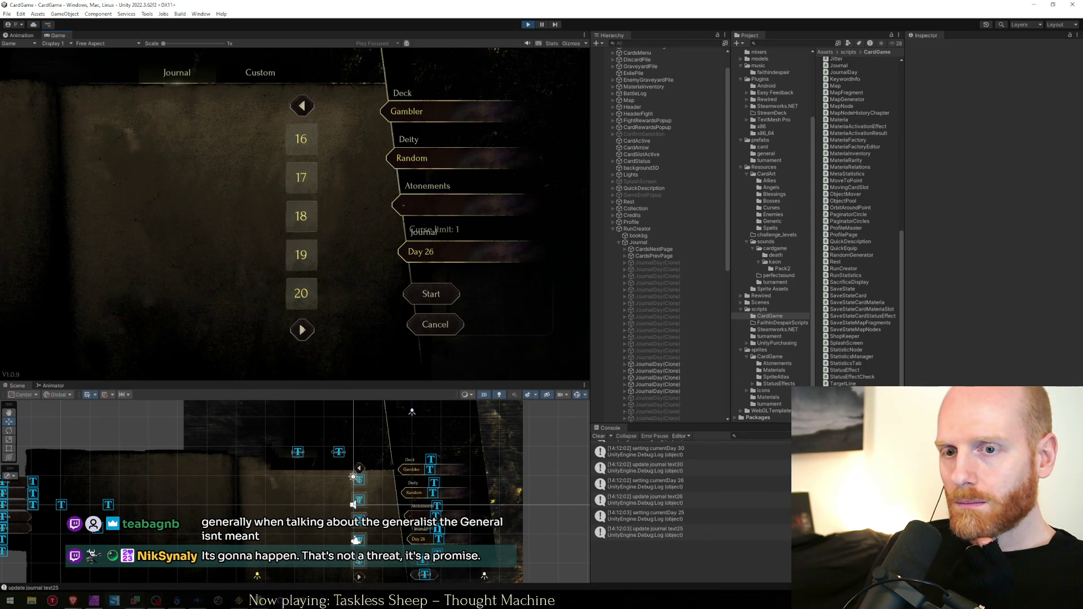
click(94, 600)
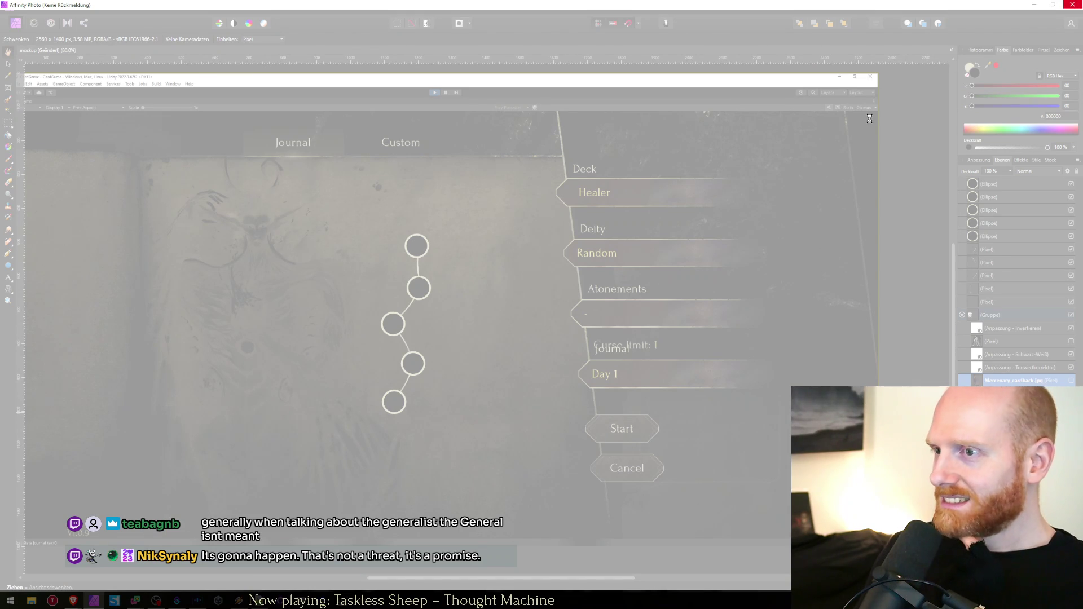
Choose 'Programm schließen' to close the unresponsive Affinity Photo
click(530, 314)
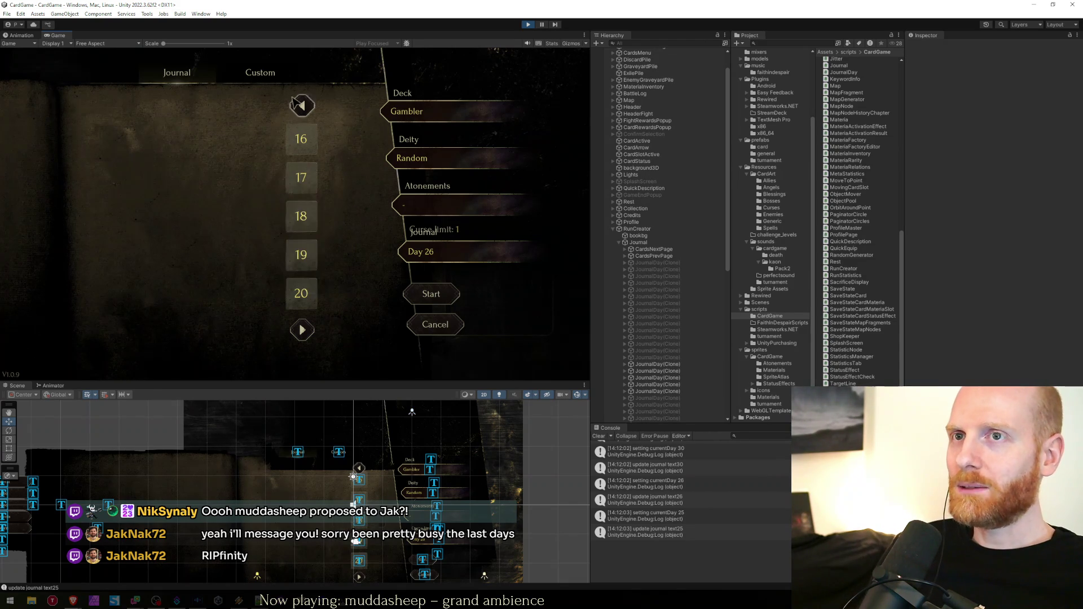
Open and cancel the deity list, return to Journal, and page the day list to days 26–31
click(302, 330)
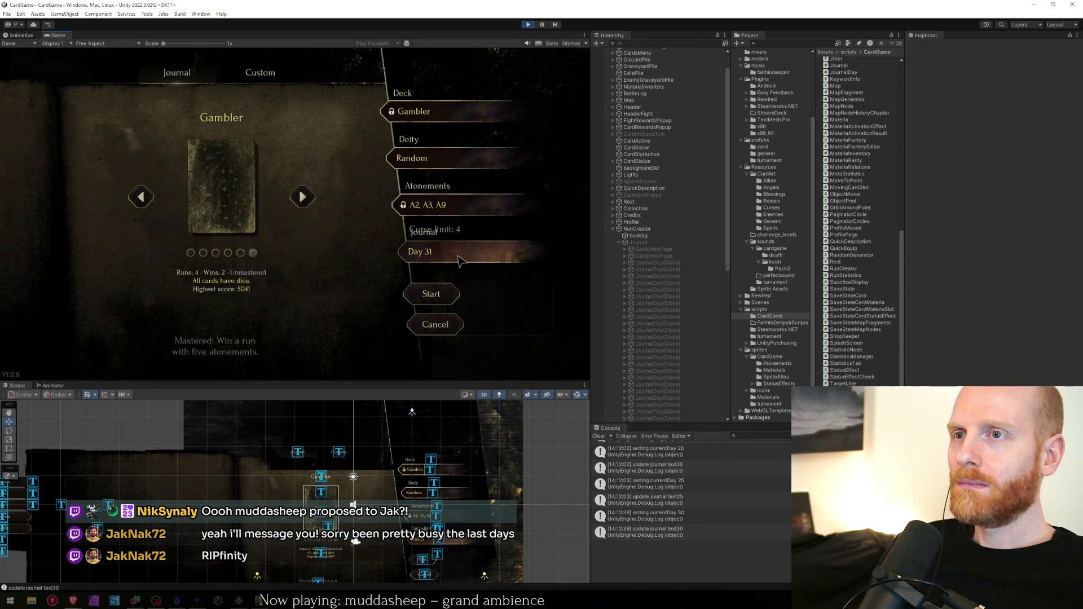
click(437, 159)
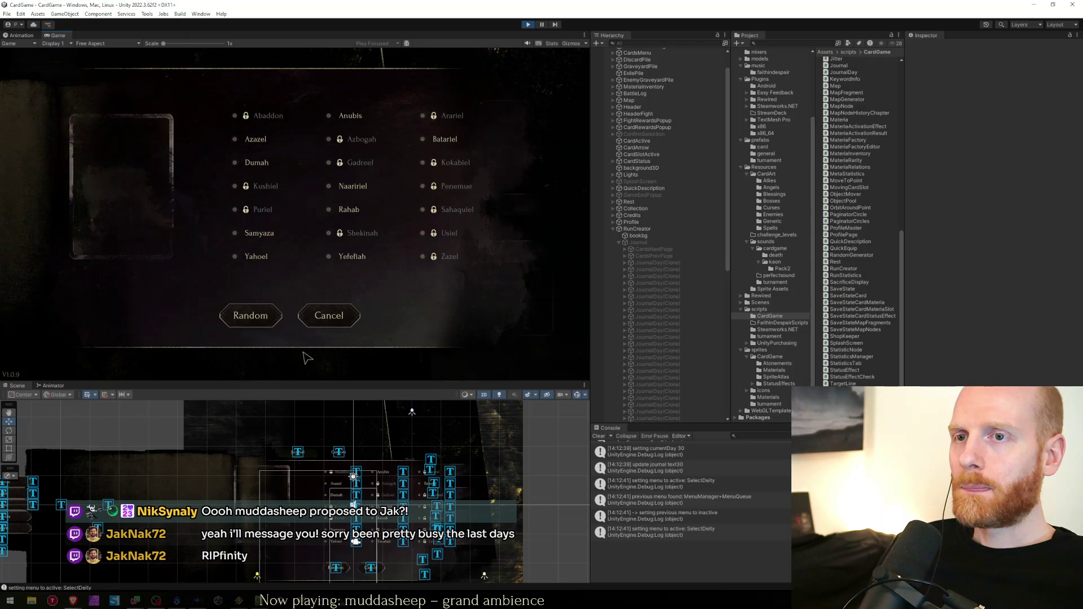
click(316, 317)
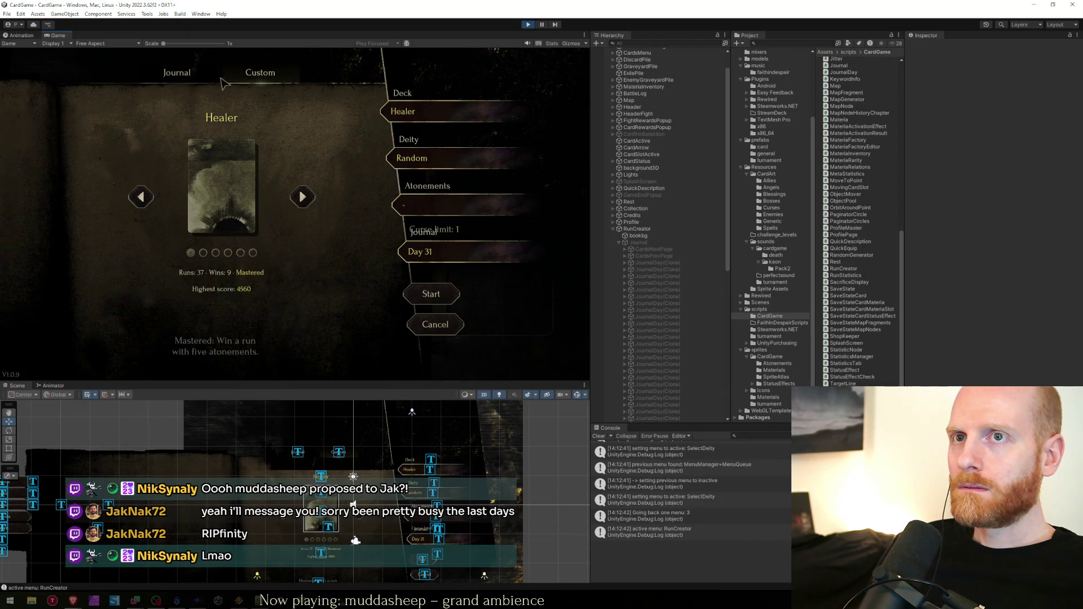
click(176, 72)
click(434, 254)
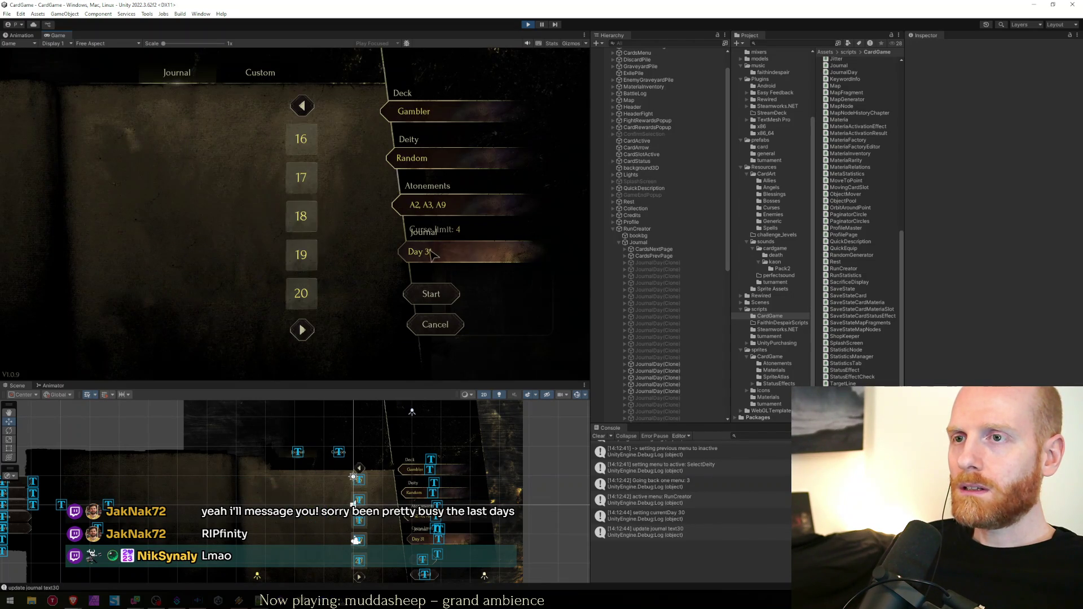
click(302, 330)
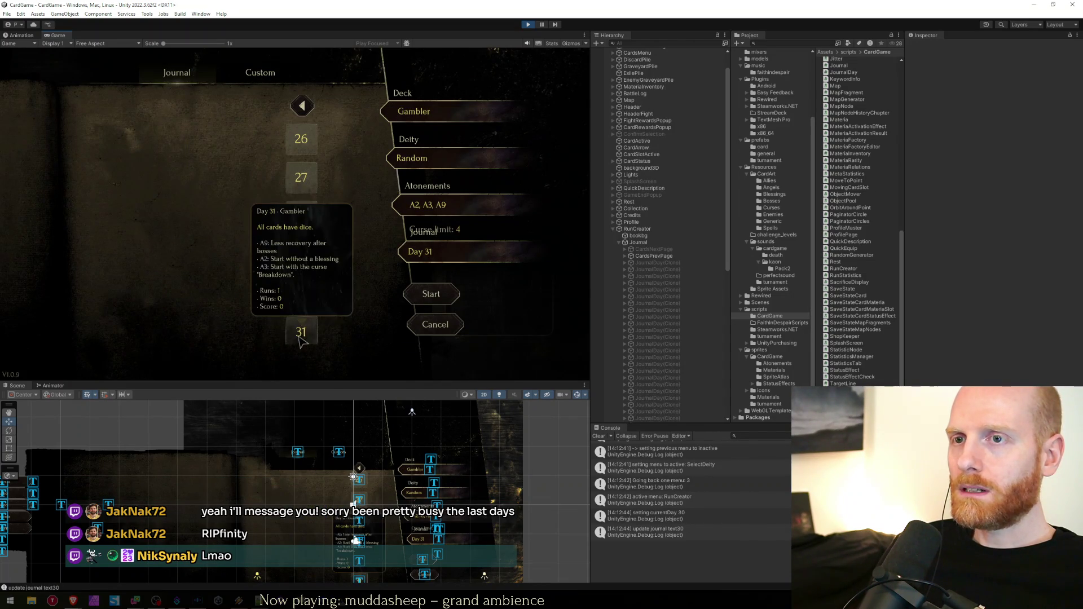
mouse_move(64, 603)
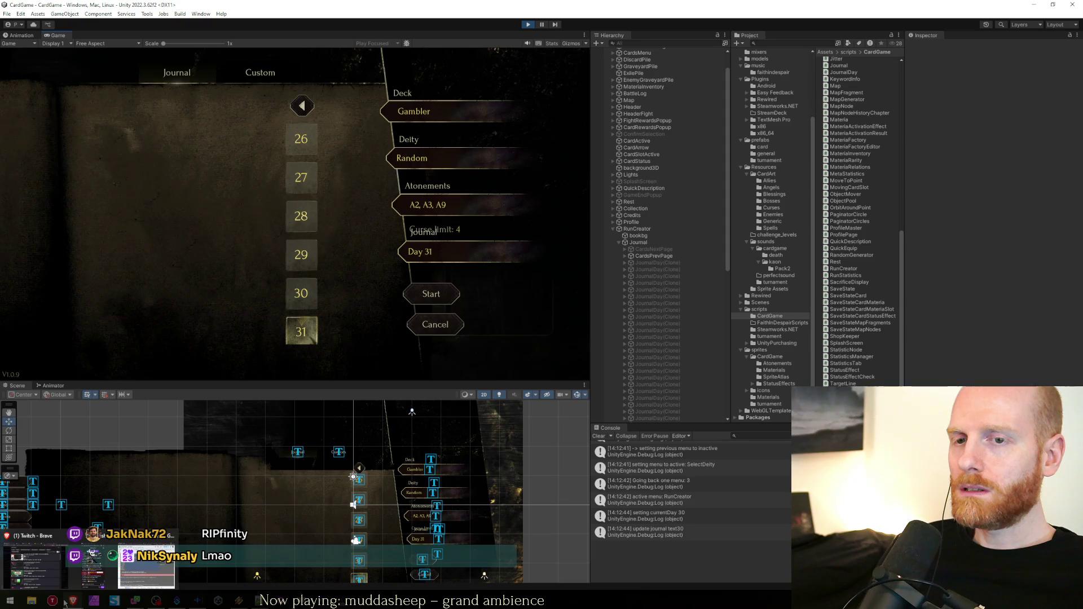